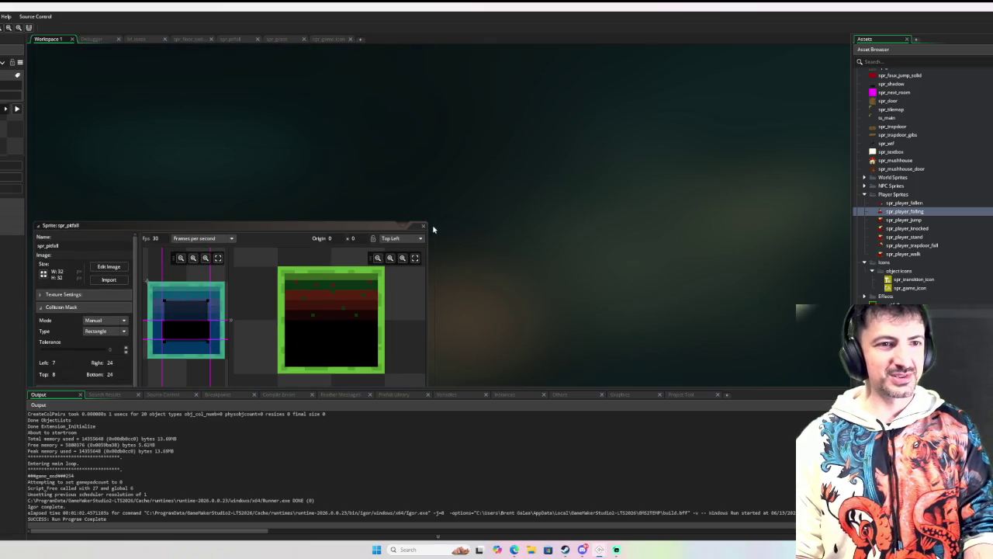
- Close the spr_pitfall sprite editor and scroll up to obj_player
click(426, 226)
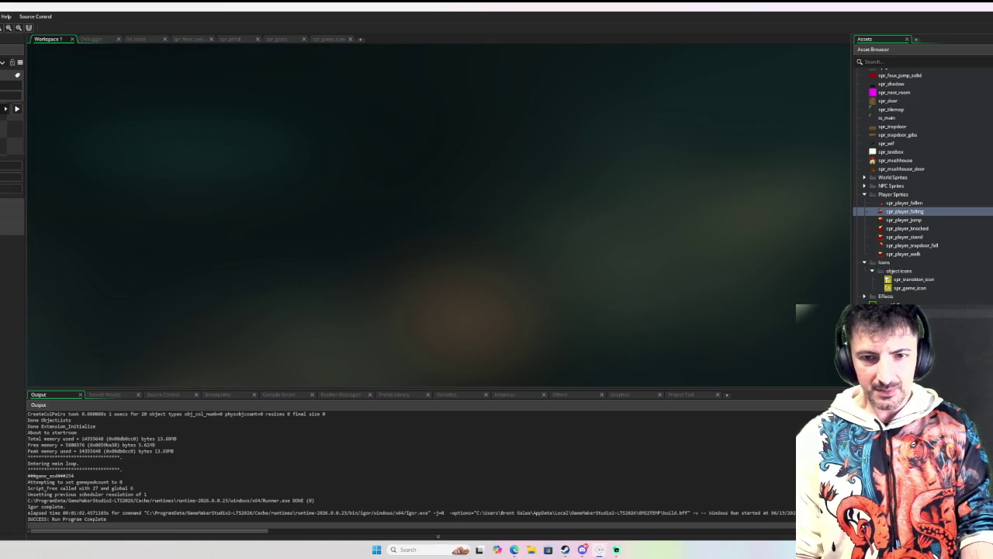
scroll(659, 295, up, 5)
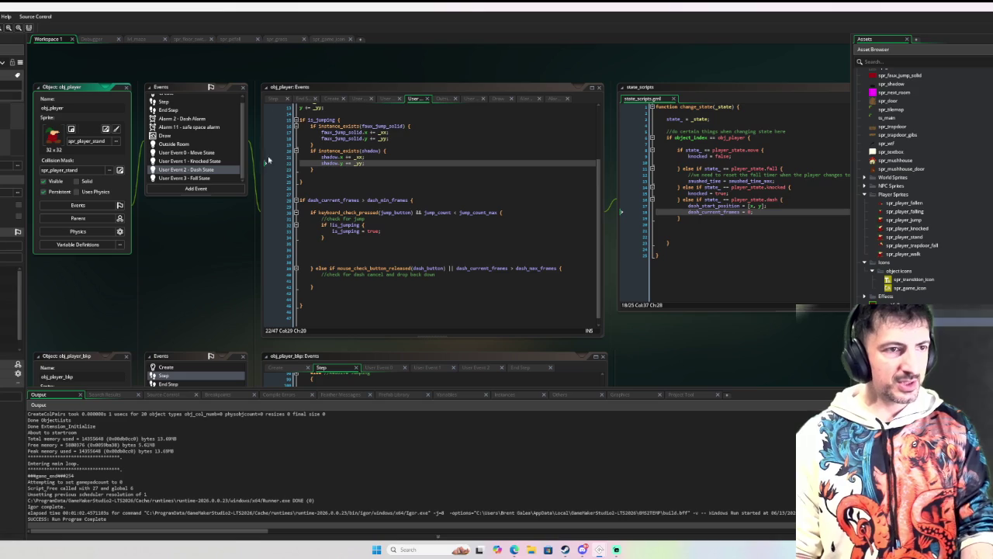
scroll(215, 157, up, 1)
- Open obj_player's Move State event and inspect its change_state to move call
click(208, 159)
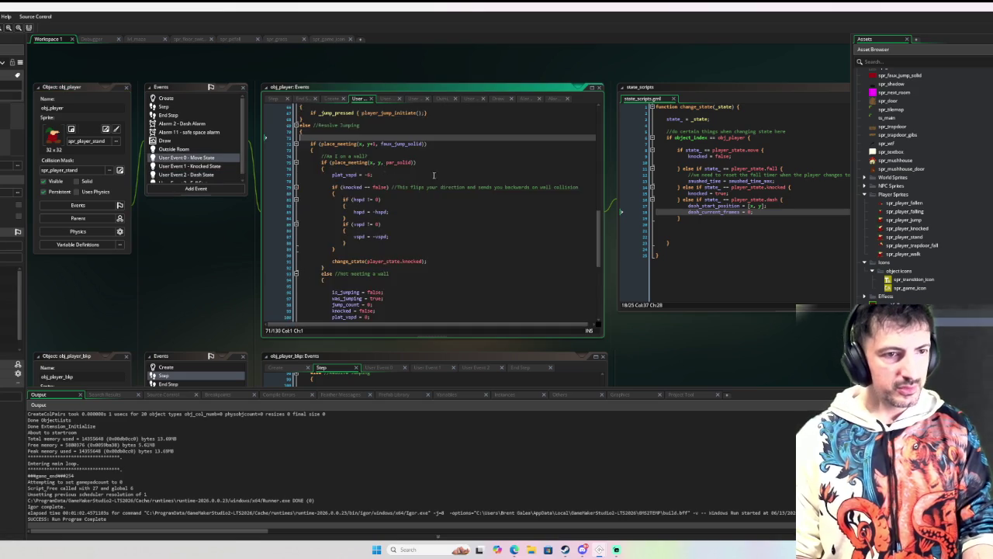
scroll(445, 200, down, 10)
scroll(445, 201, up, 3)
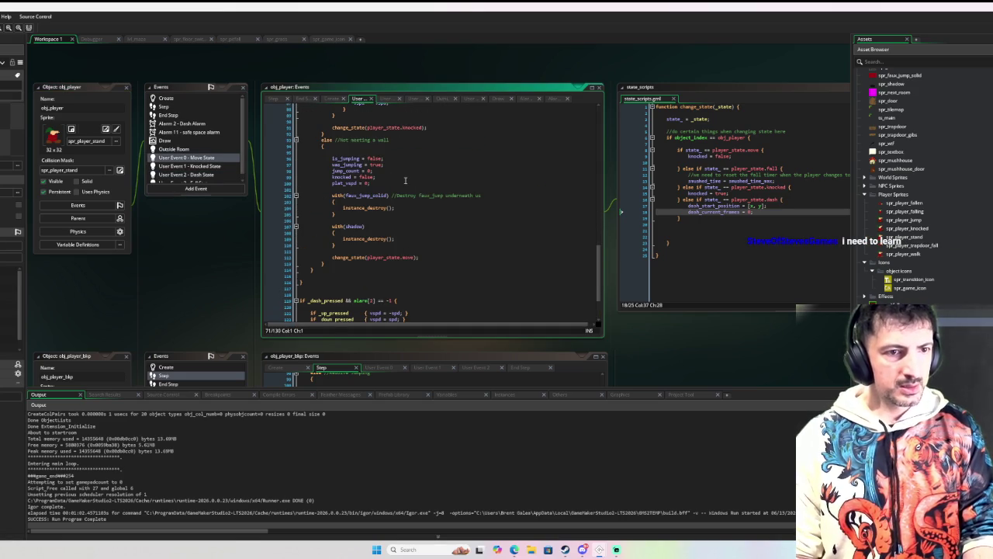
click(405, 257)
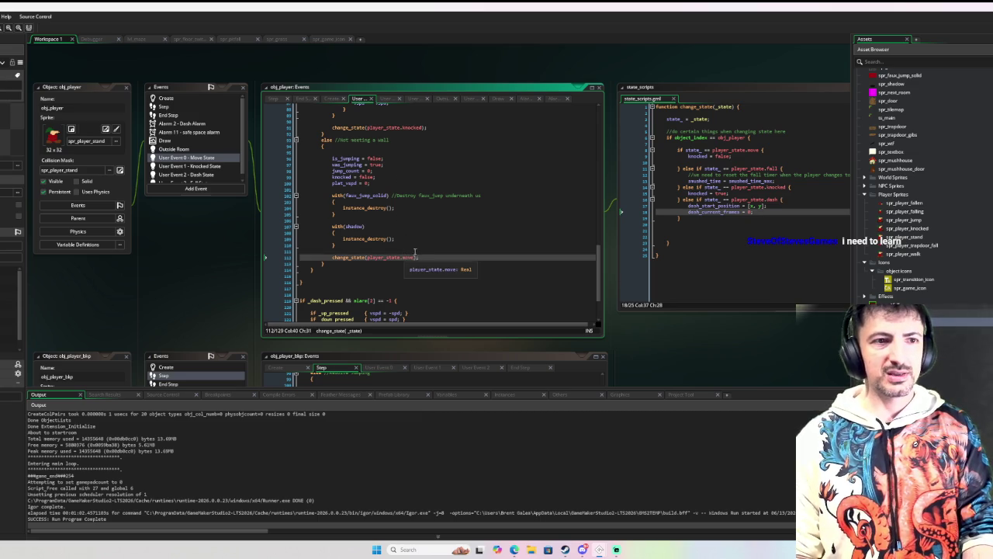
scroll(403, 233, up, 4)
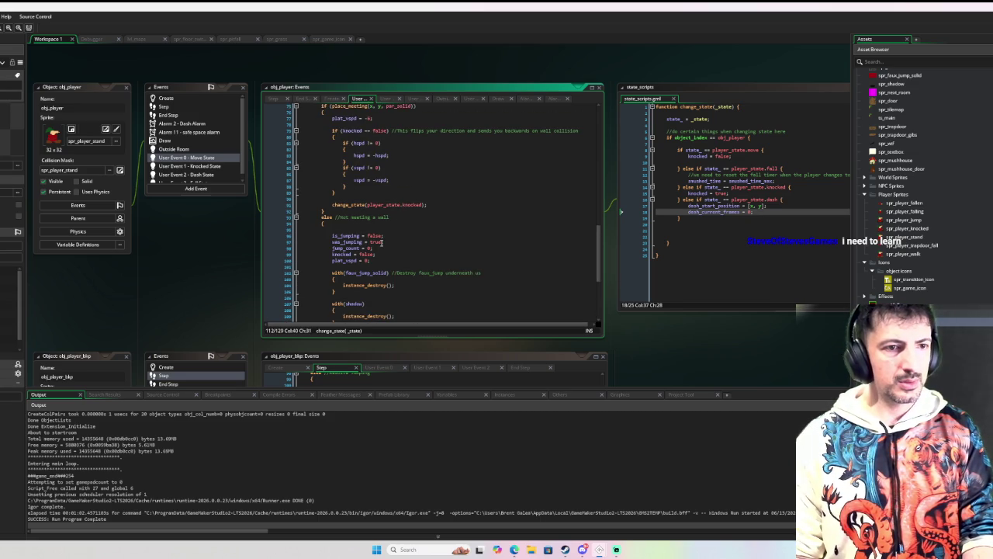
scroll(381, 244, down, 4)
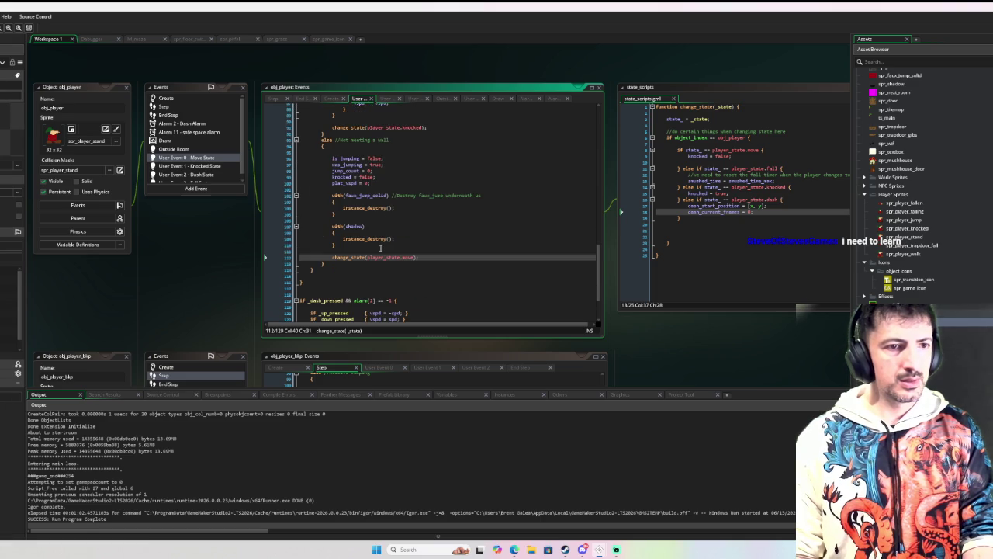
- Review where Move State resets jump_count, then bring up obj_player's Draw event code
scroll(389, 258, up, 4)
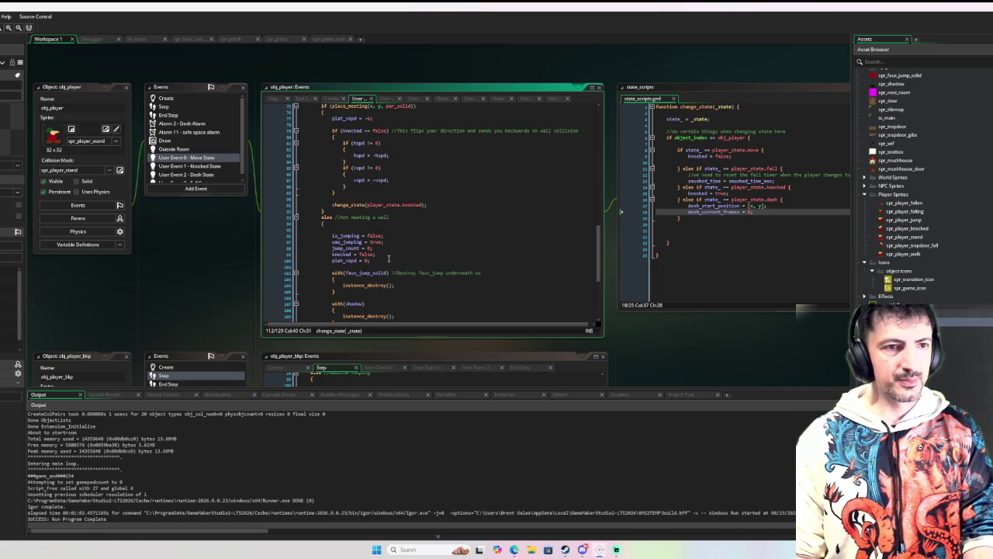
scroll(389, 258, down, 4)
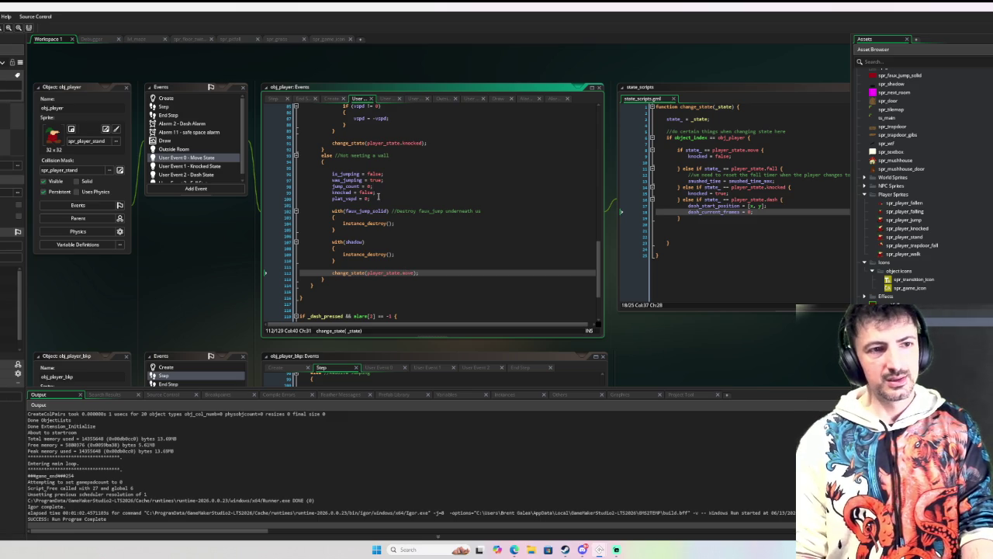
scroll(378, 197, down, 5)
scroll(378, 197, up, 5)
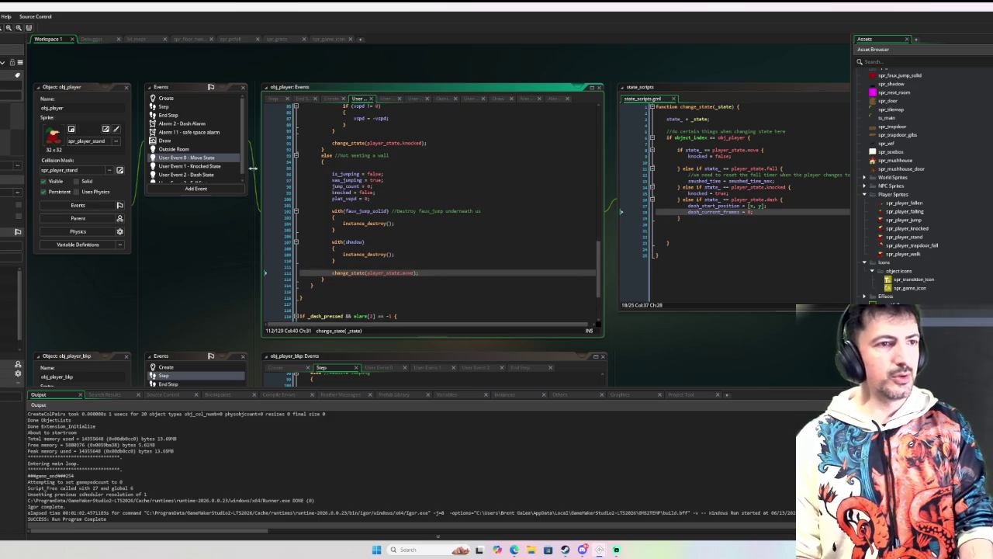
click(179, 140)
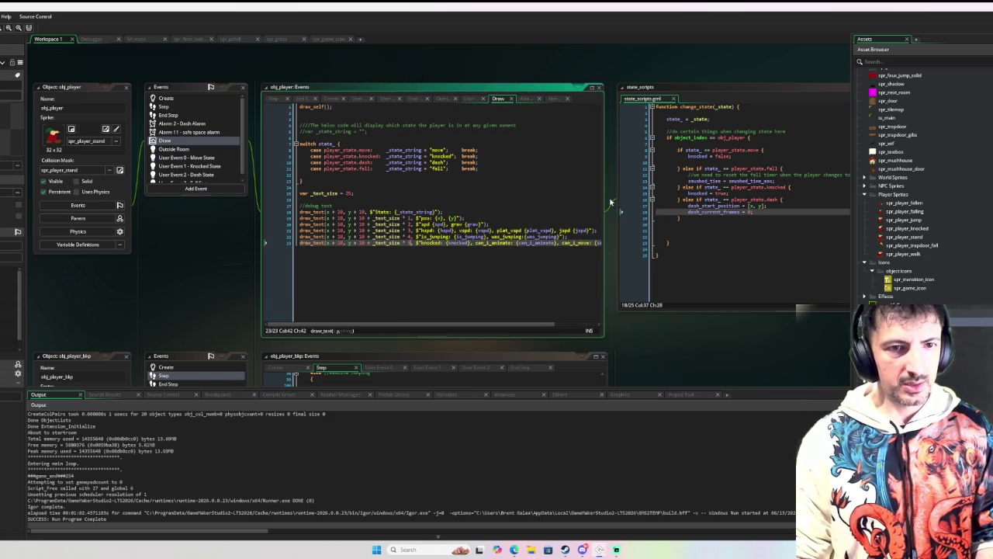
- Widen the code window and append ', $jump_count: {jump_count}' to the is_jumping debug line
drag(609, 203, 712, 184)
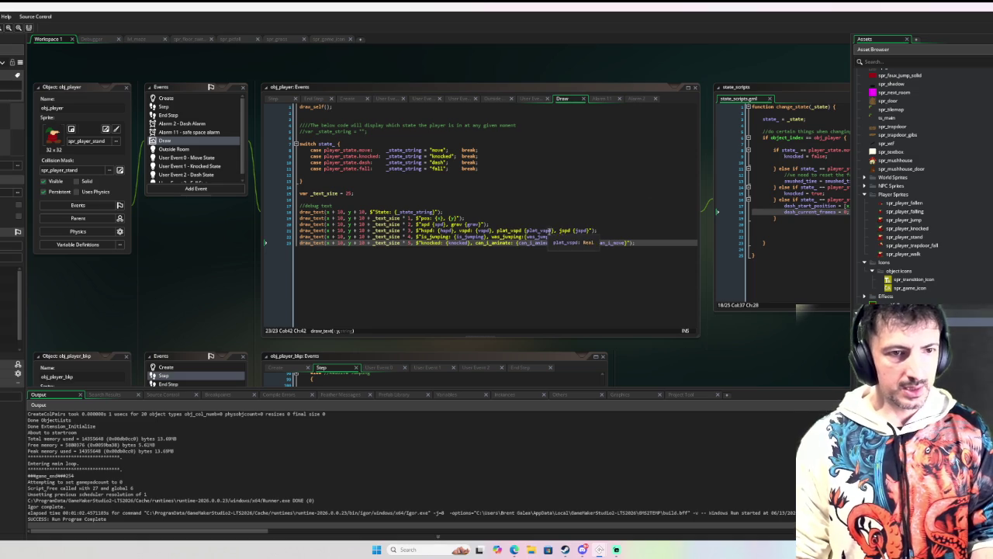
click(570, 236)
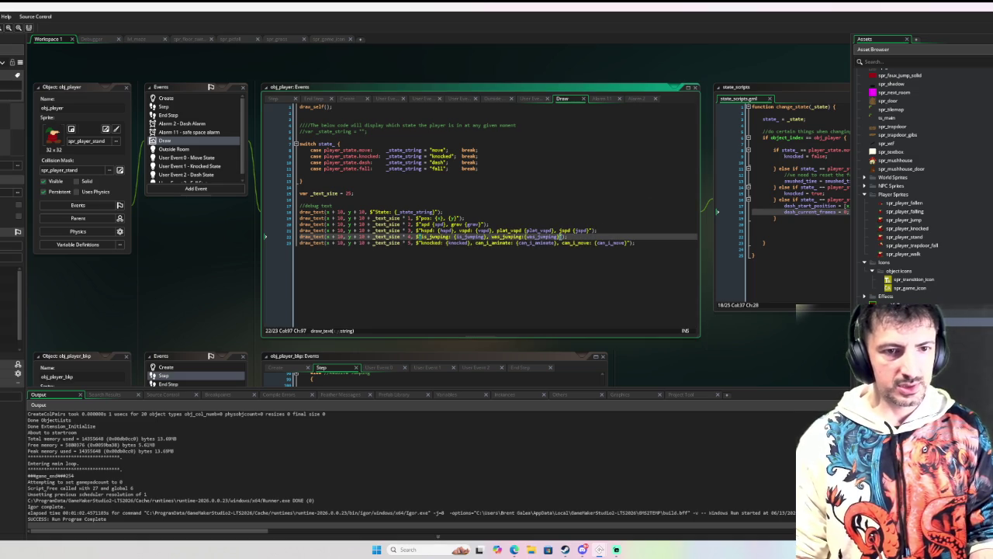
text(, $)
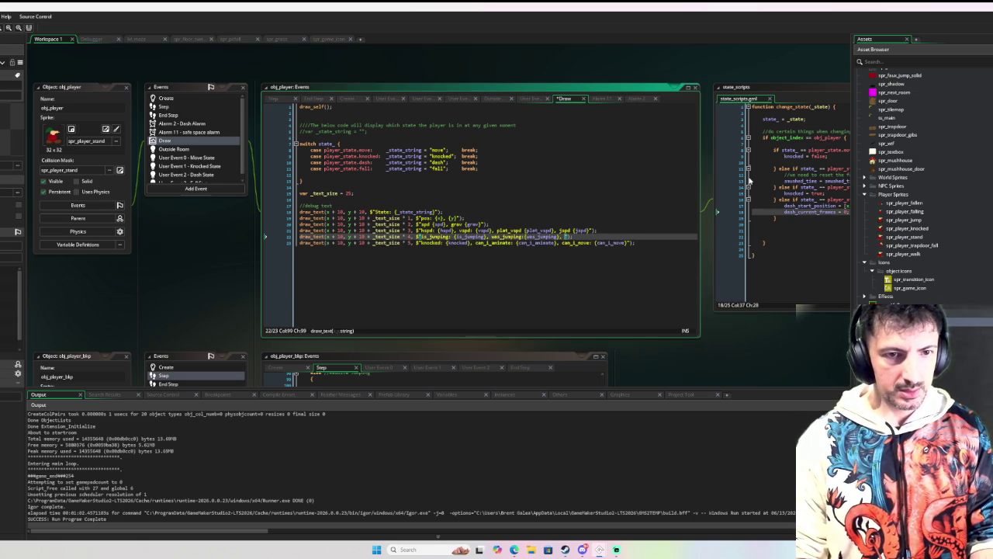
text(jump_coun)
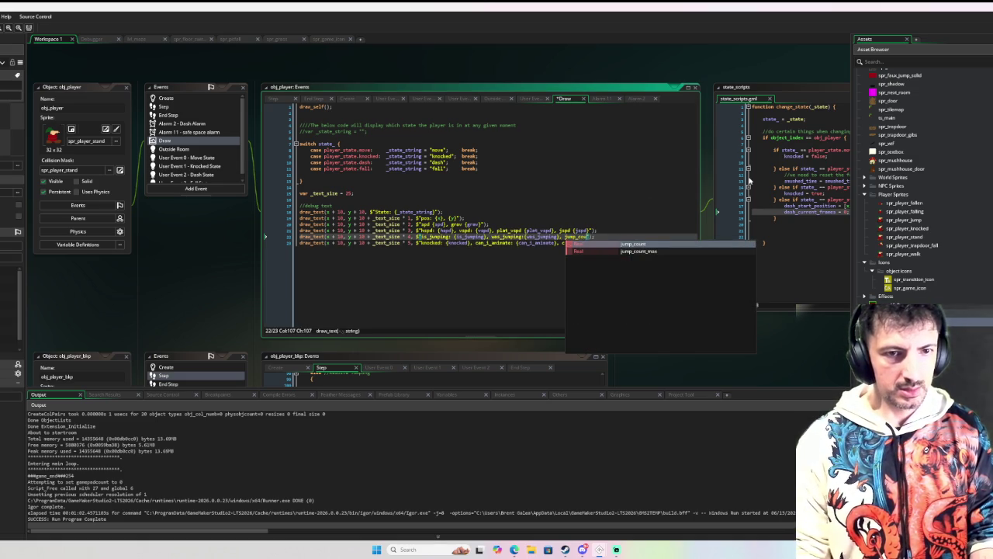
text(t: {)
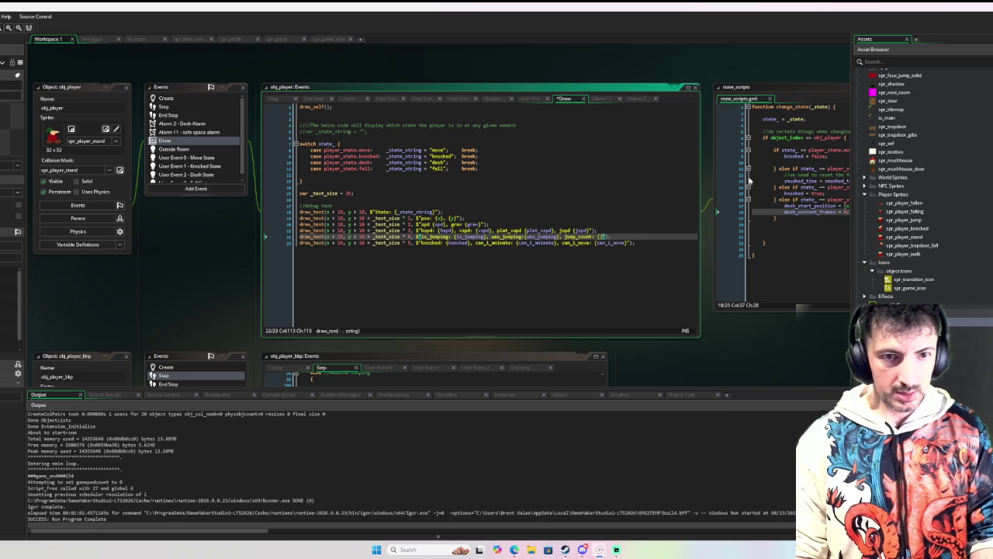
text(jump_c)
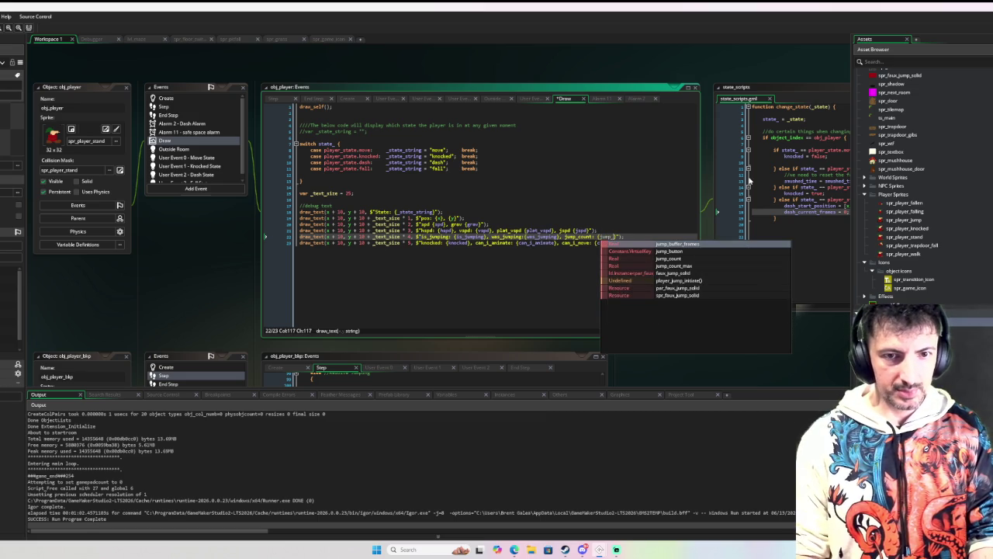
text(ount)
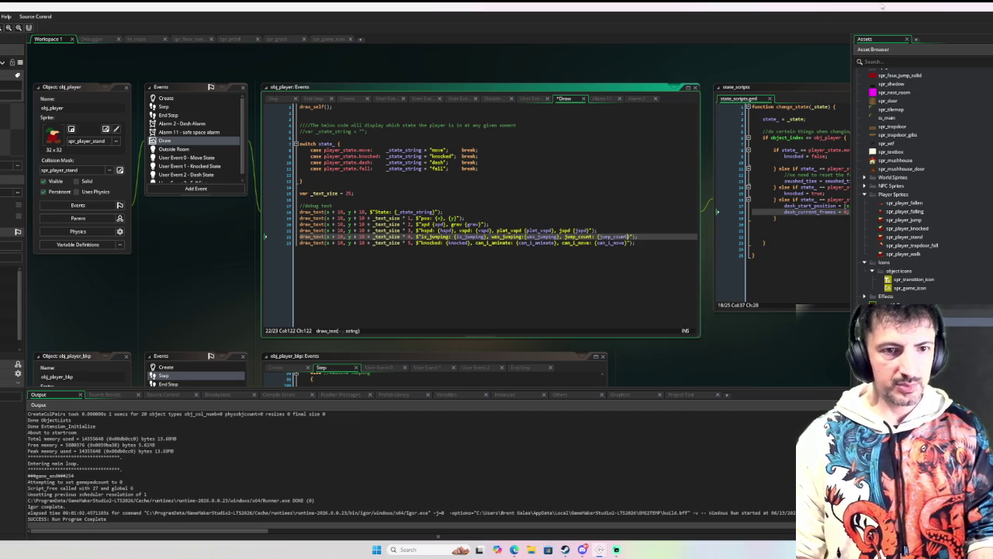
text(})
click(560, 236)
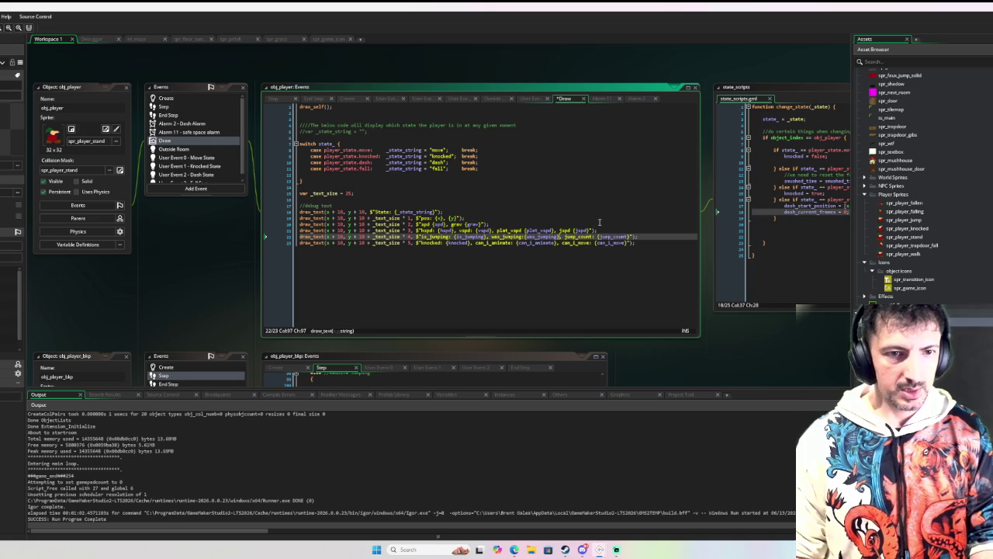
text(,  $)
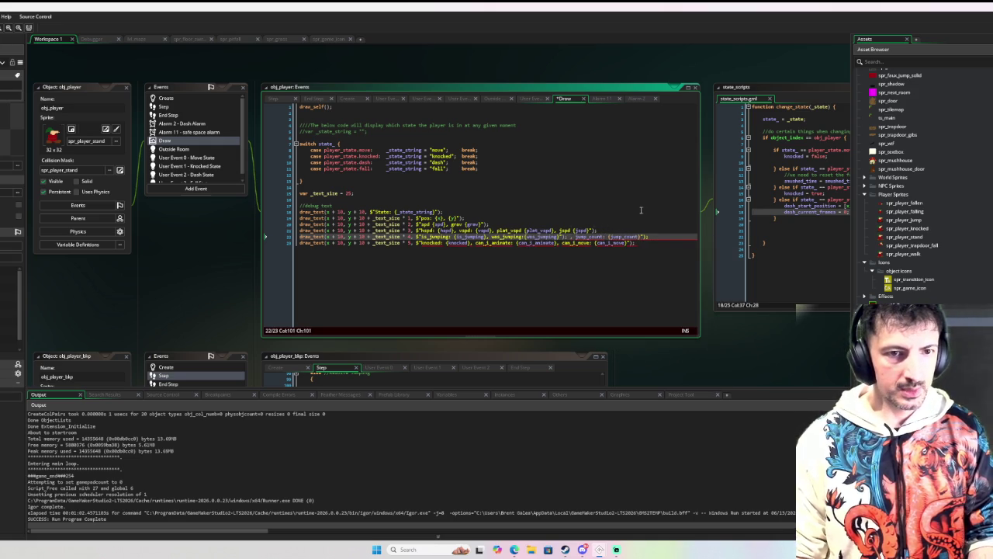
click(626, 236)
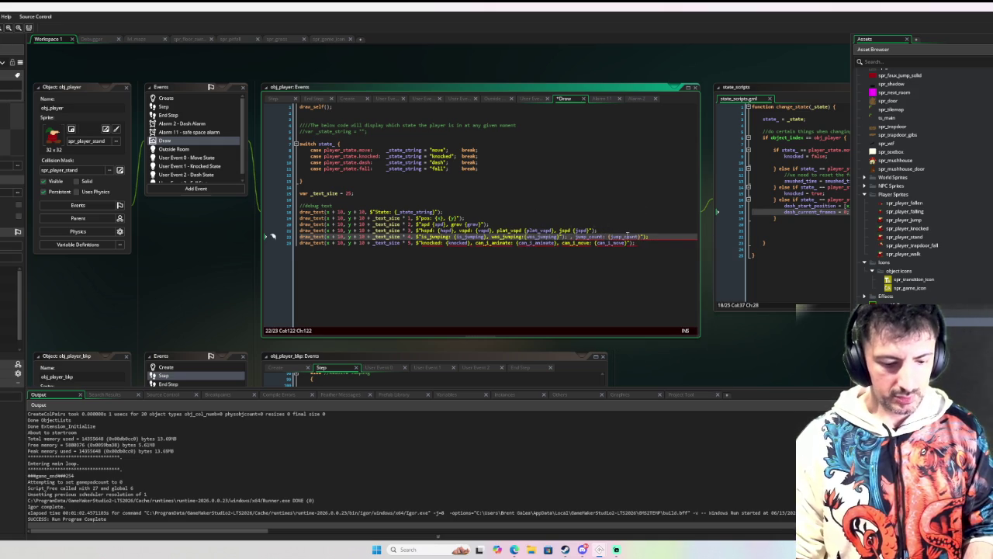
- Duplicate line 22 so the new line 23 prints jump_count and jump_count_max separately
key(ctrl+d)
click(591, 237)
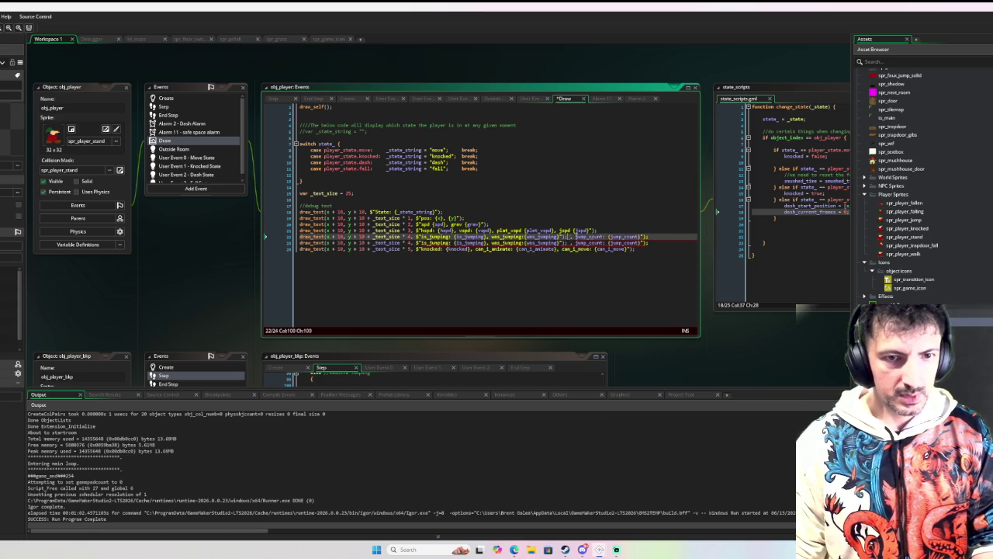
drag(567, 237, 676, 234)
key(BackSpace)
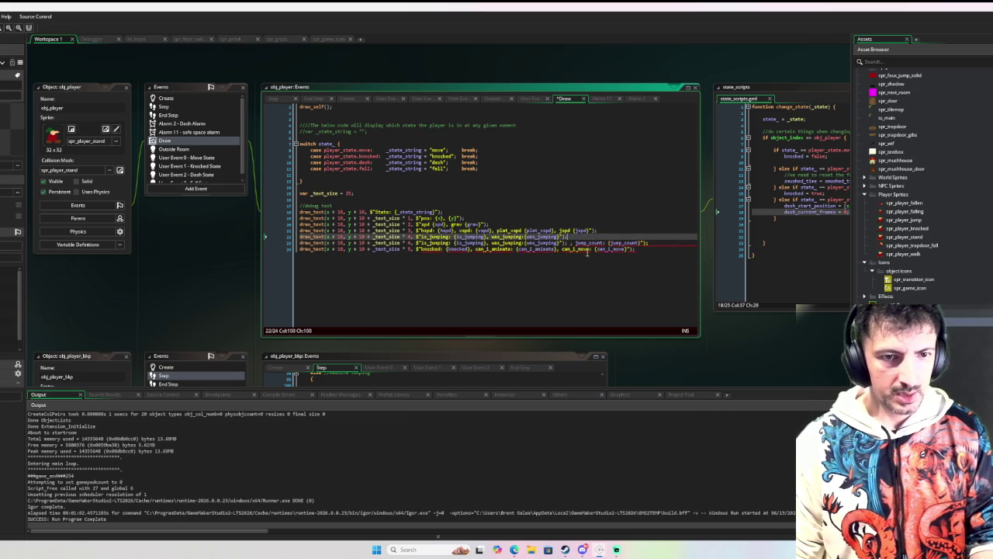
drag(576, 243, 418, 245)
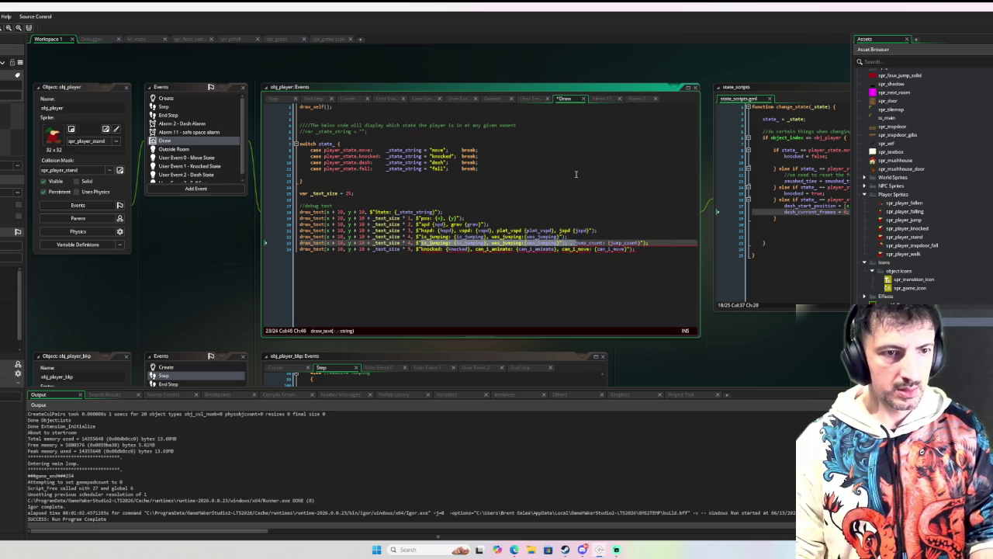
key(BackSpace)
click(489, 243)
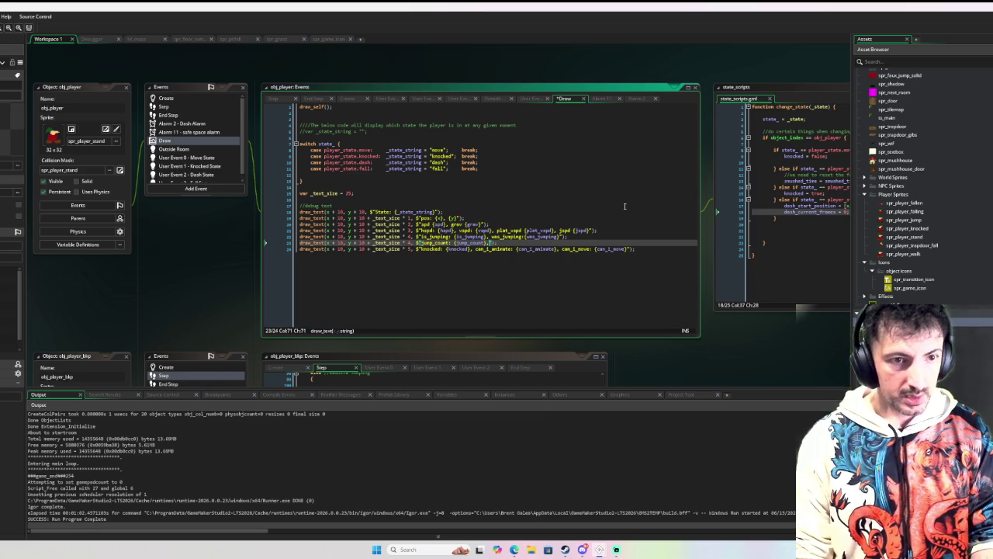
text(, jump:)
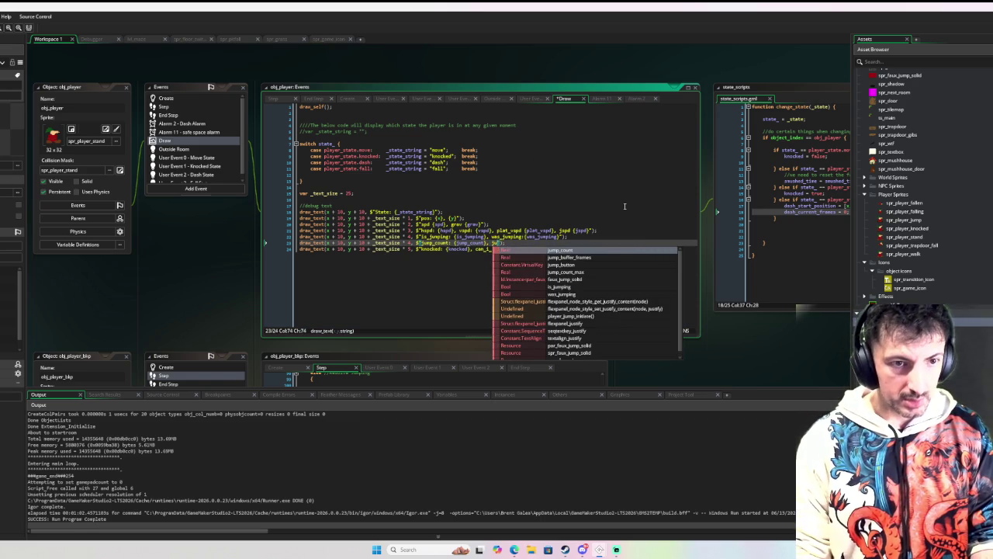
text(count_max)
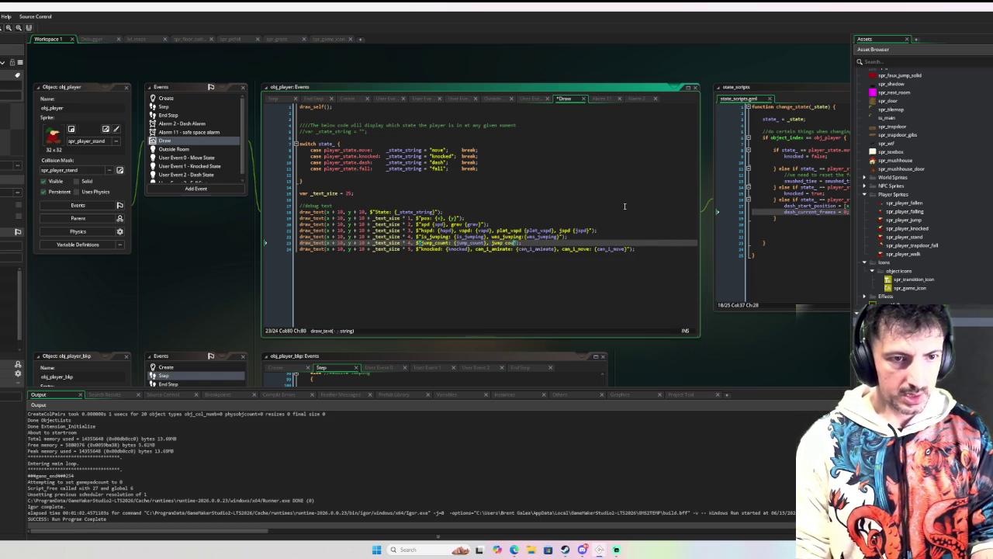
text(: {jjump_coun)
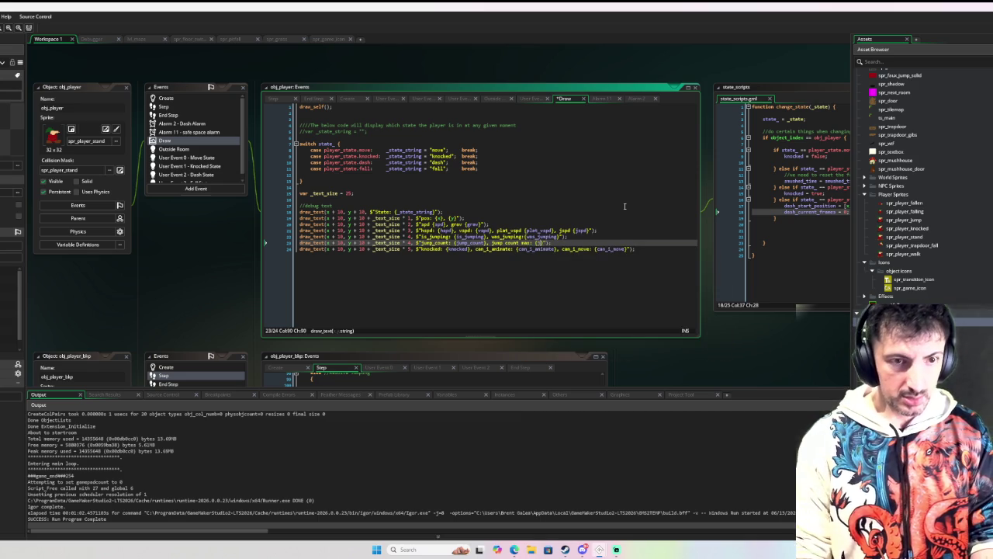
key(Down)
key(Return)
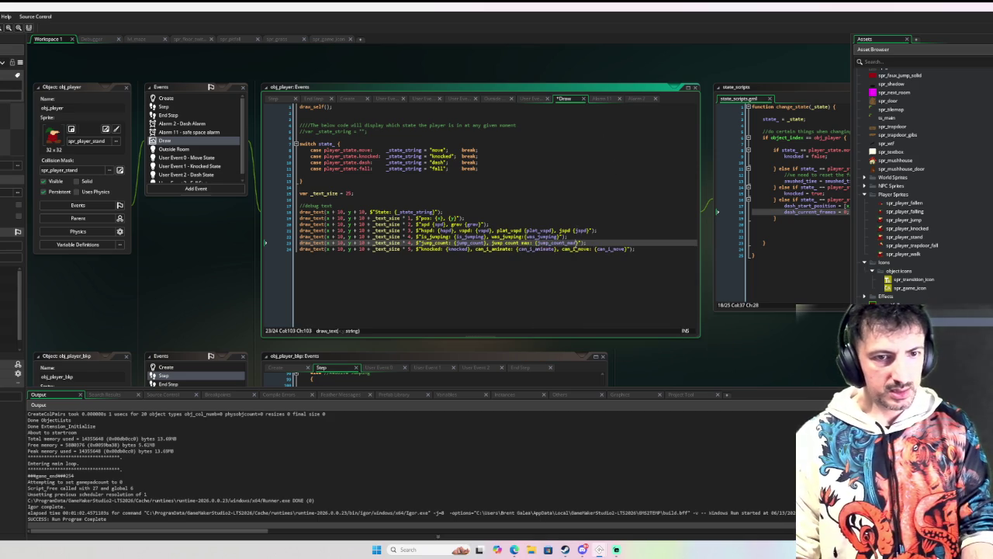
- Comment out the knocked, hspd, spd/grav and position debug text lines
key(Down)
key(Home)
key(ctrl+k)
key(Up)
key(Up)
key(Up)
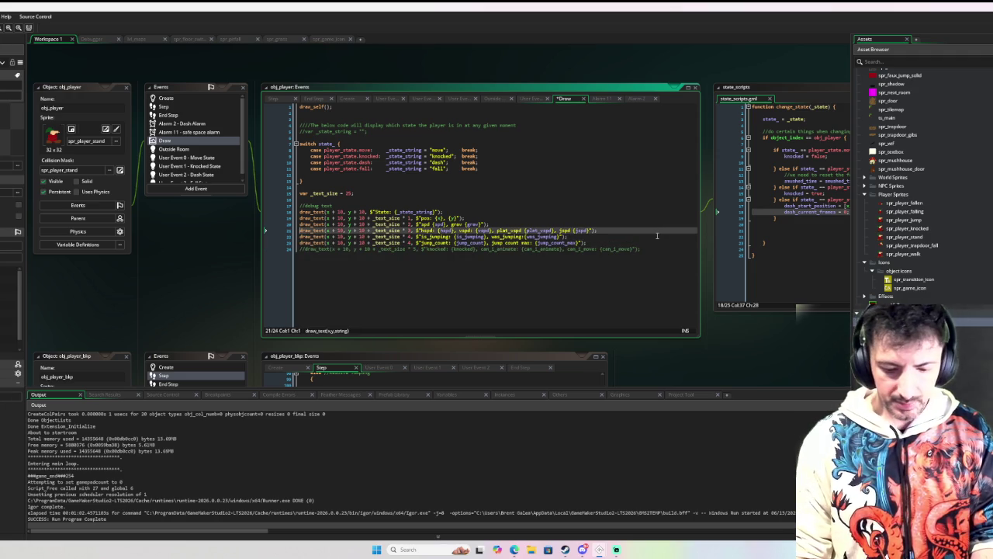
key(ctrl+k)
key(Up)
key(ctrl+k)
key(Up)
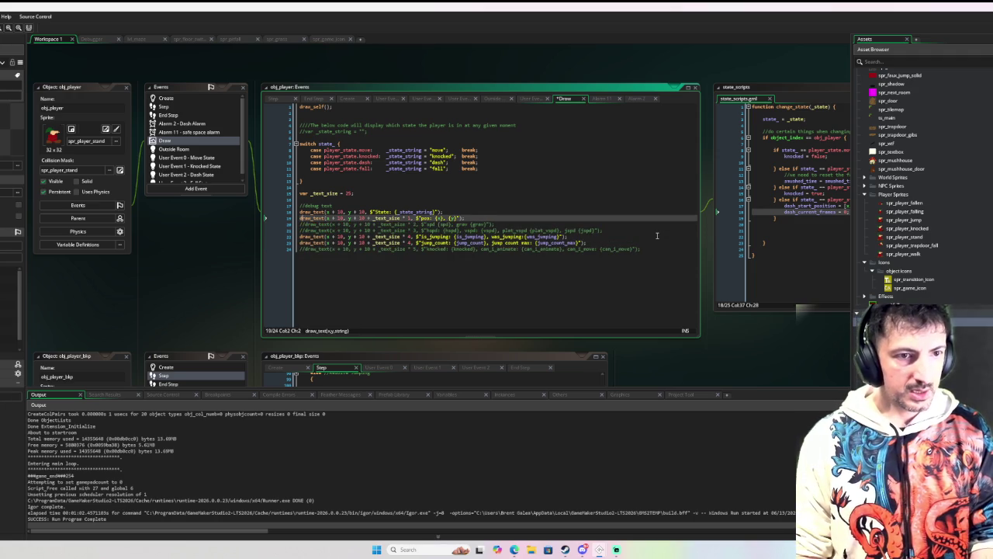
key(ctrl+k)
key(Down)
key(Down)
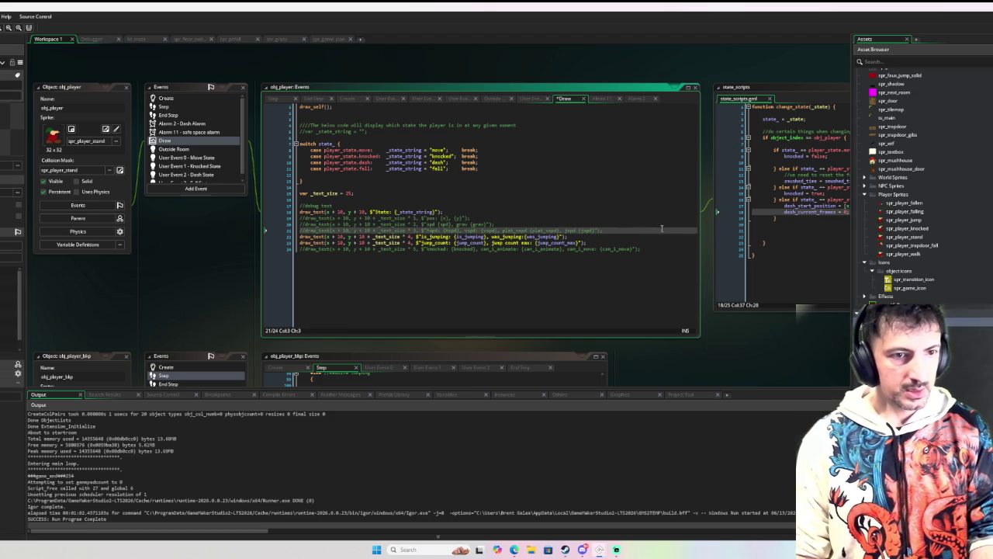
- Move the is_jumping and jump_count debug lines up under State and run the game
click(409, 237)
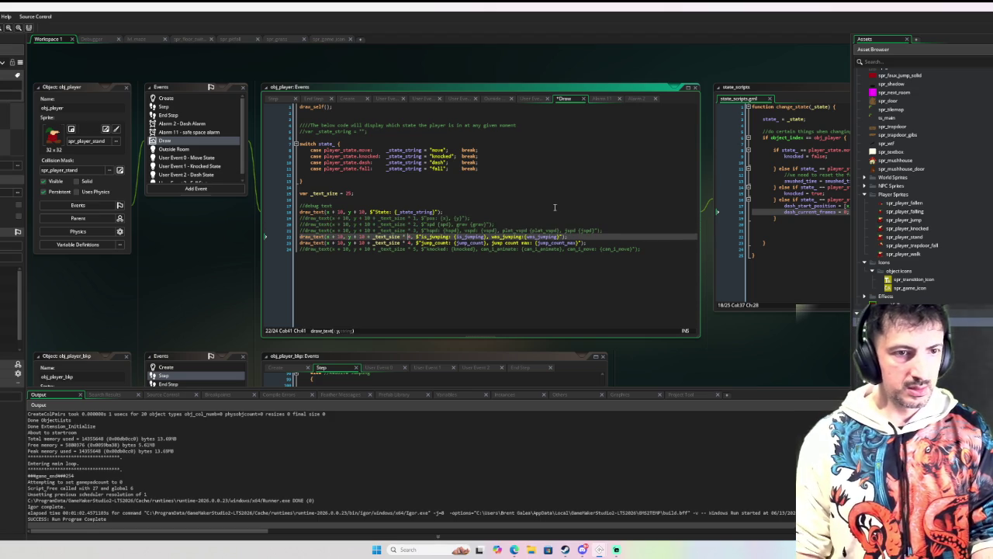
click(608, 241)
key(shift+Up)
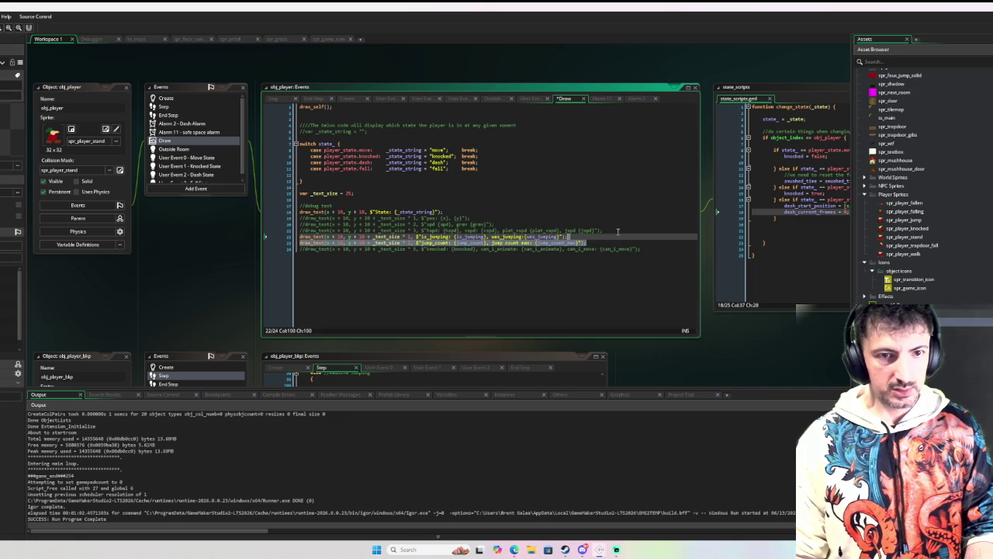
key(alt+Up)
key(alt+Up)
key(alt+Up)
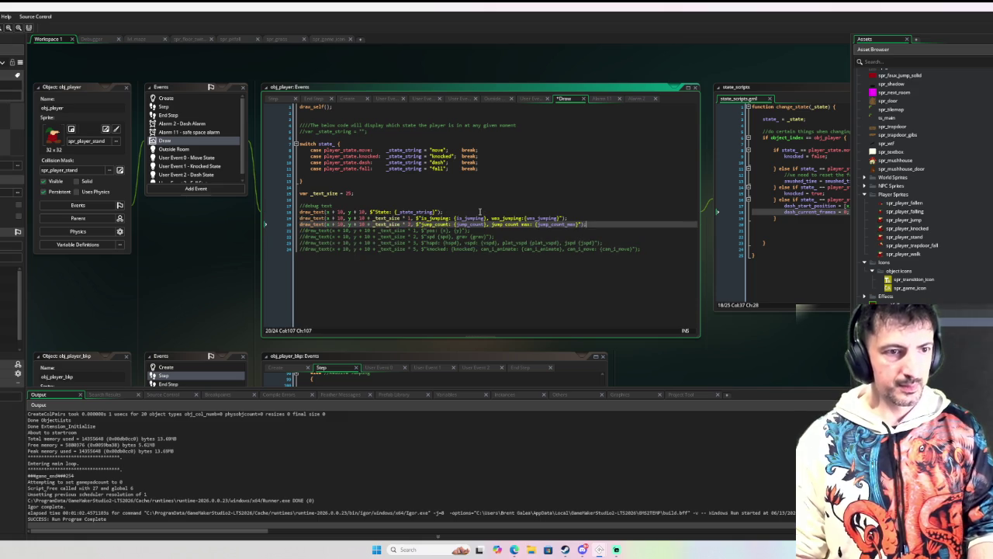
key(F6)
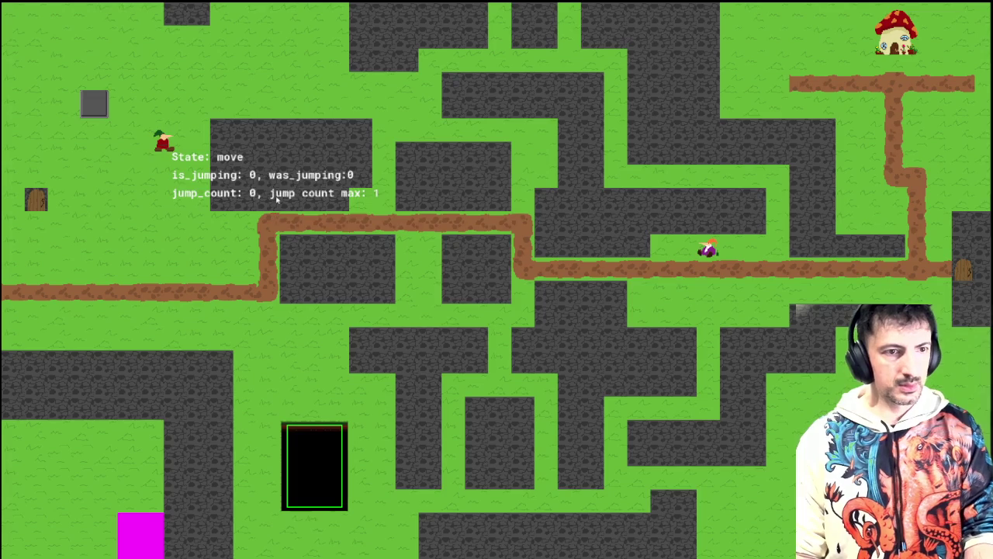
- Walk and jump back and forth across the gap watching jump_count stay at 1, then quit the game
key(Down)
key(Left)
key(Right)
key(space)
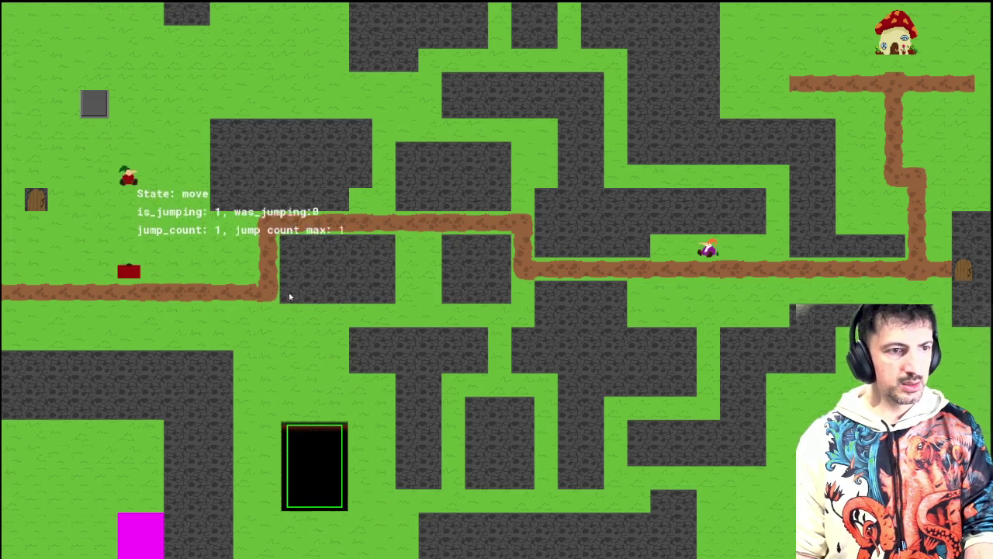
key(Right)
key(Left)
key(space)
key(space)
key(Right)
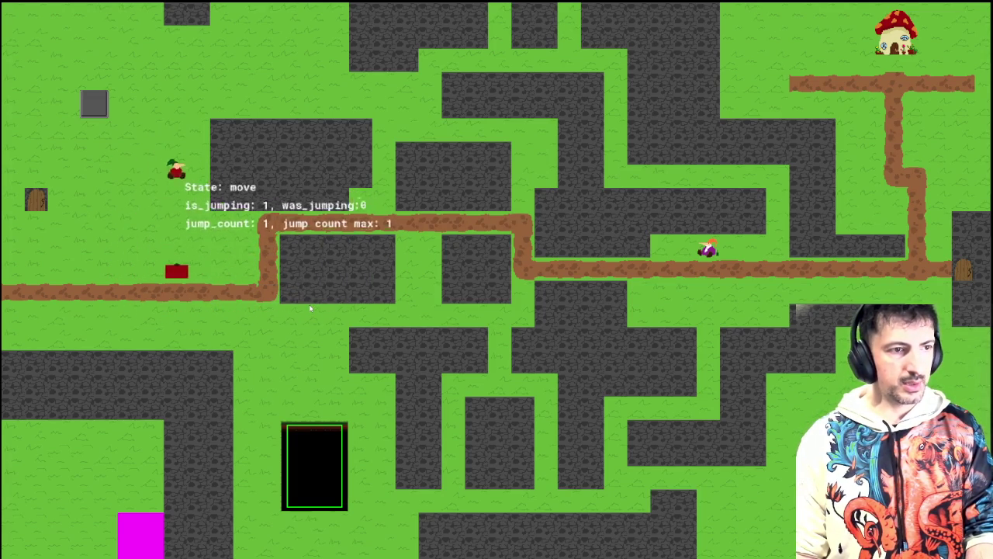
key(Left)
key(space)
key(Up)
key(space)
key(Right)
key(Left)
key(Right)
key(Left)
key(Right)
key(Left)
key(Right)
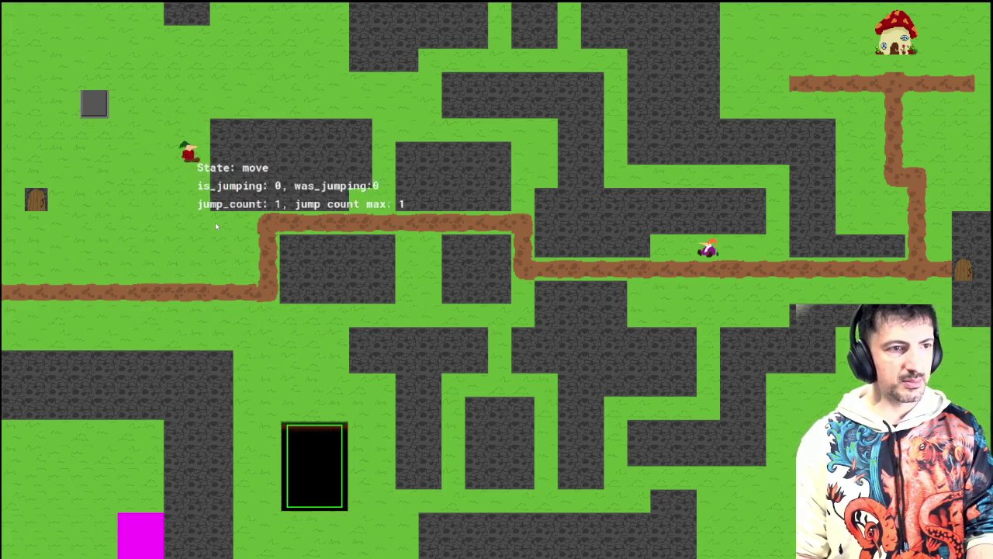
key(Left)
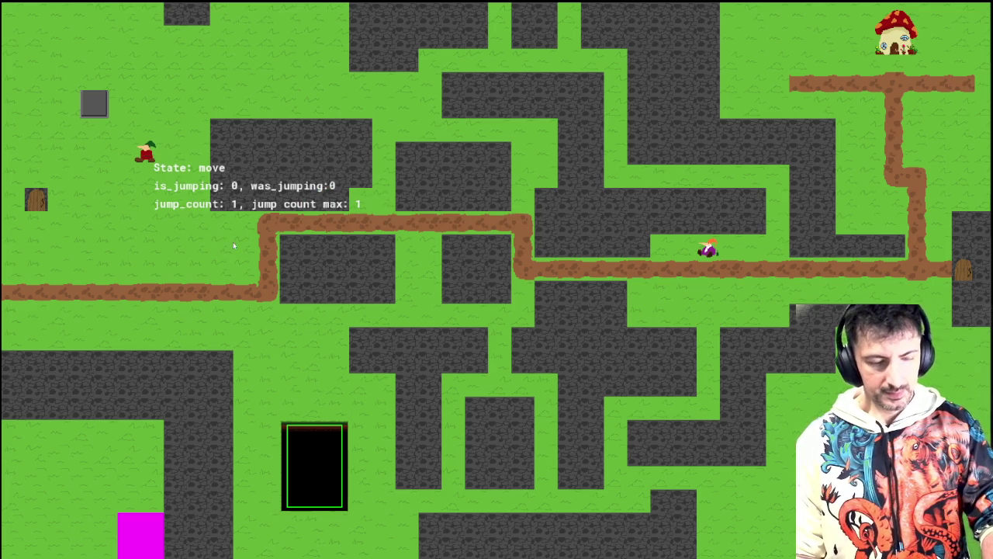
key(Escape)
click(62, 39)
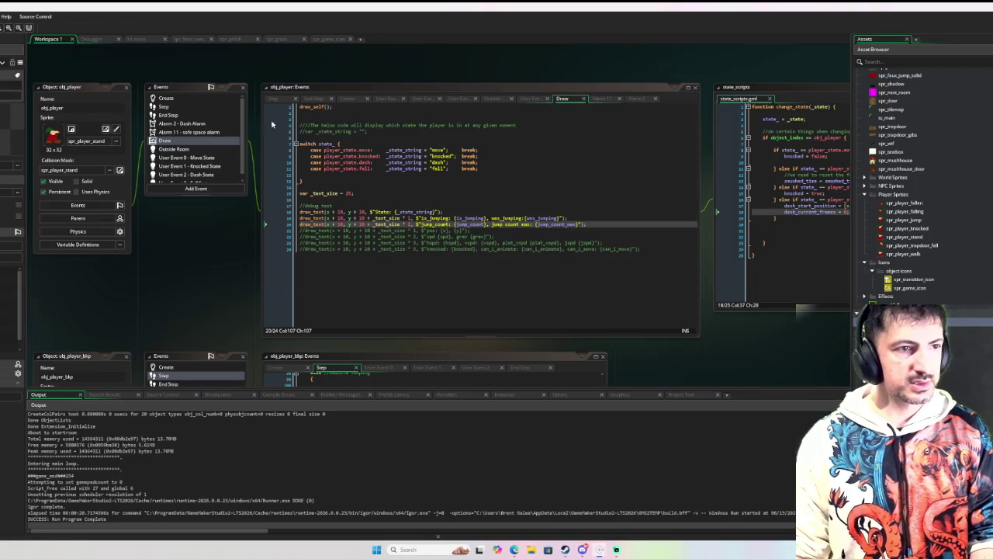
- Add jump_count = 0 below is_jumping = false in Knocked State and run the game
click(198, 157)
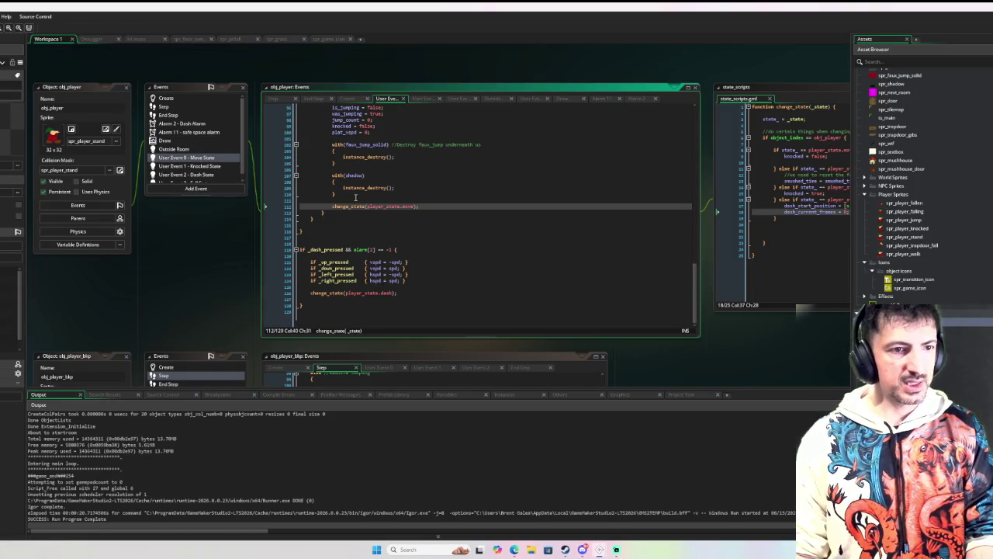
click(229, 166)
scroll(427, 214, down, 3)
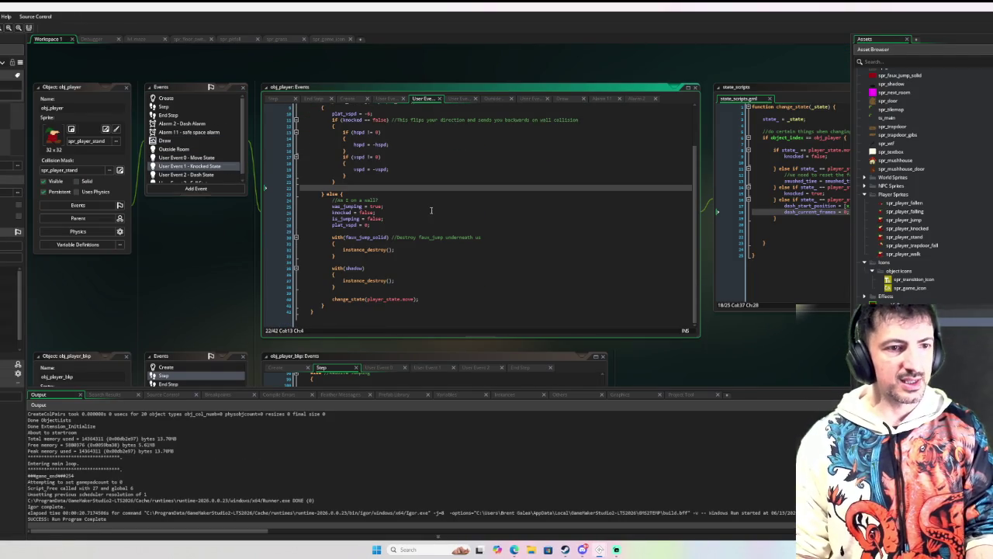
click(400, 218)
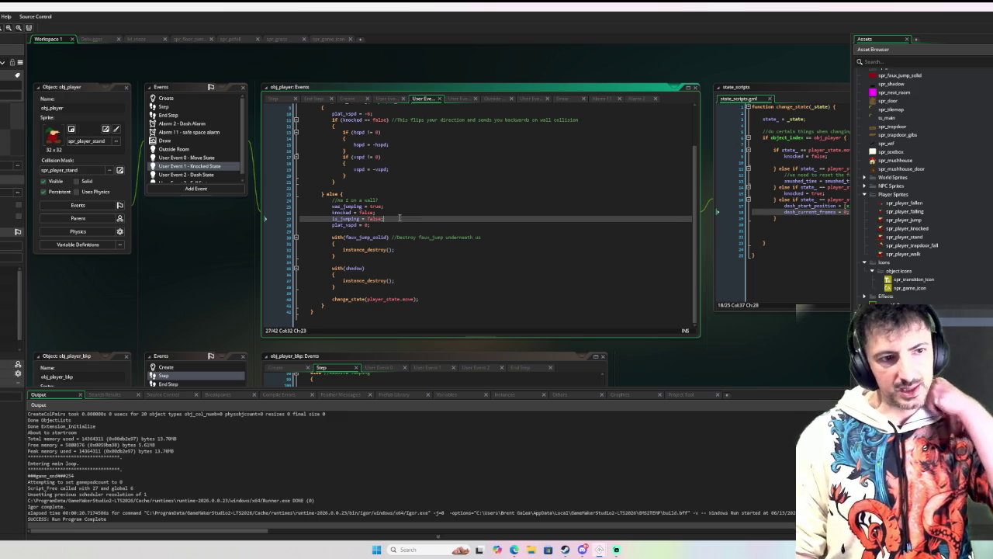
key(Return)
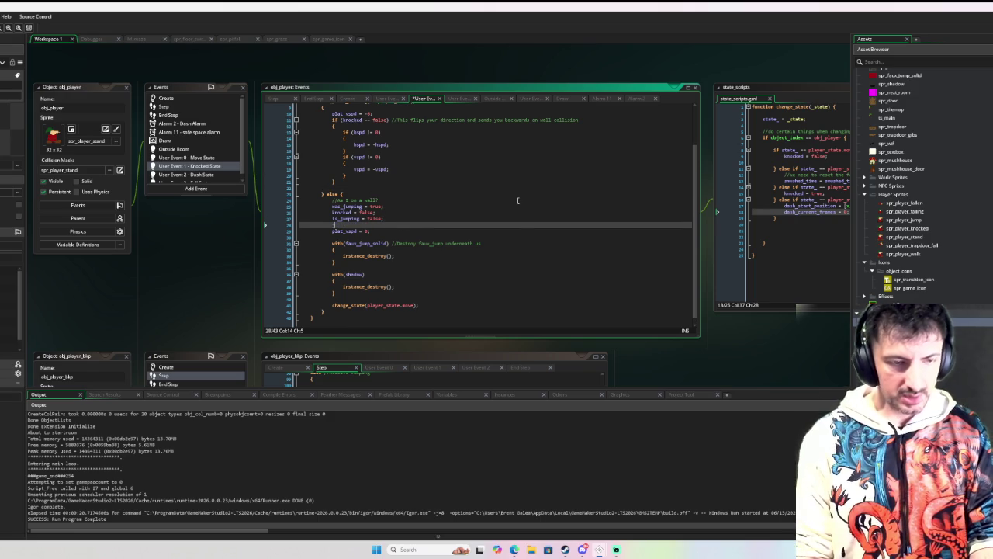
text(jump_count = )
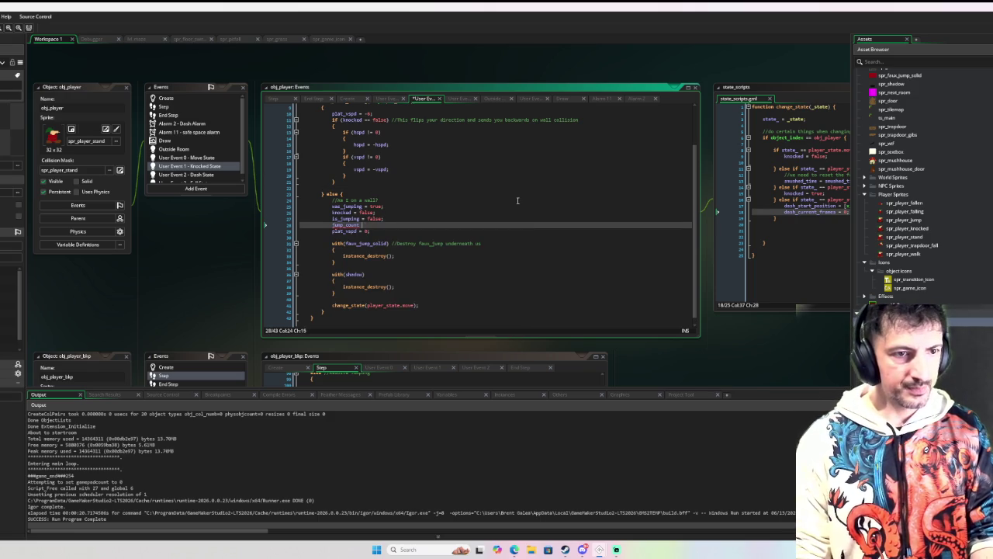
text(0;)
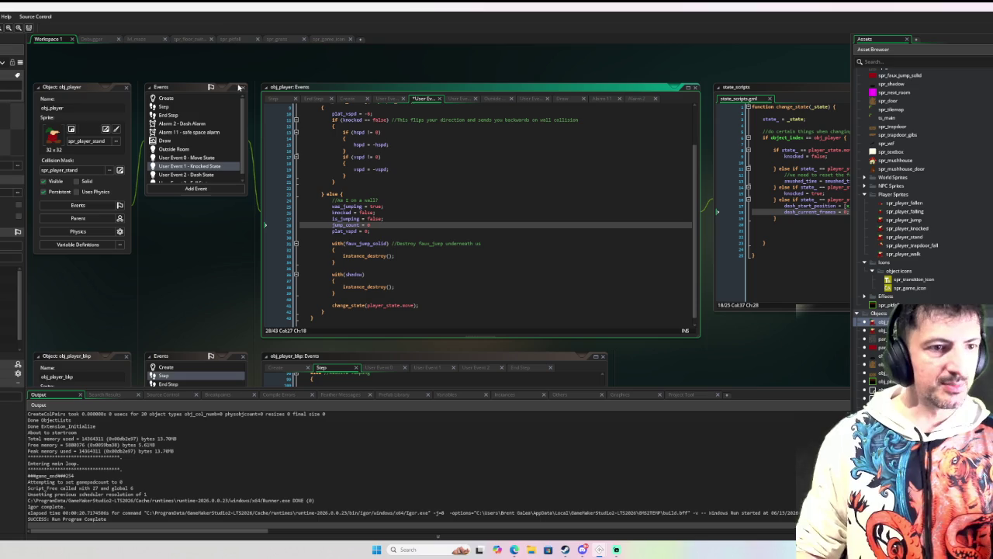
key(F6)
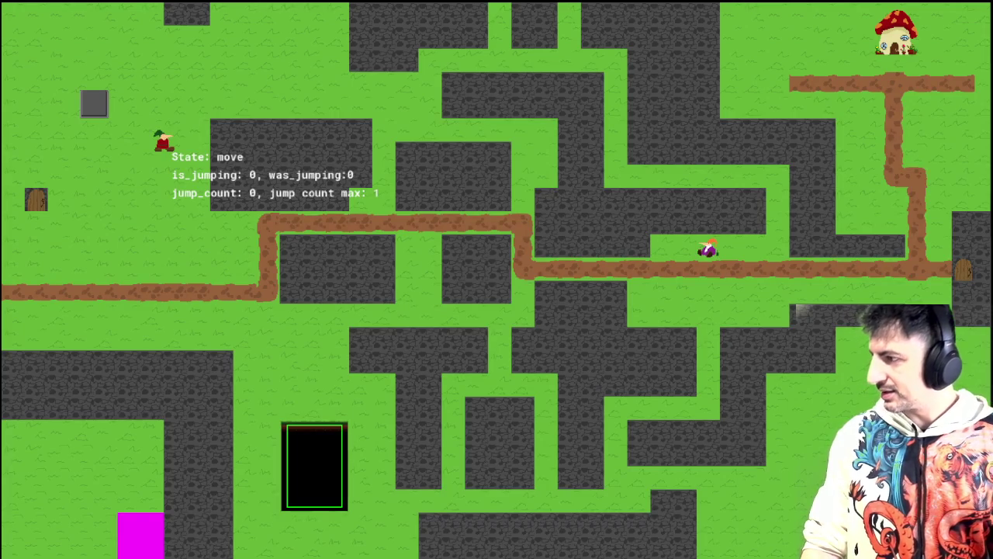
- Walk the player around the room in all four directions
key(Down)
key(Left)
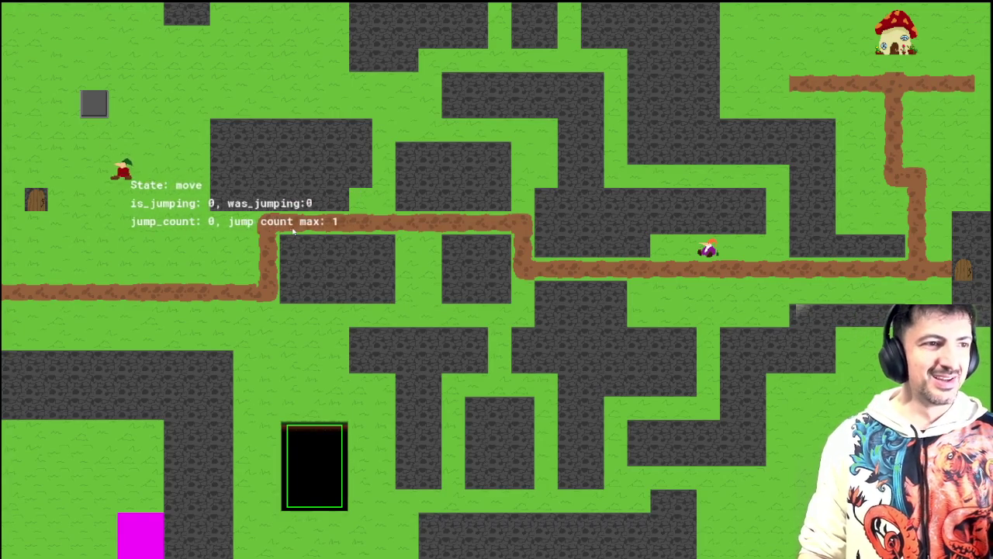
key(Right)
key(Up)
key(Right)
key(Down)
key(Left)
key(Right)
key(Up)
key(Down)
key(Left)
key(Left)
key(Right)
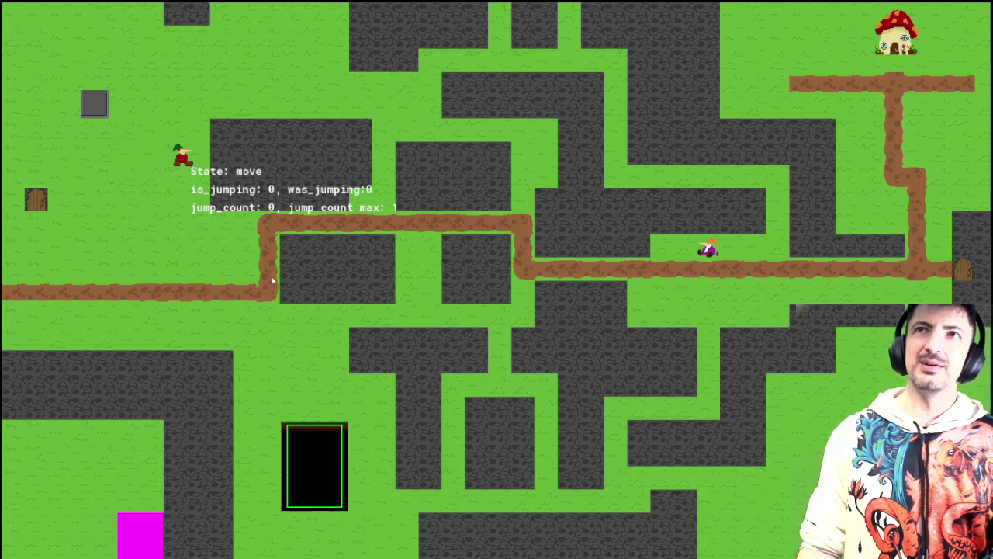
key(Left)
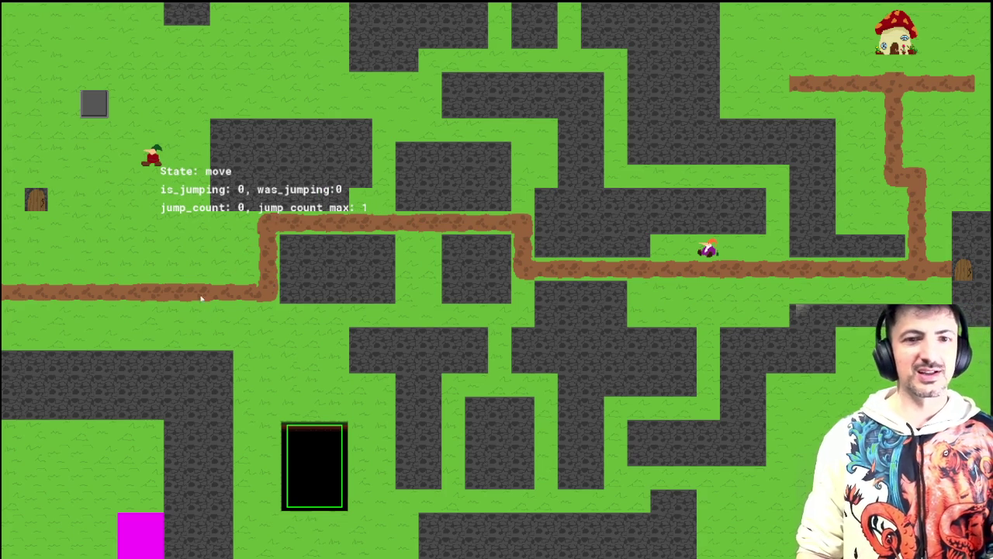
key(Down)
key(Up)
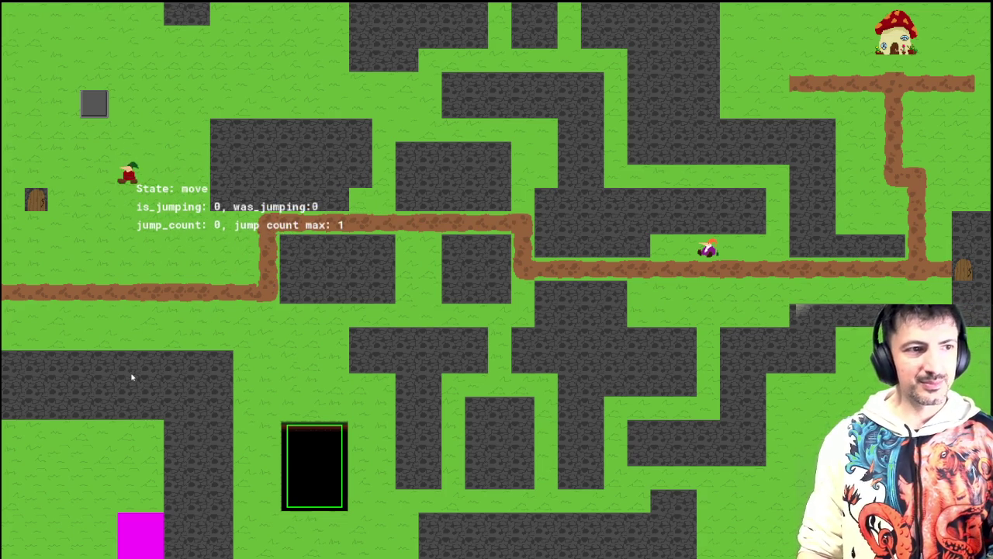
- Jump repeatedly, confirming jump_count returns to 0 after each landing, then close the game
key(Up)
key(space)
key(Right)
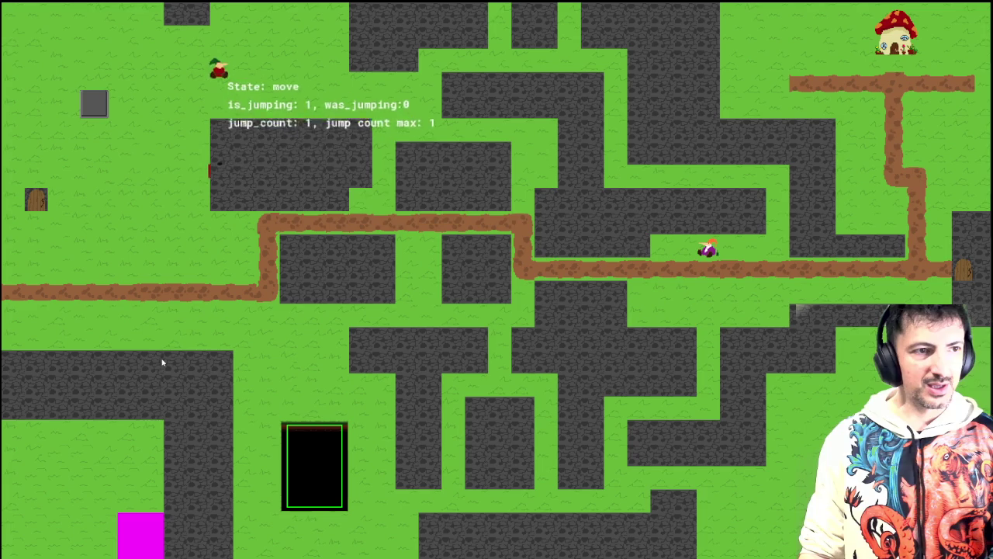
key(space)
key(Left)
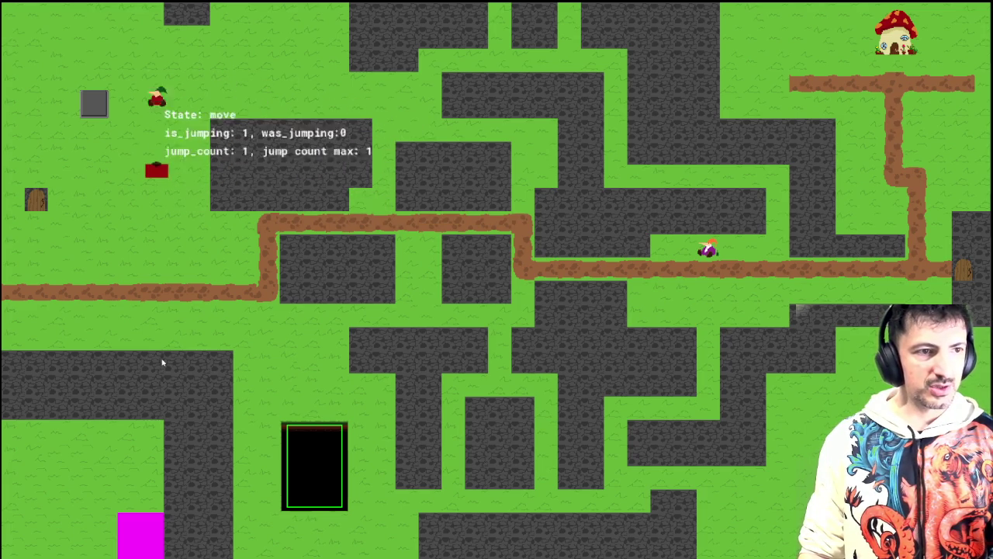
key(Down)
key(space)
key(Right)
key(Left)
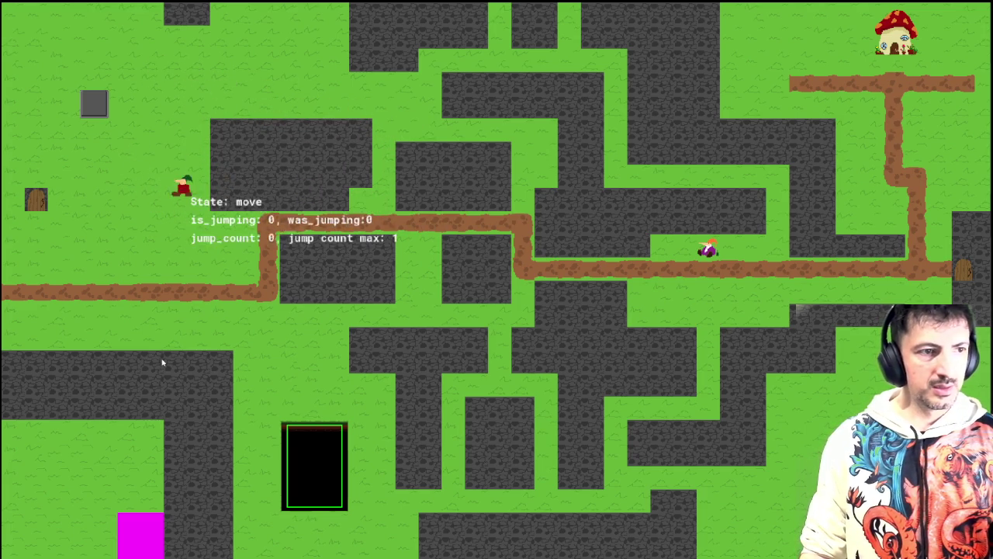
key(space)
key(Right)
key(space)
key(space)
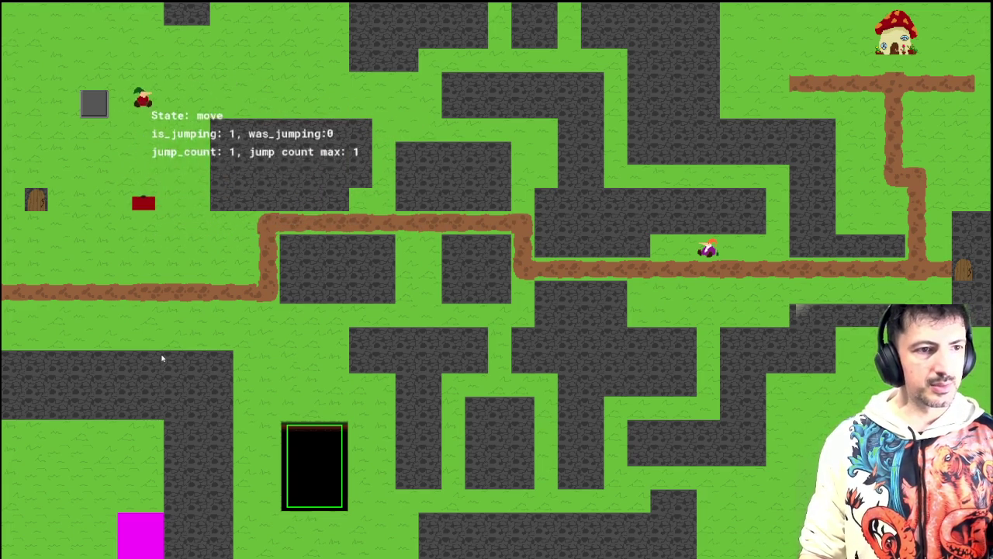
key(space)
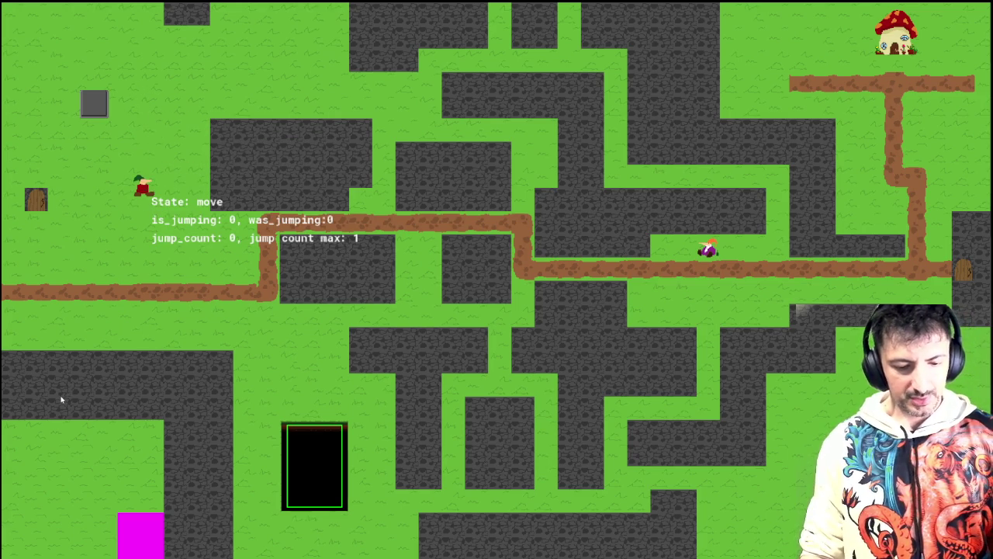
key(Escape)
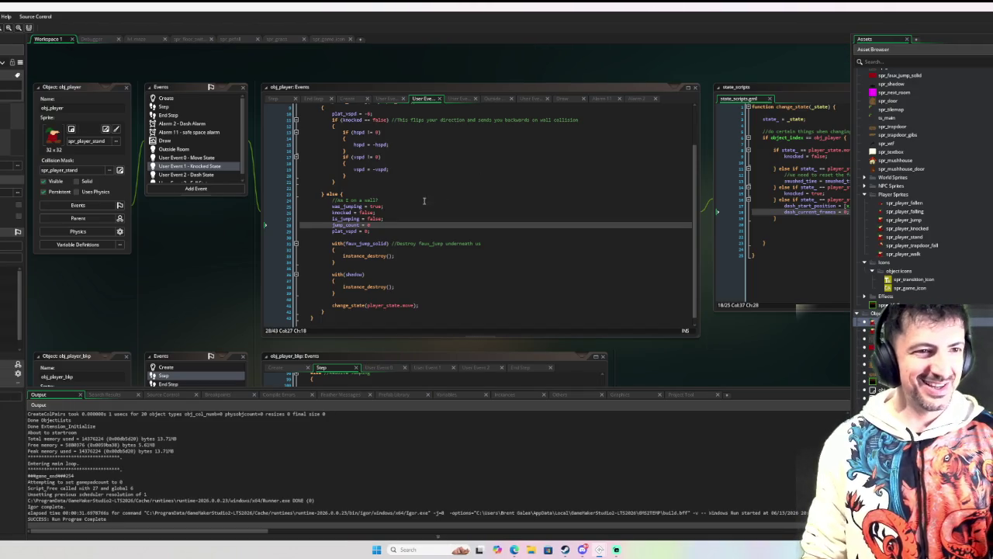
- Change jump_count_max to 2 in obj_player's Create event, then view Move State's jump code
click(185, 98)
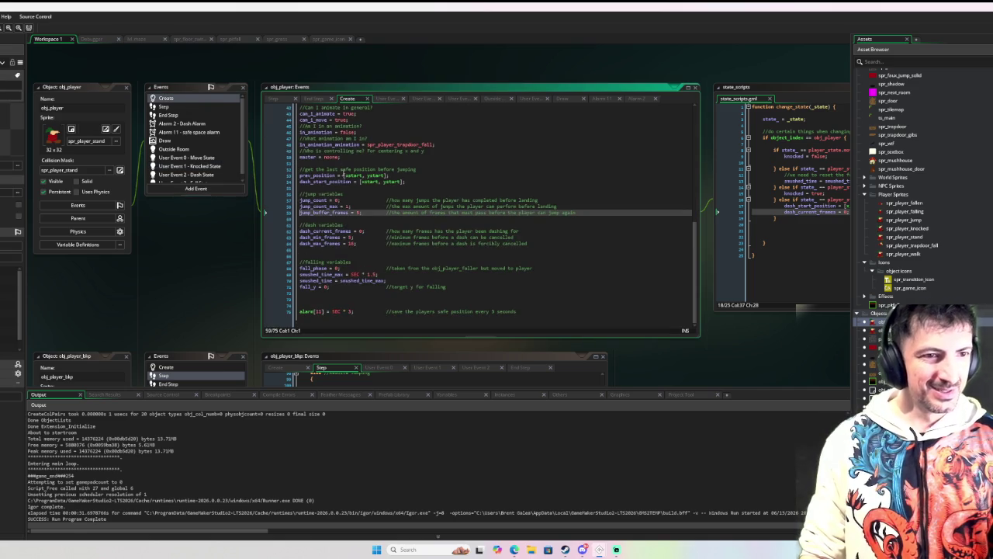
double_click(348, 206)
text(2)
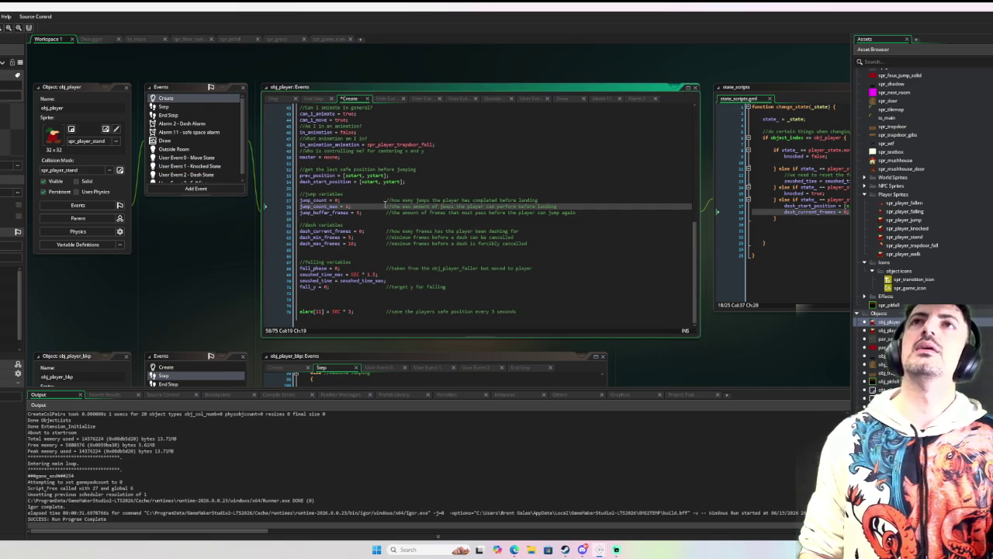
click(174, 157)
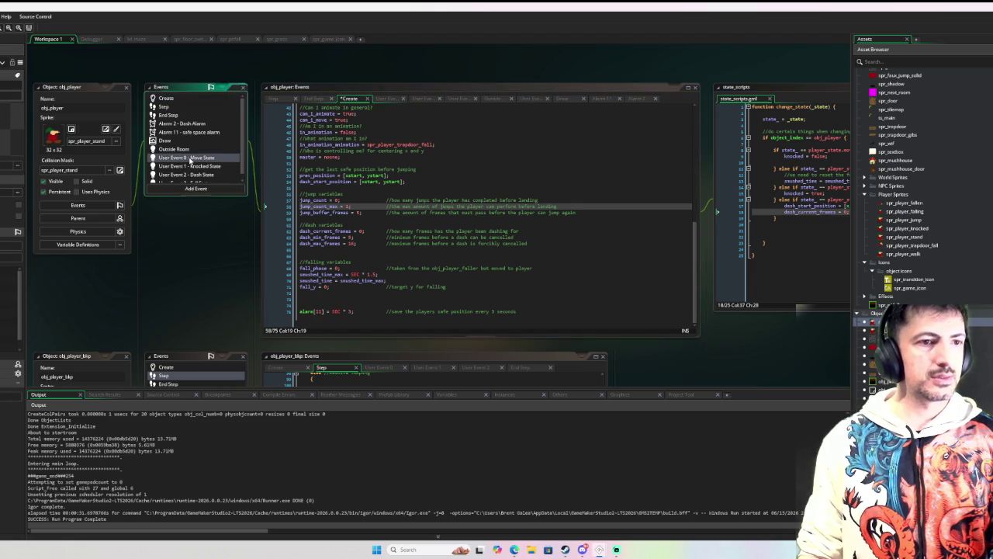
scroll(458, 163, up, 10)
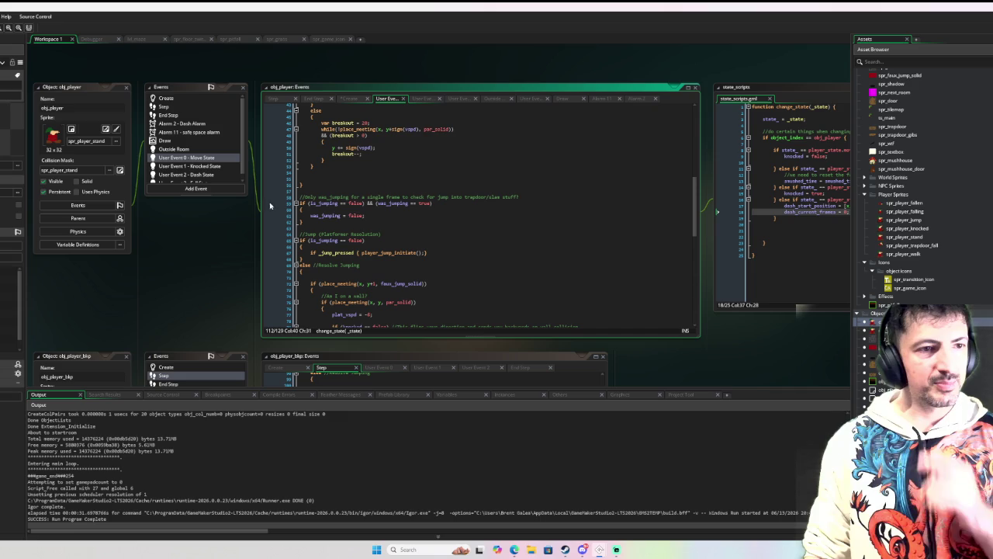
- Run a project-wide Find All for is_jumping and review the search results
double_click(318, 203)
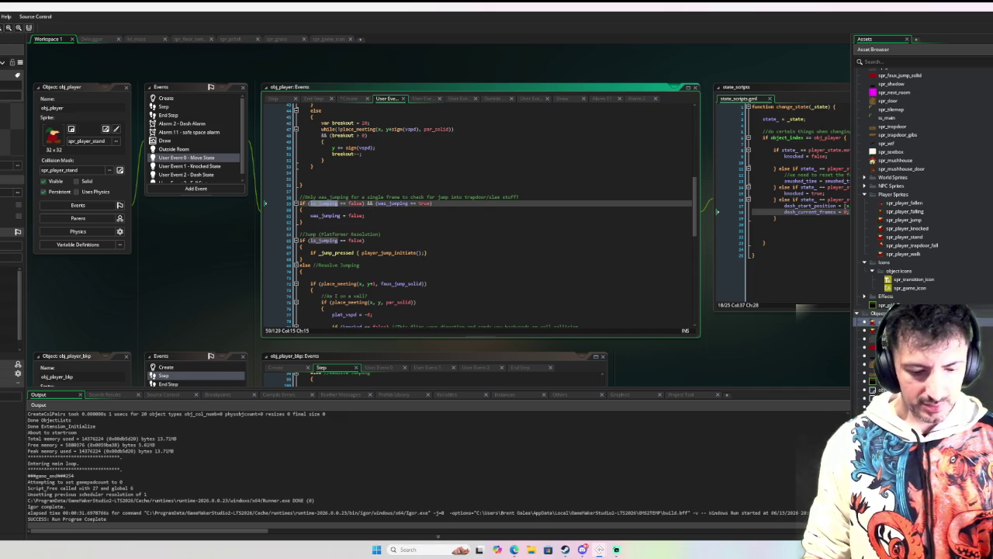
key(ctrl+shift+f)
click(92, 351)
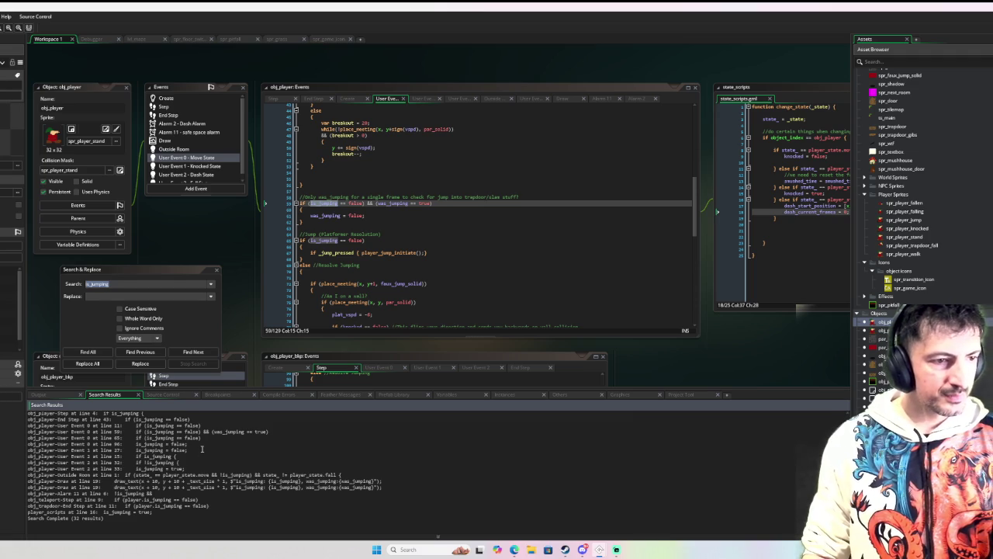
scroll(202, 448, up, 3)
scroll(210, 441, up, 3)
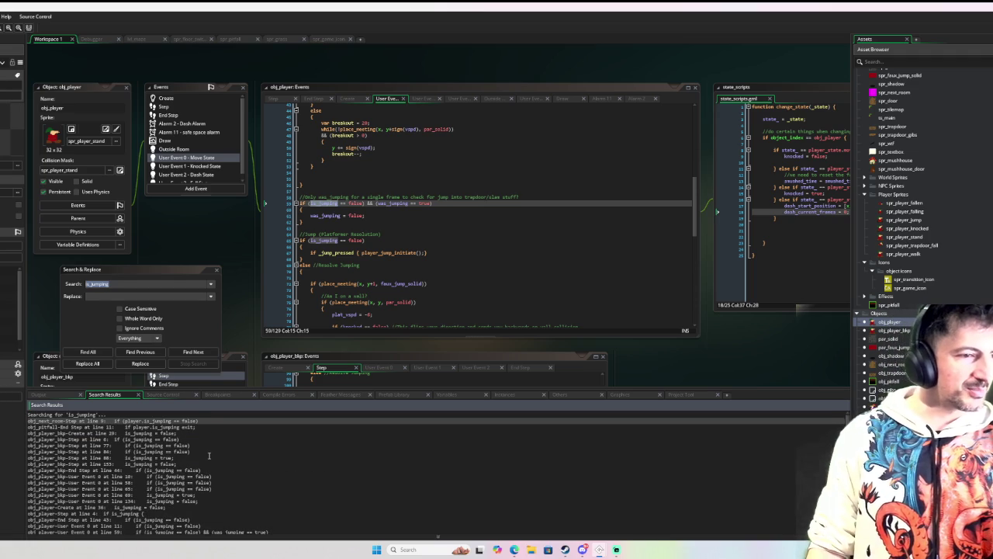
scroll(194, 474, down, 5)
scroll(194, 473, up, 5)
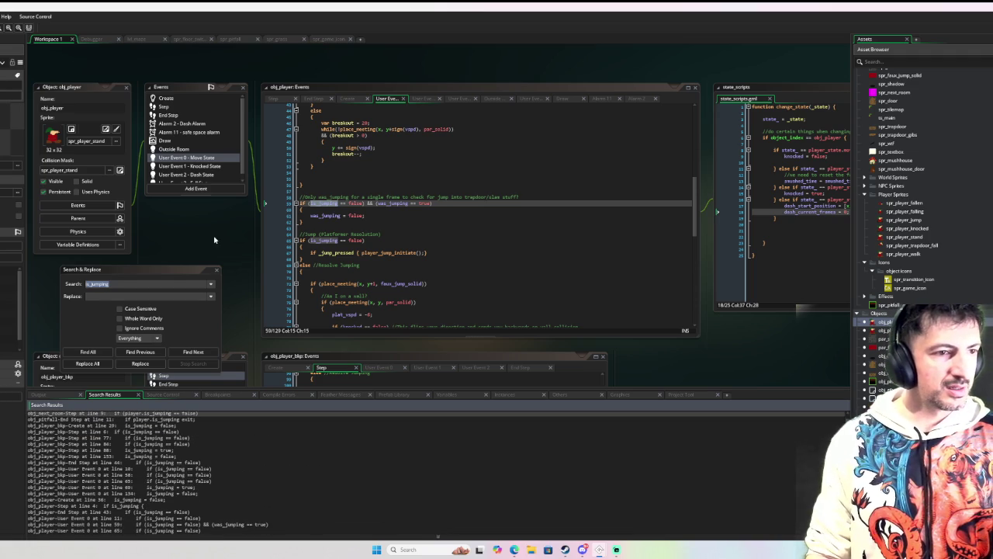
click(217, 269)
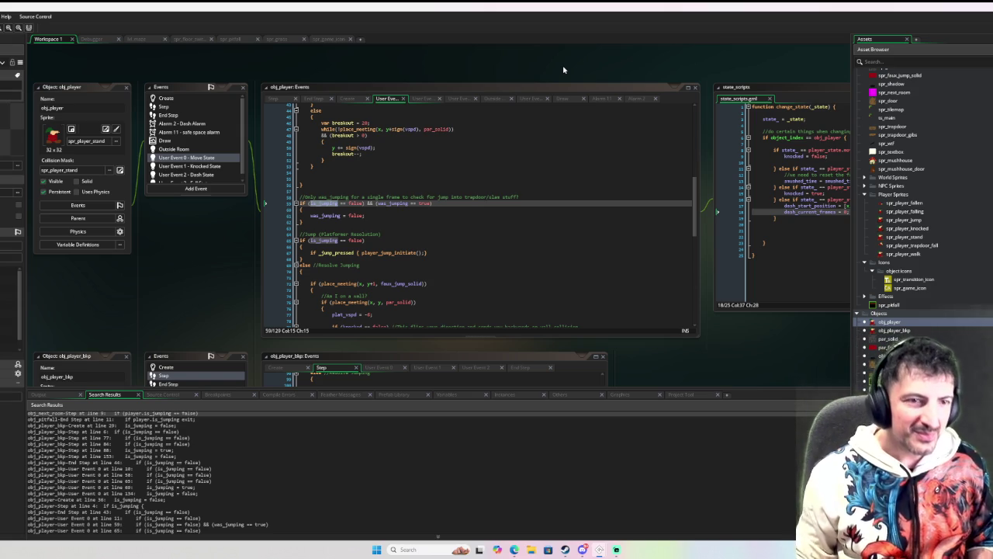
scroll(446, 184, up, 1)
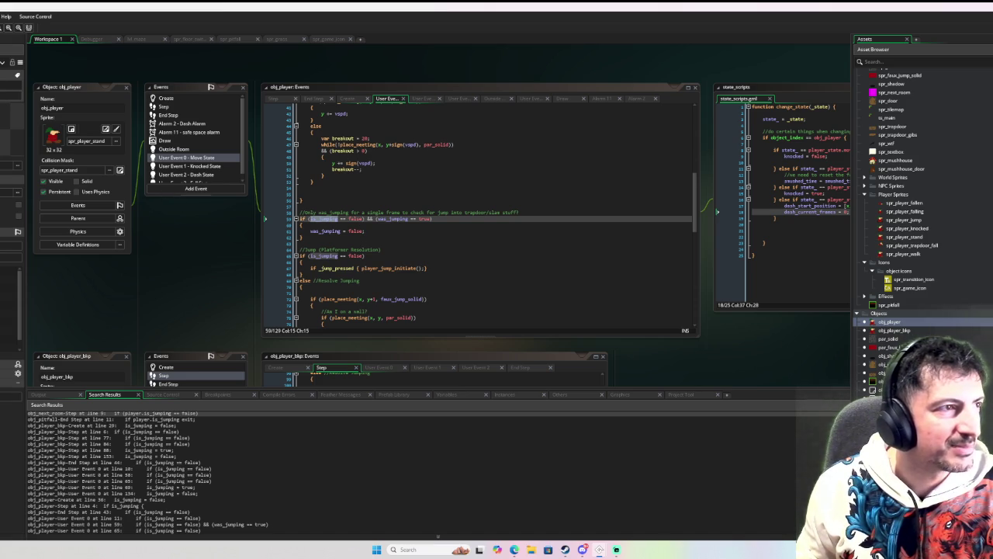
key(ctrl+shift+s)
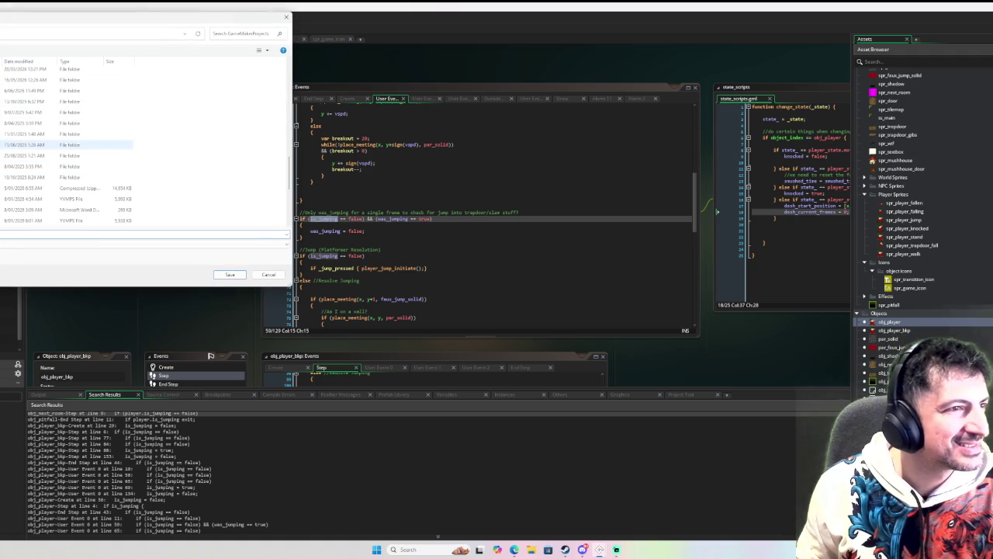
scroll(70, 156, down, 3)
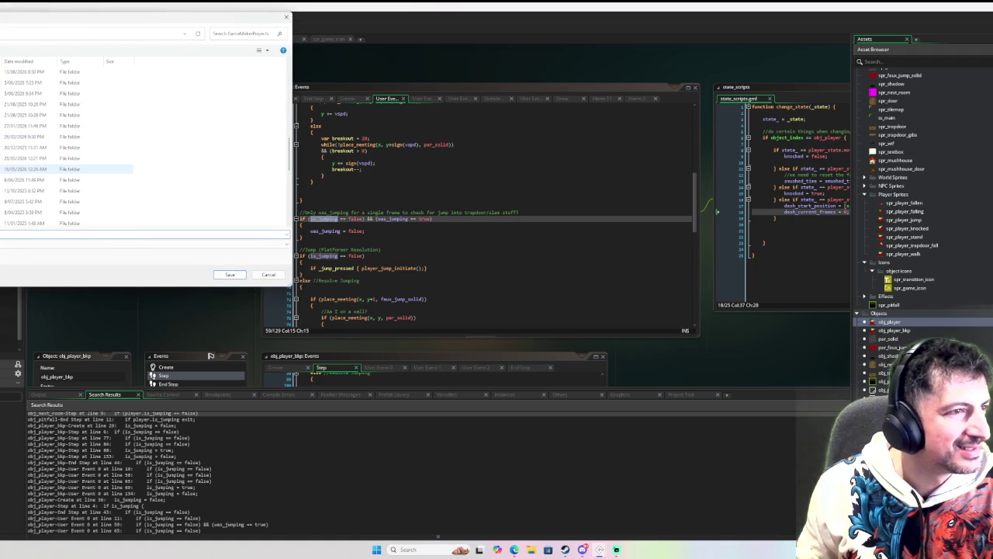
scroll(67, 206, down, 1)
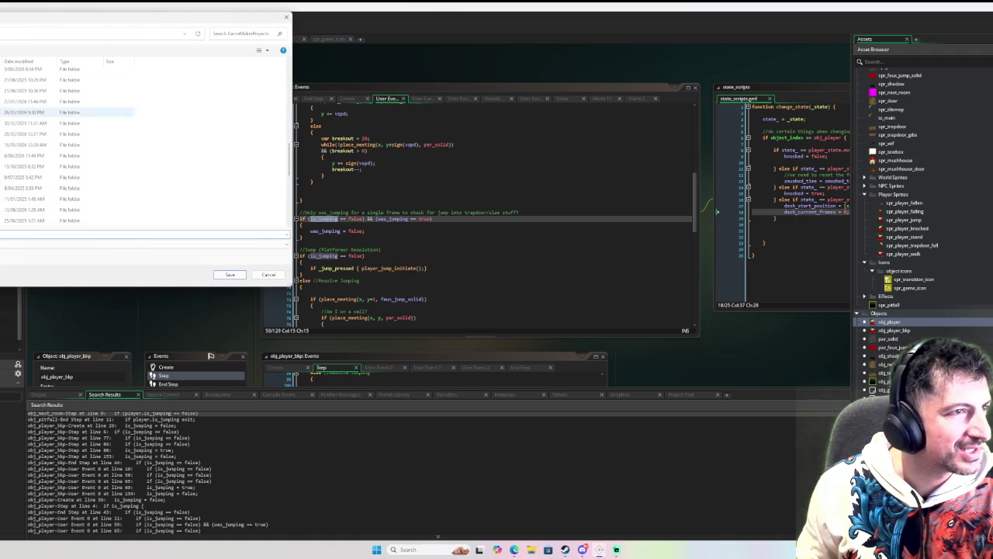
scroll(70, 166, down, 1)
scroll(69, 166, up, 3)
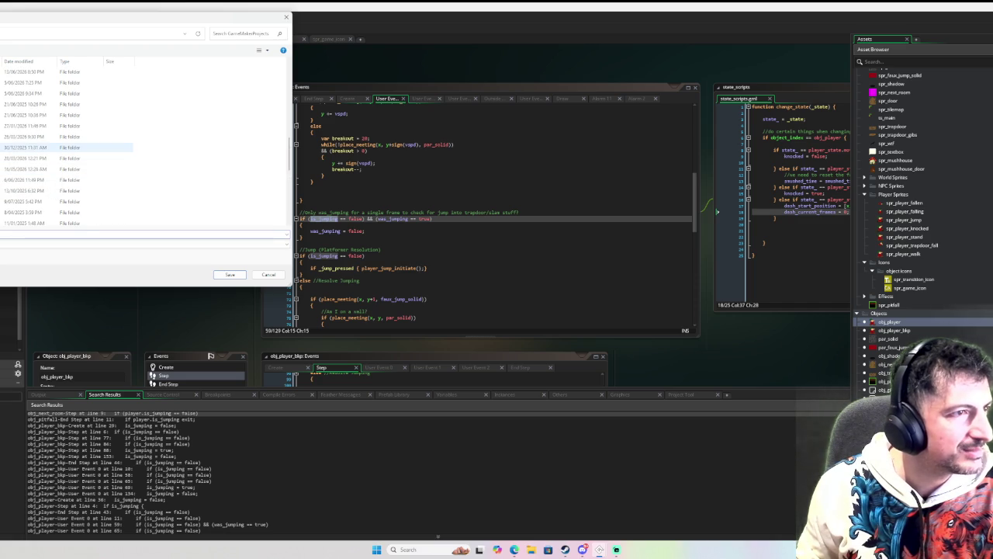
click(70, 104)
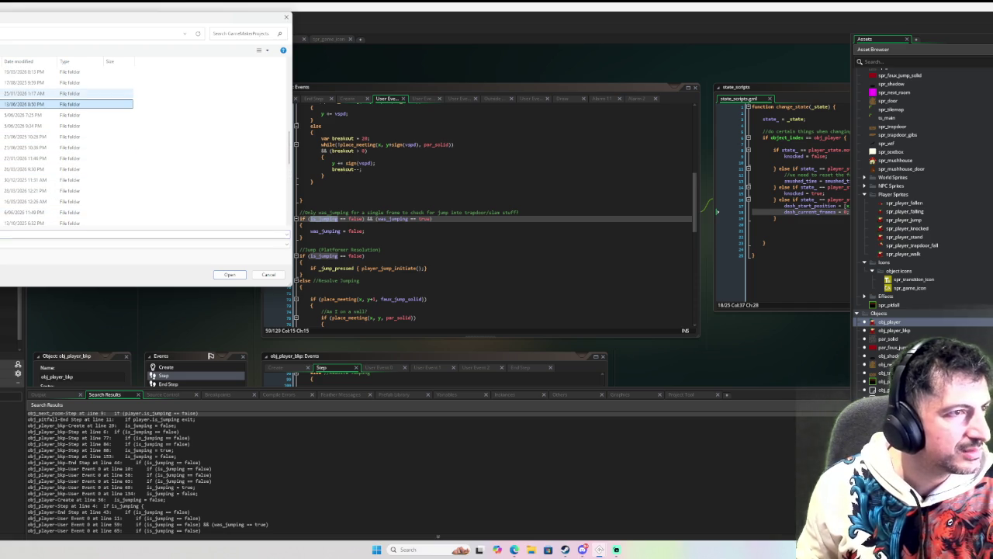
key(ctrl+v)
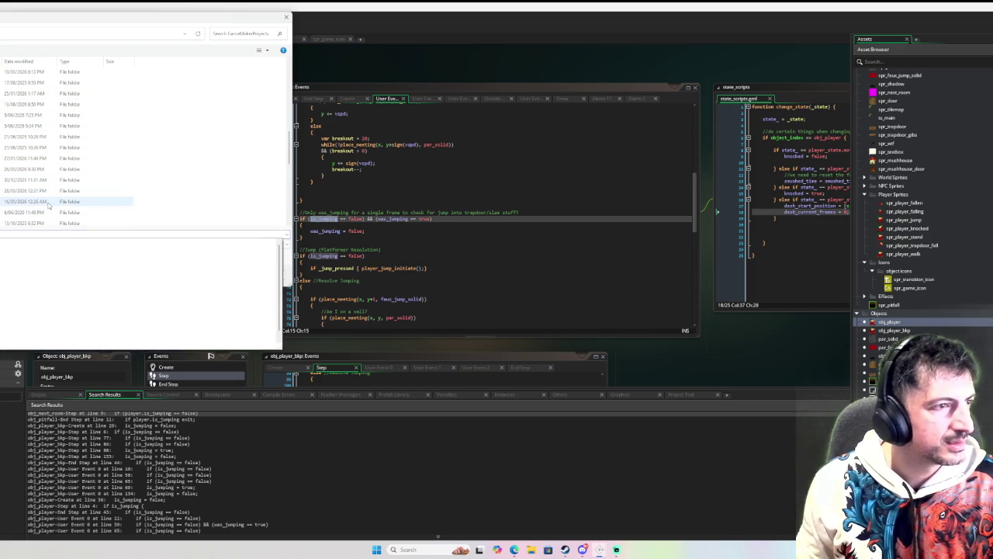
key(Escape)
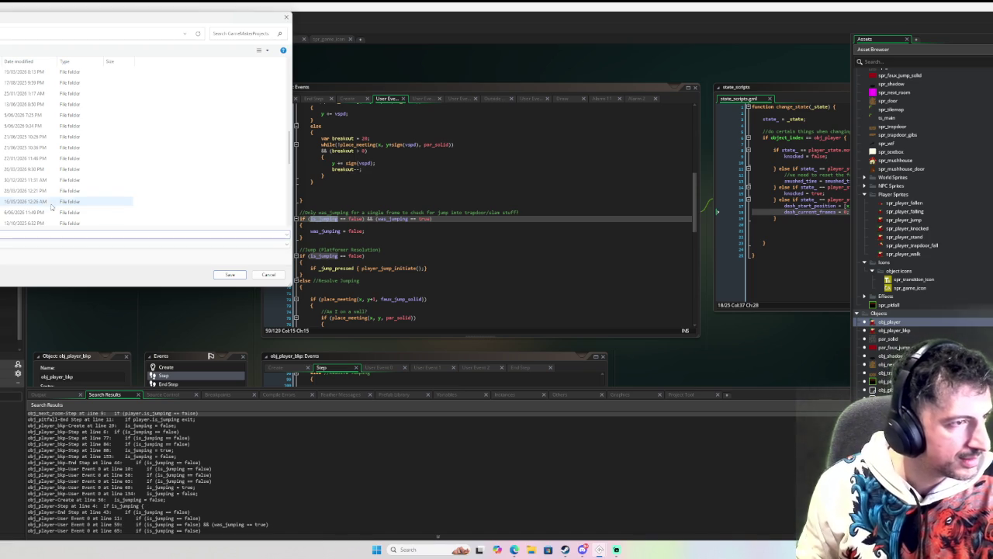
click(225, 275)
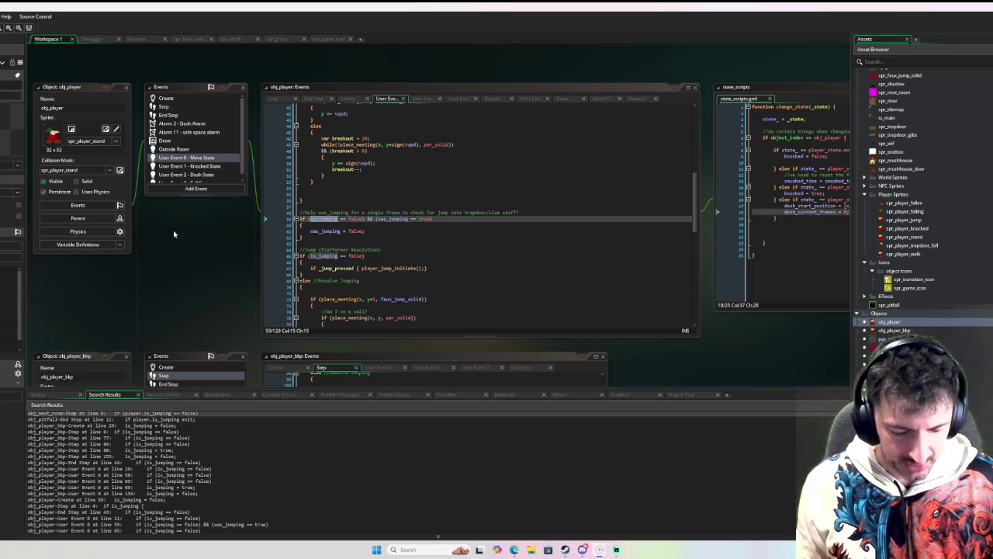
- Find is_jumping in obj_next_room's Step line 9 and rewrite it as player.jump_count <= 0
key(ctrl+shift+f)
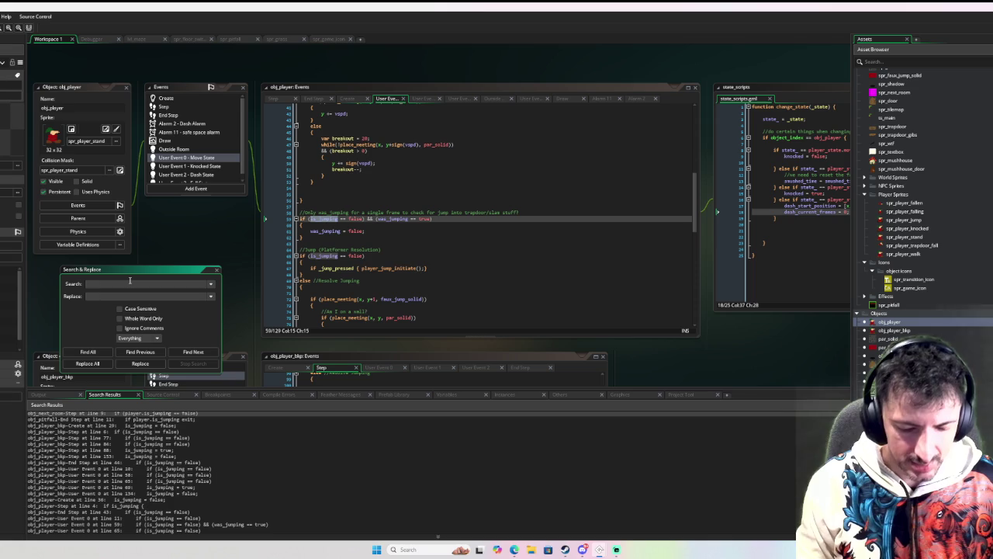
text(isjumping)
key(Return)
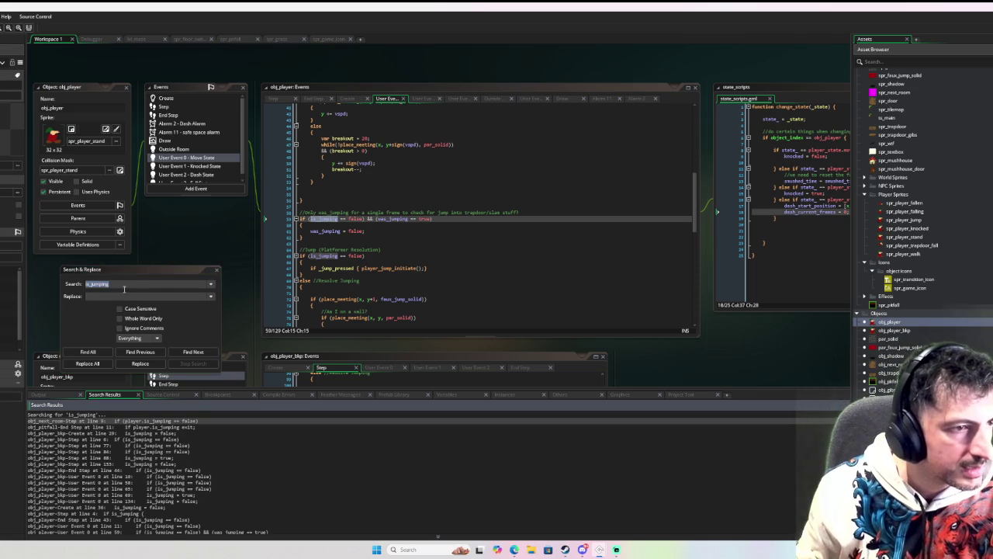
click(201, 352)
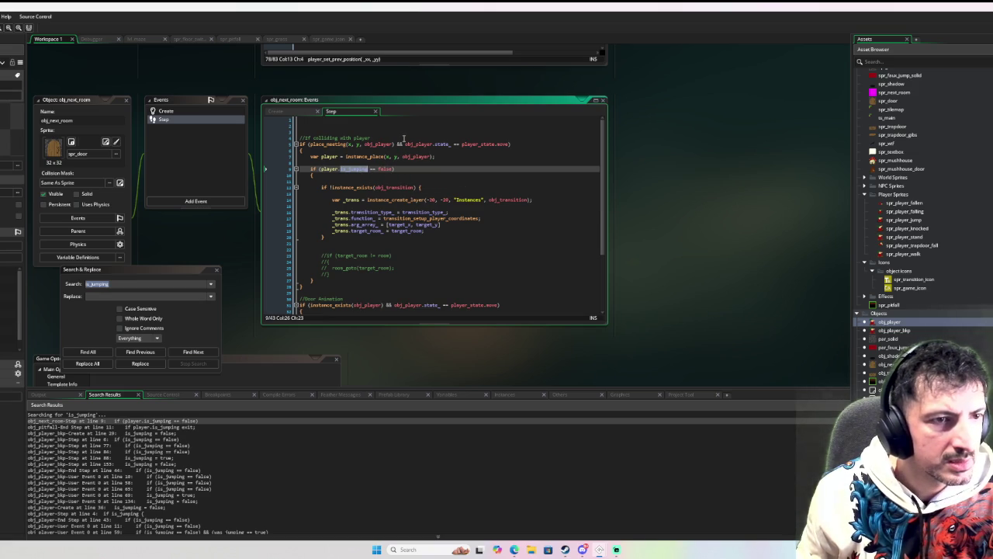
text(jump_county)
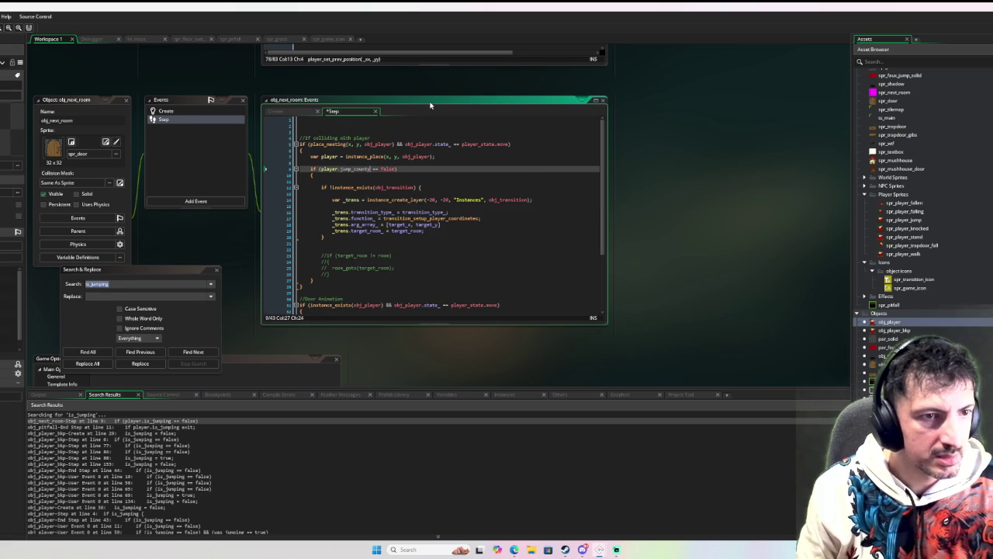
key(shift+Right)
key(shift+Right)
key(shift+Right)
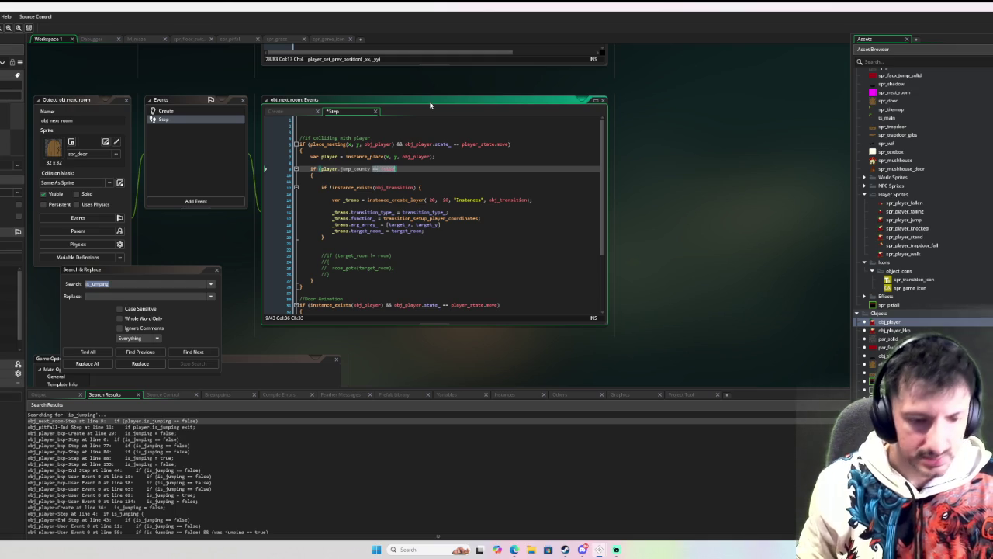
text(== 0)
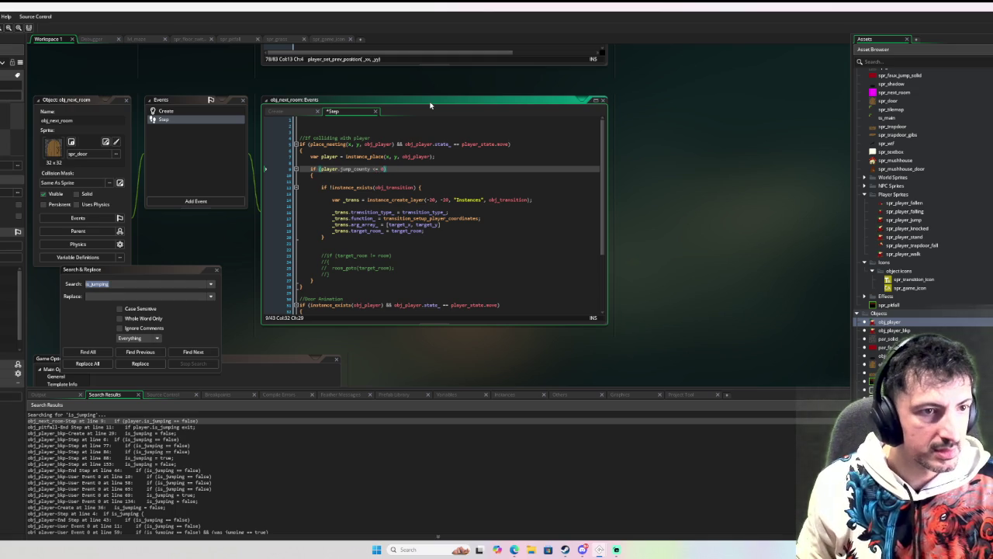
text(<)
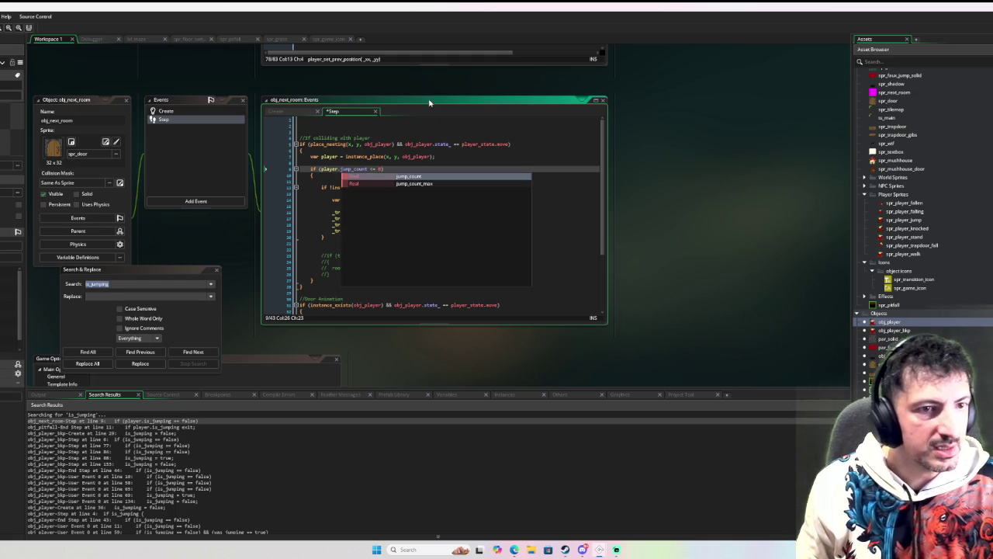
key(ctrl+shift+Left)
key(ctrl+shift+Left)
key(ctrl+shift+Left)
key(ctrl+c)
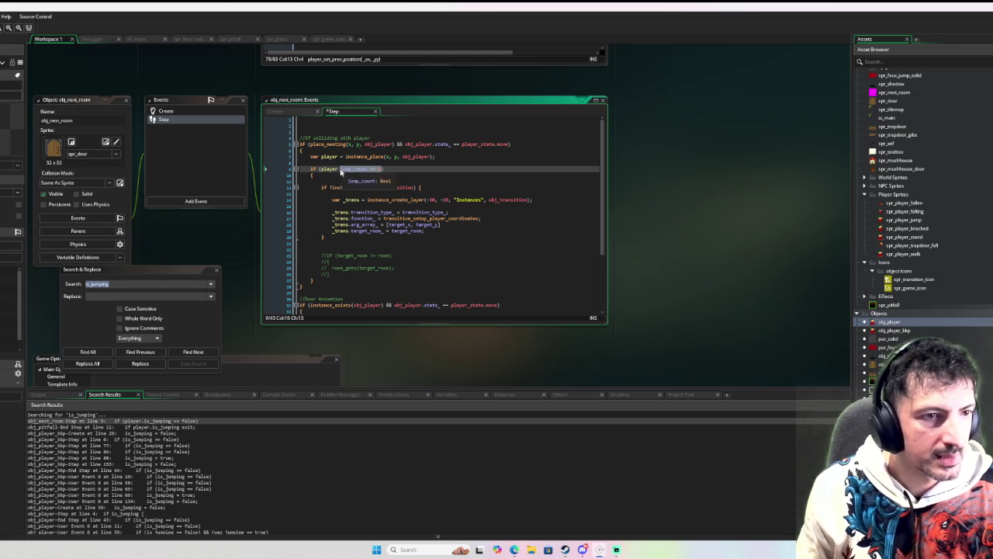
click(193, 352)
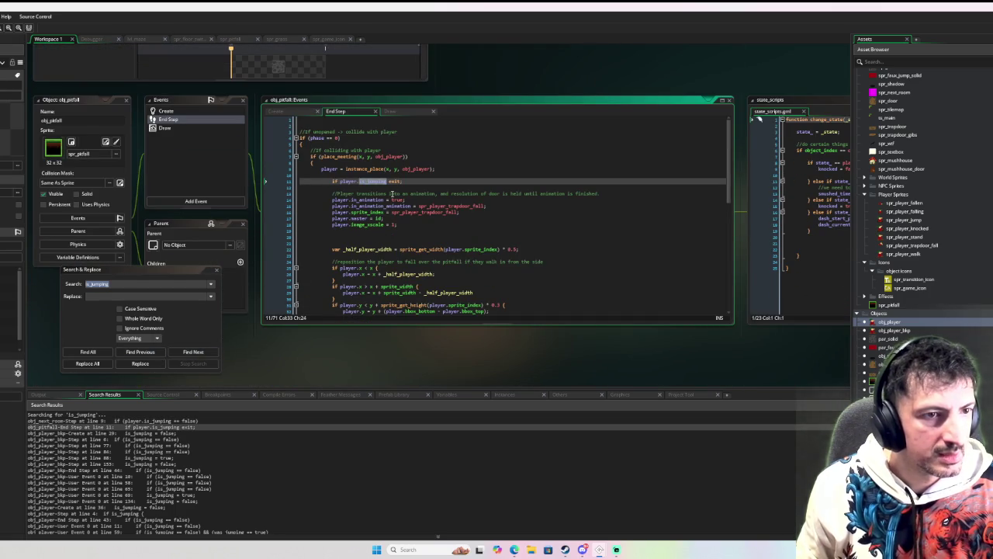
- Change obj_pitfall End Step line 11 to test jump_count > 0, then go to obj_player_bkp Step
click(391, 194)
click(376, 180)
double_click(376, 181)
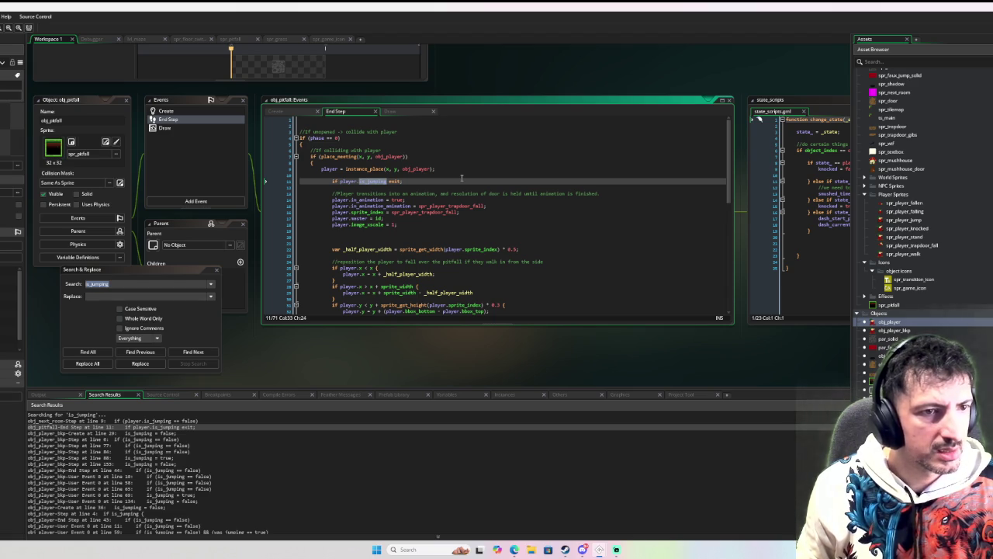
key(ctrl+v)
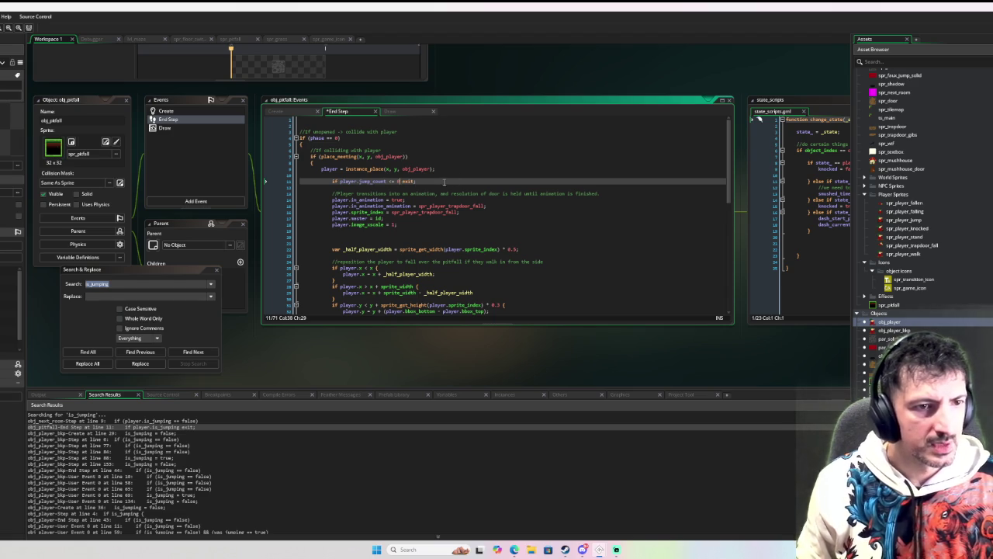
key(shift+Left)
key(shift+Left)
key(shift+Left)
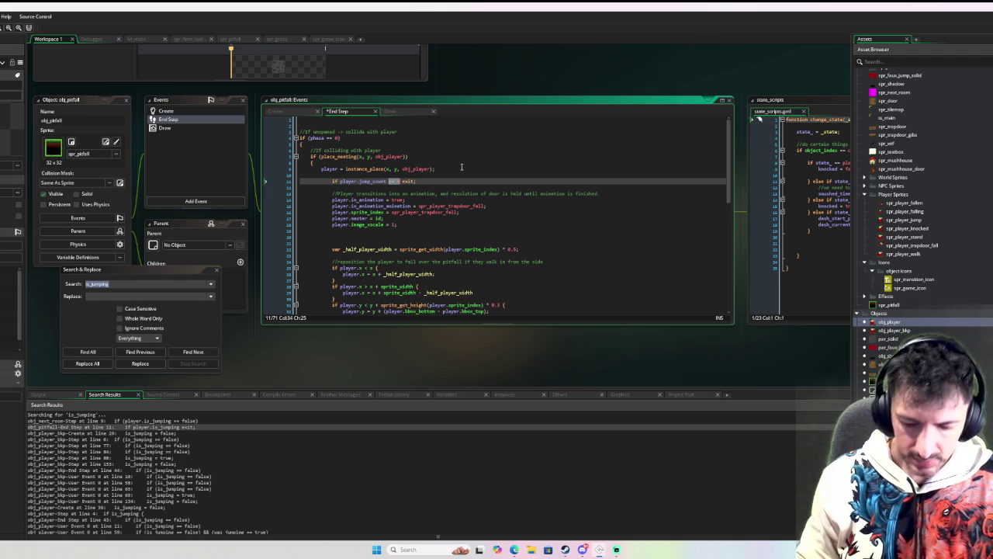
text(> 0)
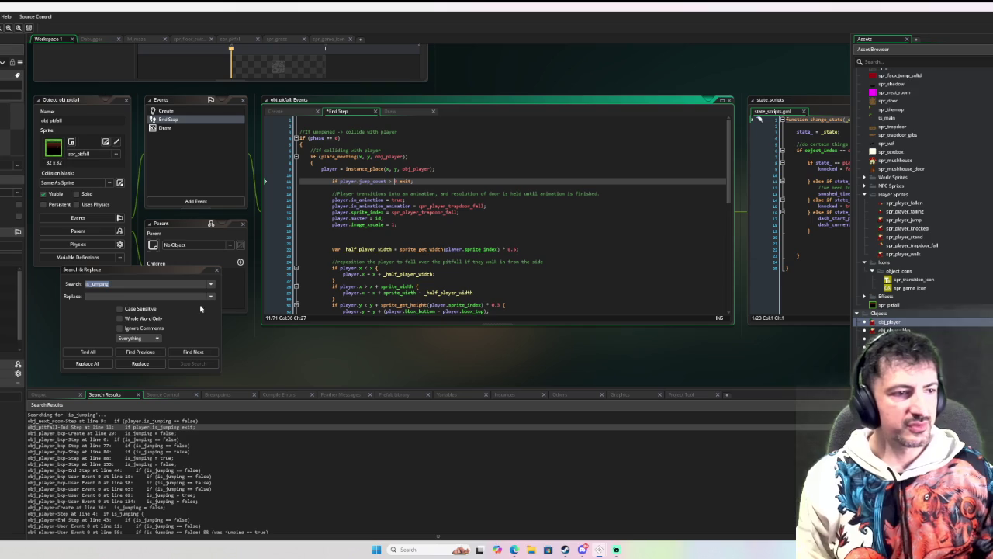
click(156, 353)
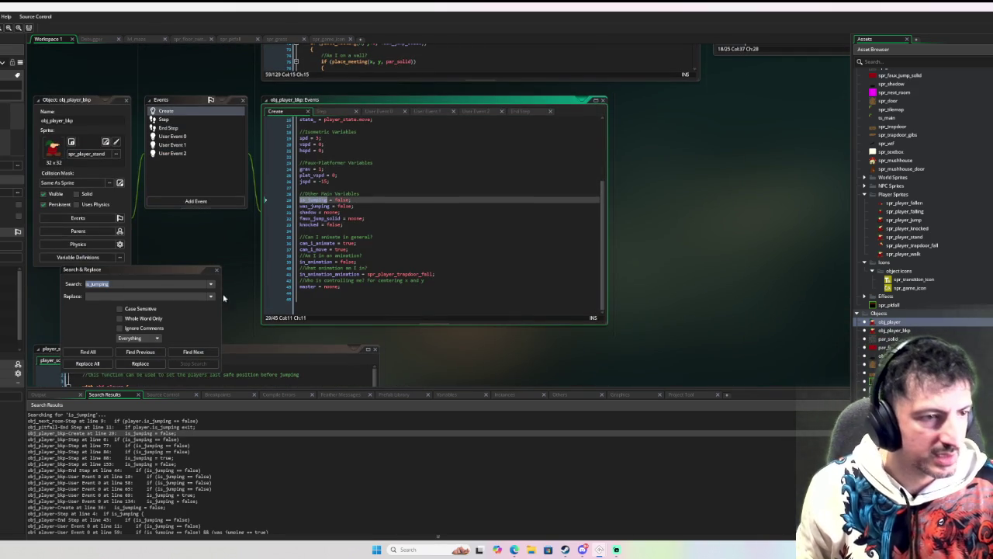
click(186, 352)
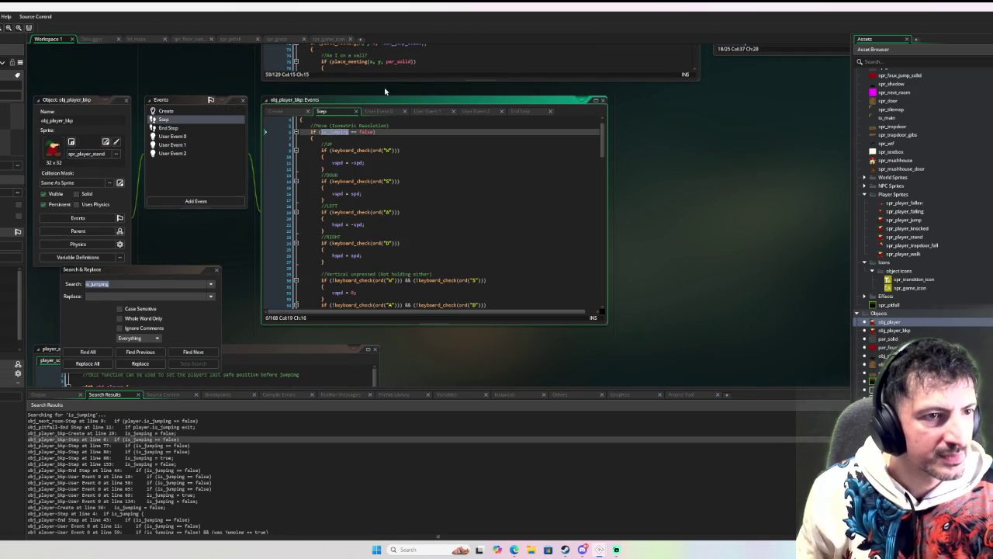
- In obj_player_blip's Step event, replace the is_jumping conditions with jump_count <= 0 and jump_count == 0 on lines 6, 77 and 84
shift+click(375, 151)
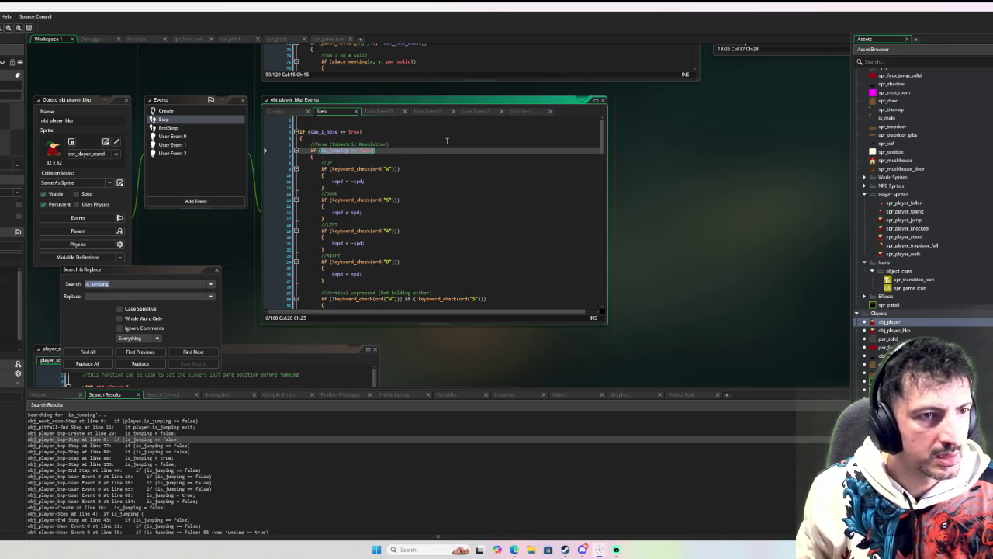
text(jump_count <= 0)
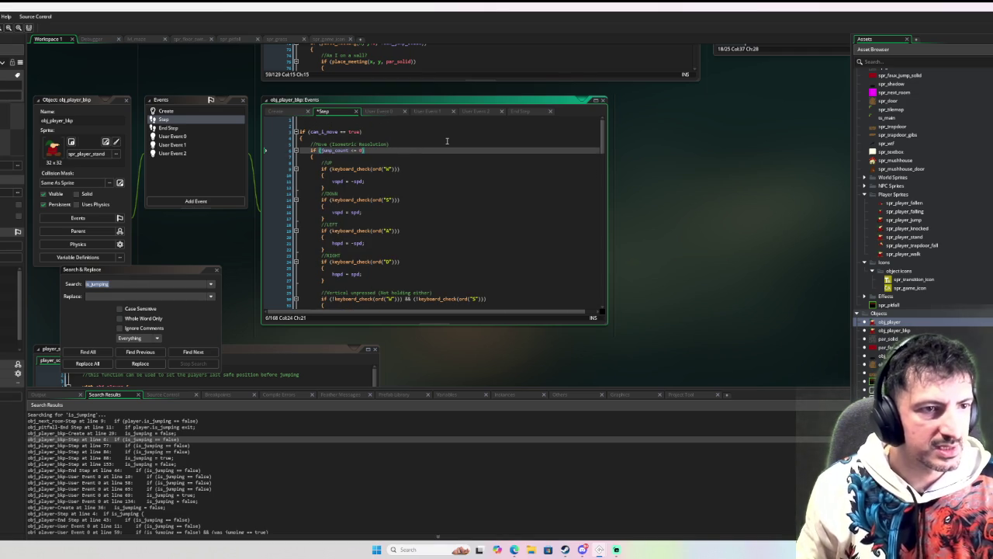
click(193, 351)
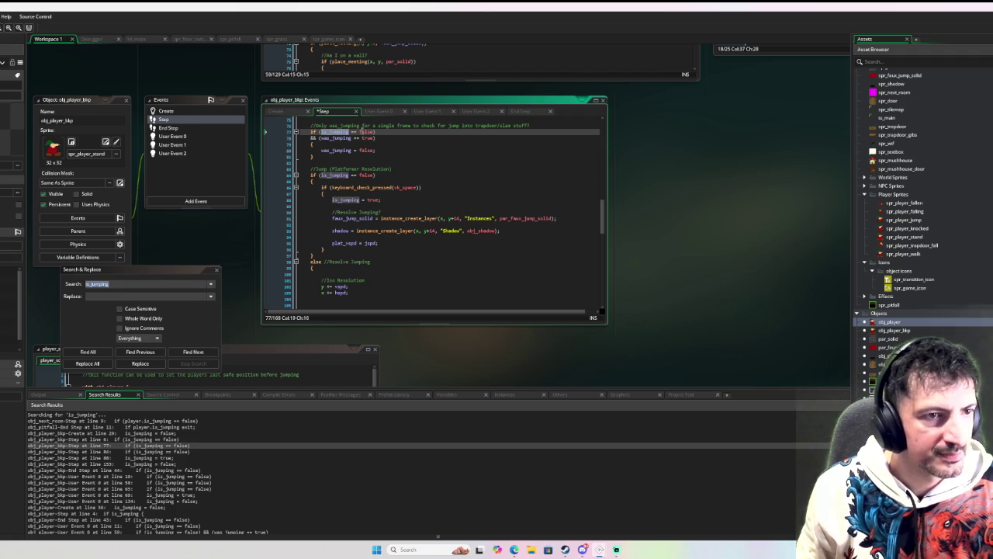
text(jump_count == 0)
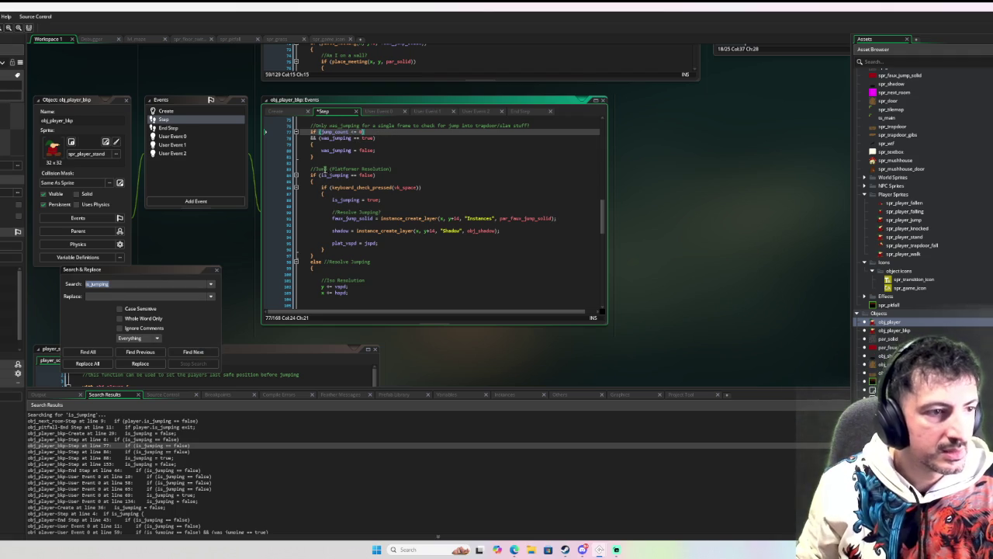
click(193, 351)
shift+click(375, 175)
key(ctrl+v)
click(194, 352)
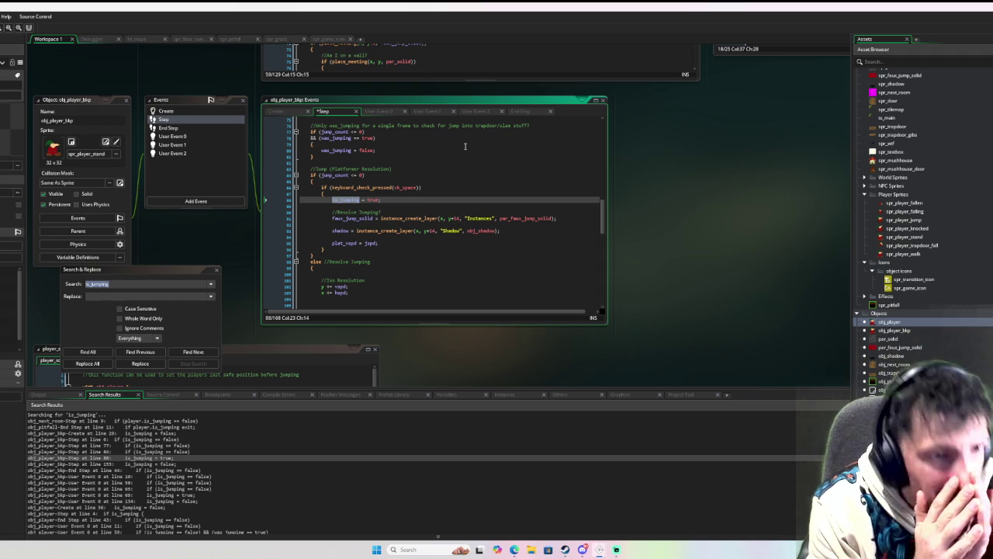
- Undo those jump_count edits with Ctrl+Z, restoring is_jumping == false
scroll(465, 146, up, 2)
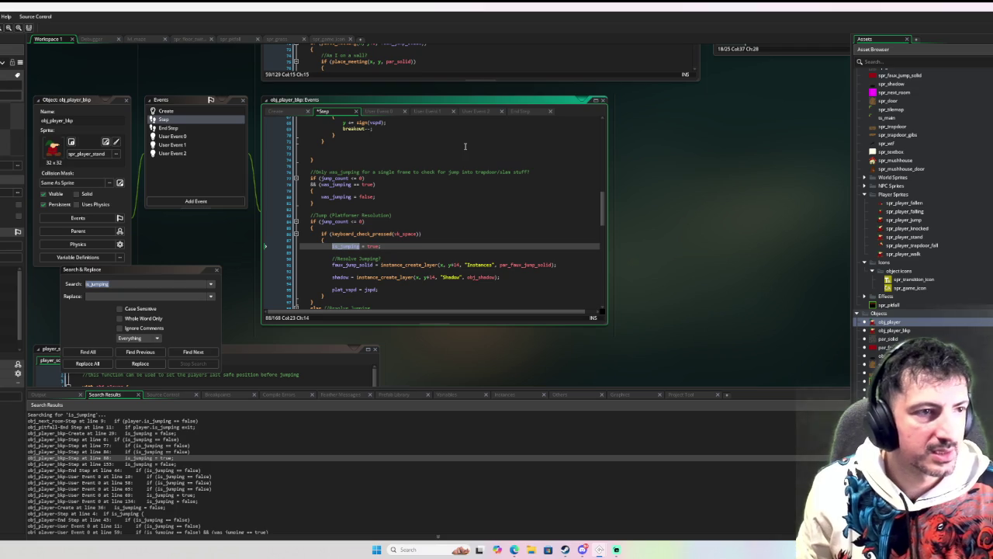
key(ctrl+z)
key(ctrl+z)
key(ctrl+z)
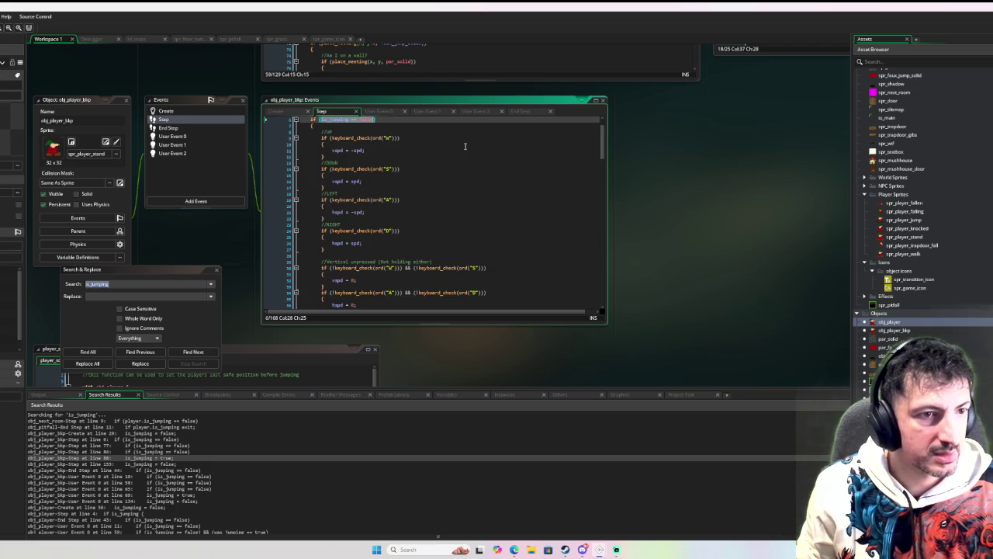
scroll(448, 172, up, 2)
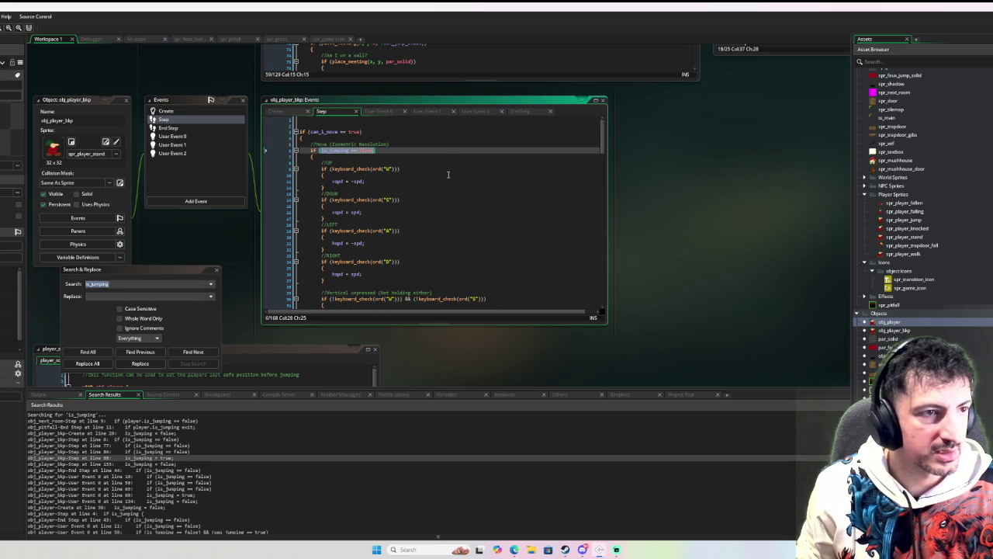
- Step through the remaining is_jumping matches up to obj_player's Create event
click(207, 355)
click(208, 355)
click(207, 355)
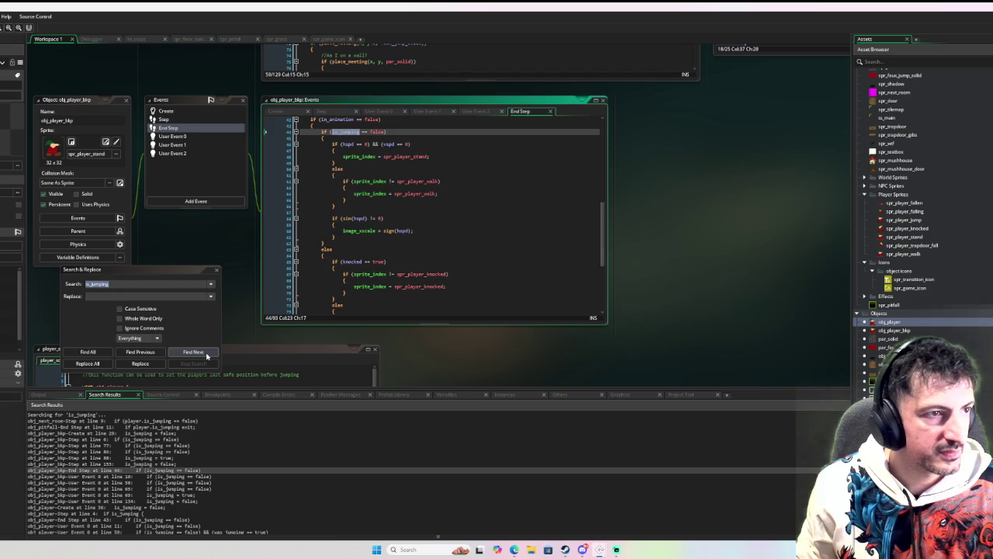
click(207, 355)
click(207, 356)
click(207, 356)
click(207, 356)
click(207, 355)
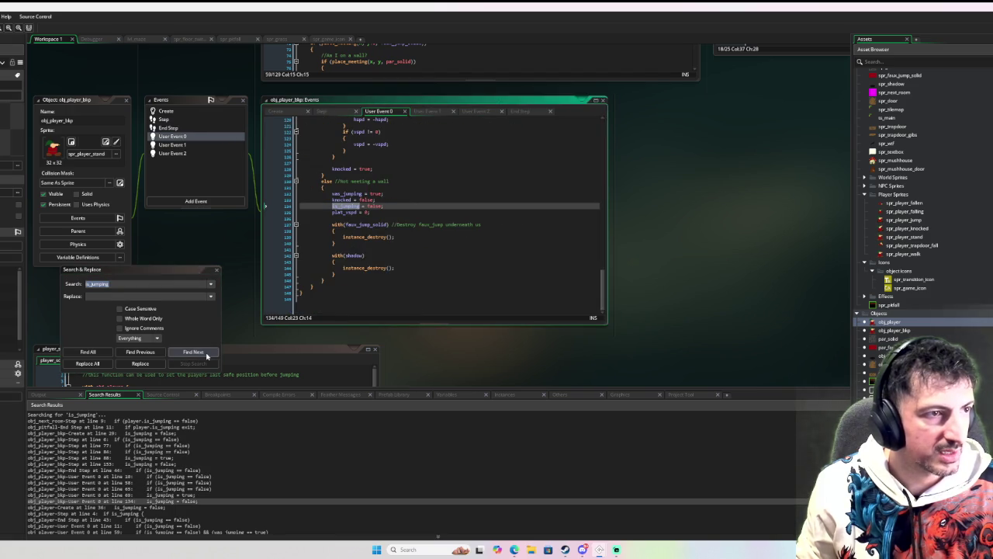
click(207, 355)
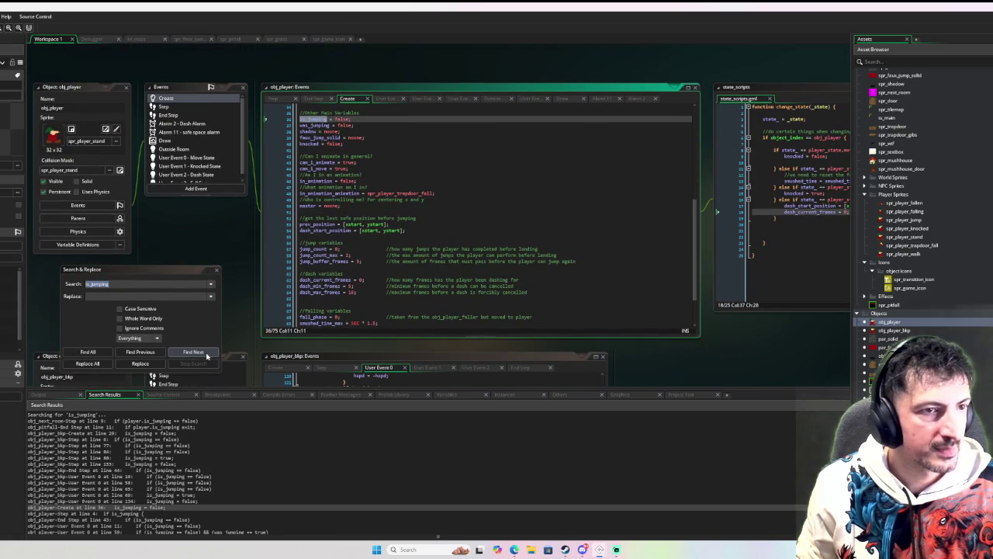
- Delete the obj_player_blip object from the Asset Browser
right_click(896, 330)
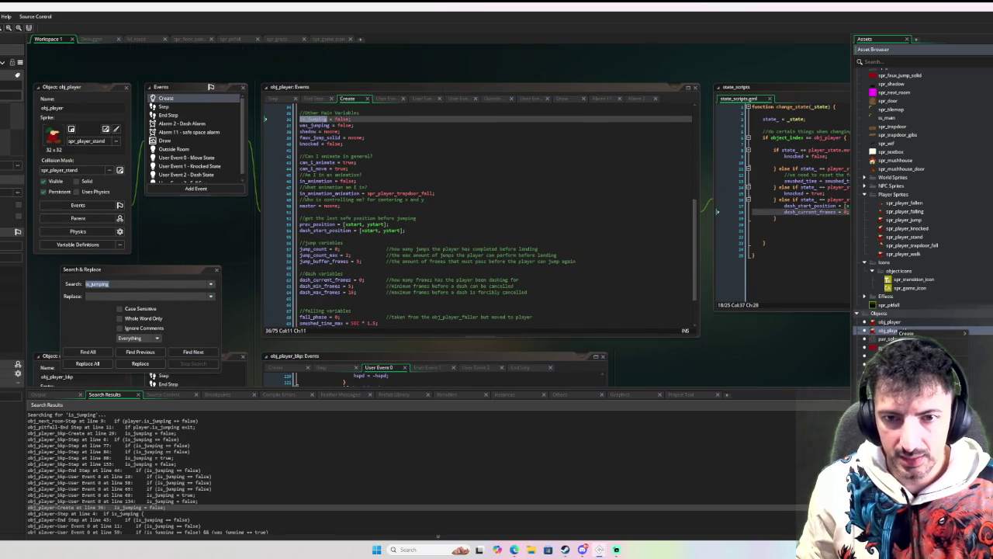
key(Delete)
click(515, 290)
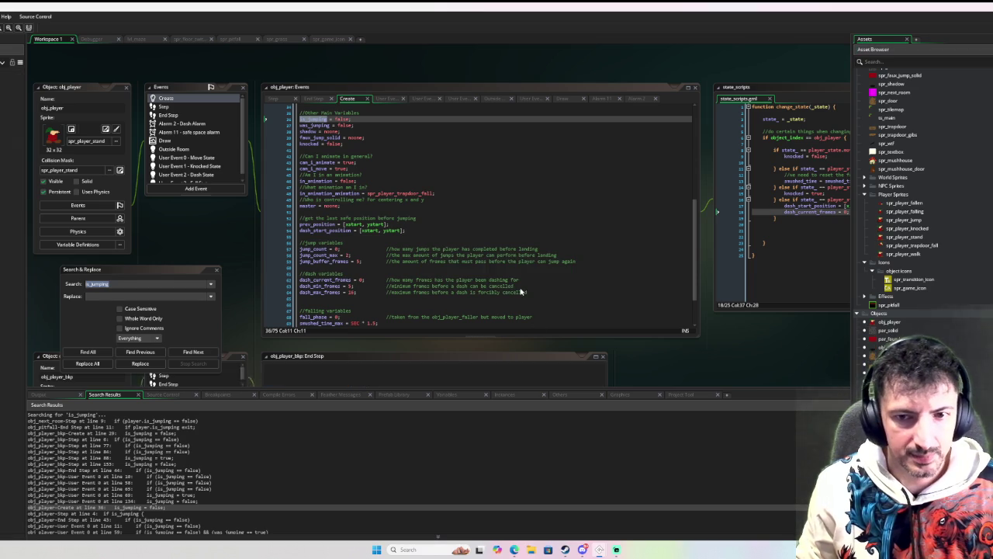
- Rerun the is_jumping search (18 matches) and open obj_player's Step event check on line 4
click(90, 352)
double_click(181, 421)
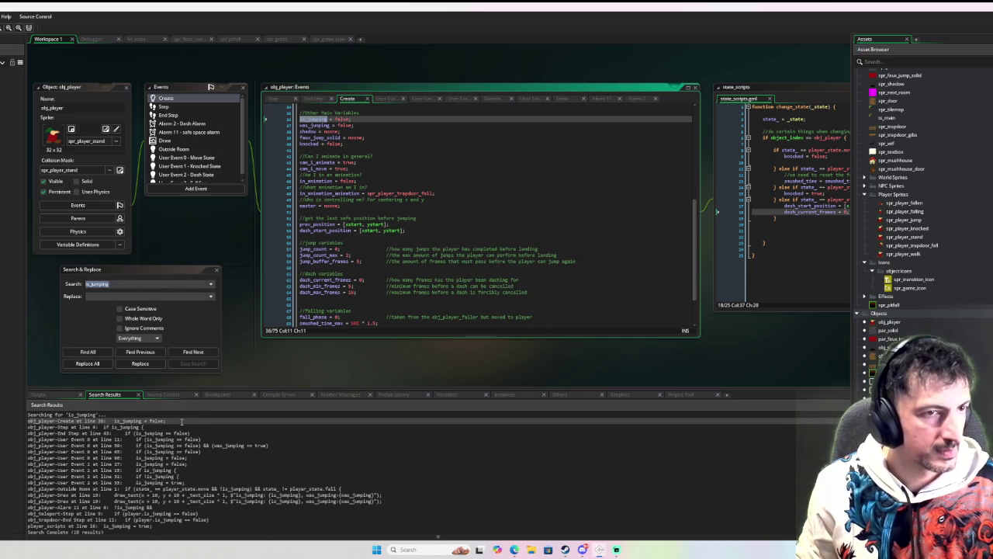
click(181, 352)
scroll(403, 124, up, 1)
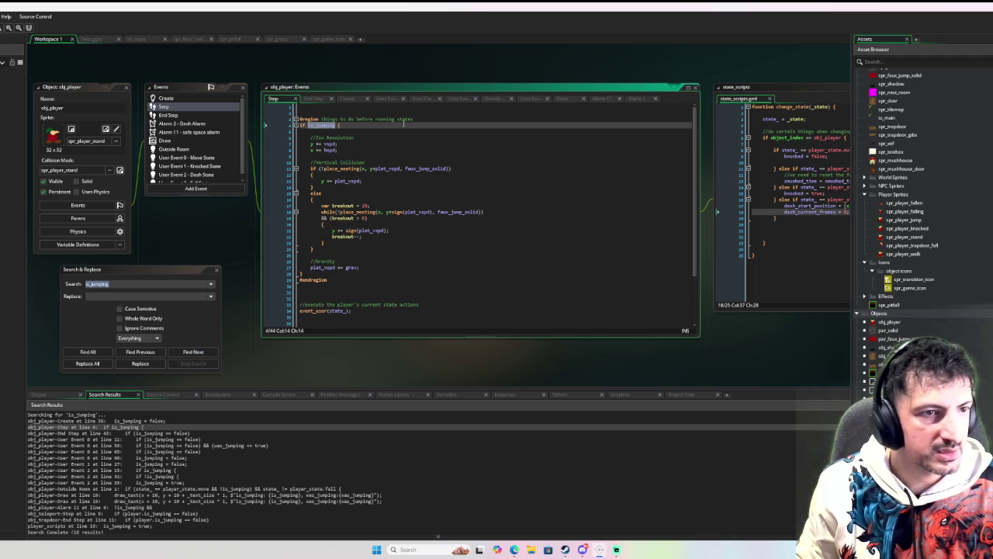
- Change obj_player's Step event line-4 condition to jump_count > 0
text(jump_count == 0)
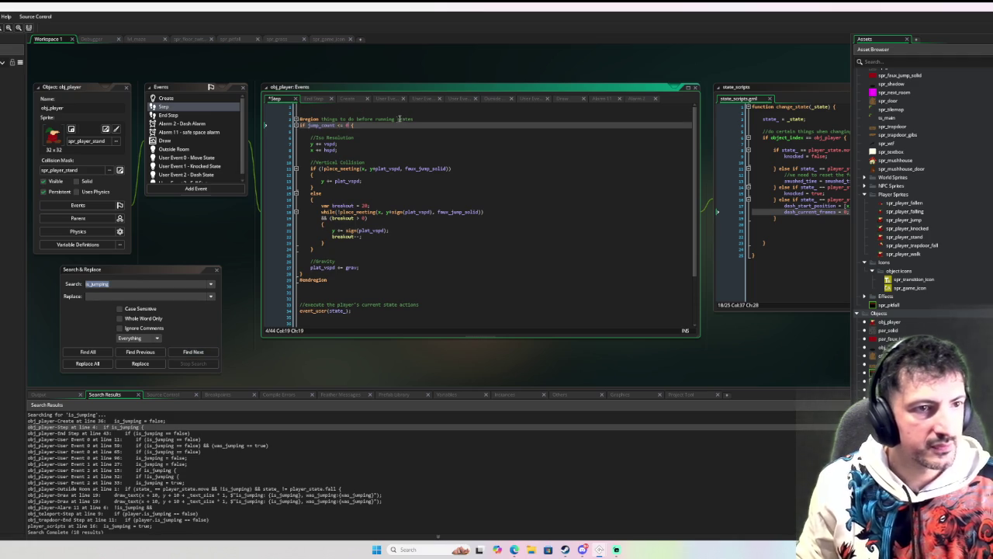
key(shift+Left)
key(shift+Left)
key(shift+Left)
text(> 0)
text(1)
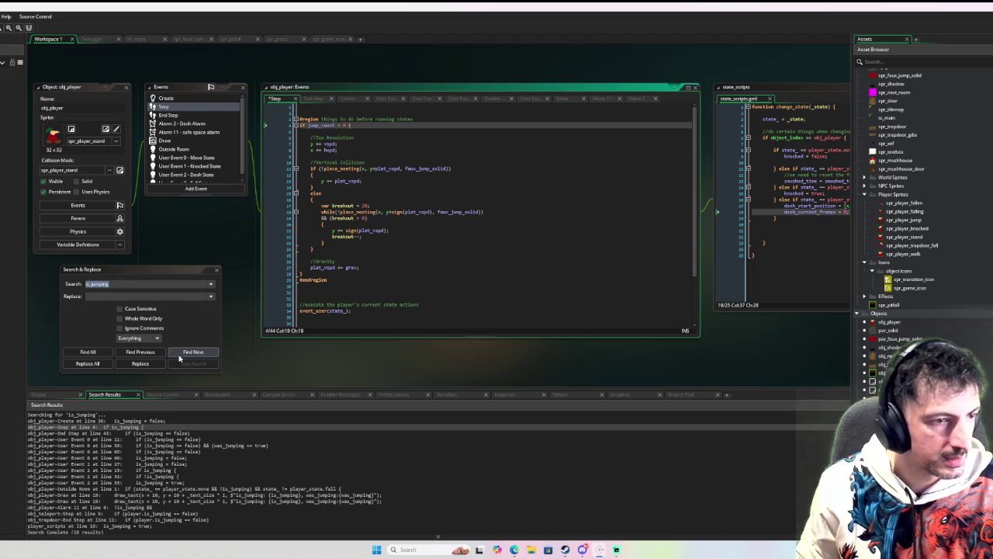
- Replace the End Step animation check on line 43 with jump_count <= 0
click(190, 352)
scroll(379, 163, up, 2)
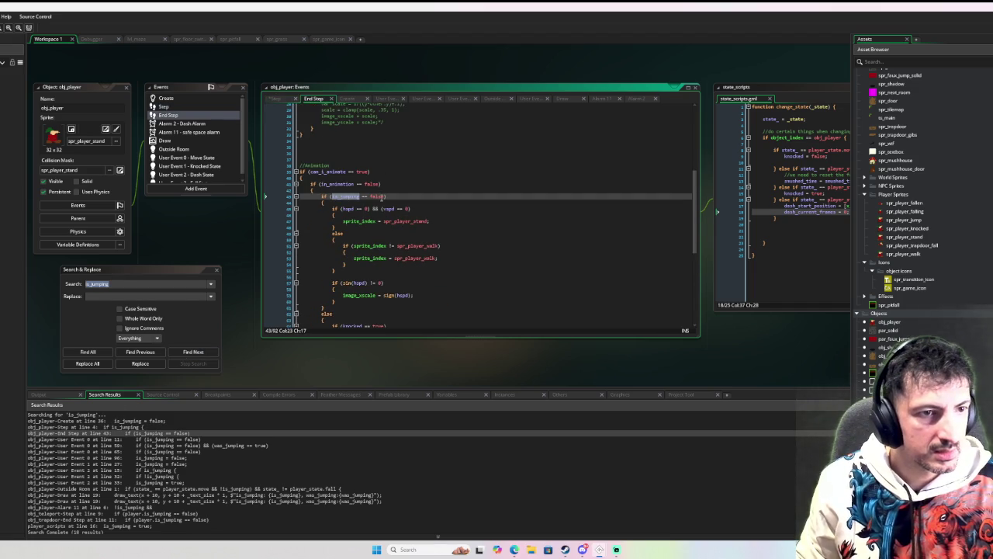
double_click(378, 196)
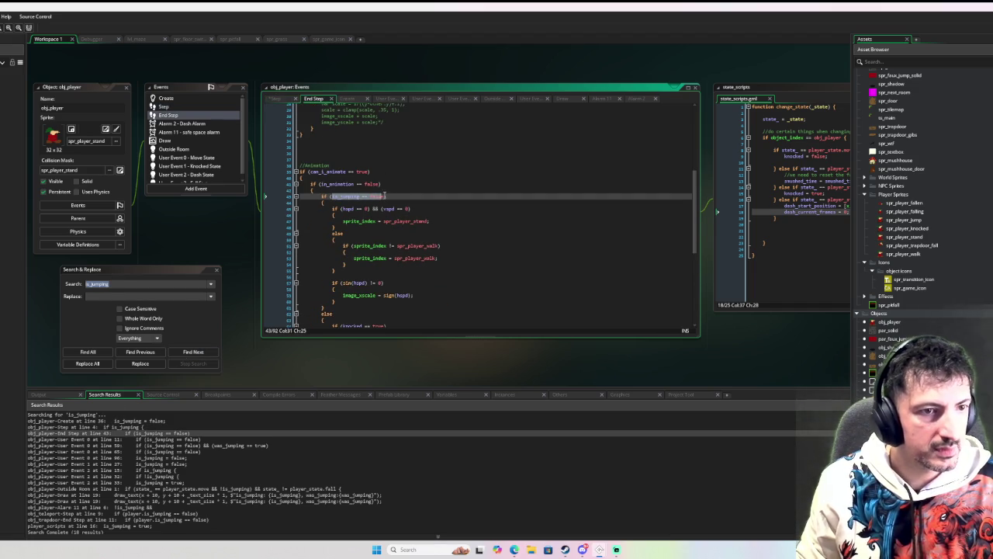
key(ctrl+v)
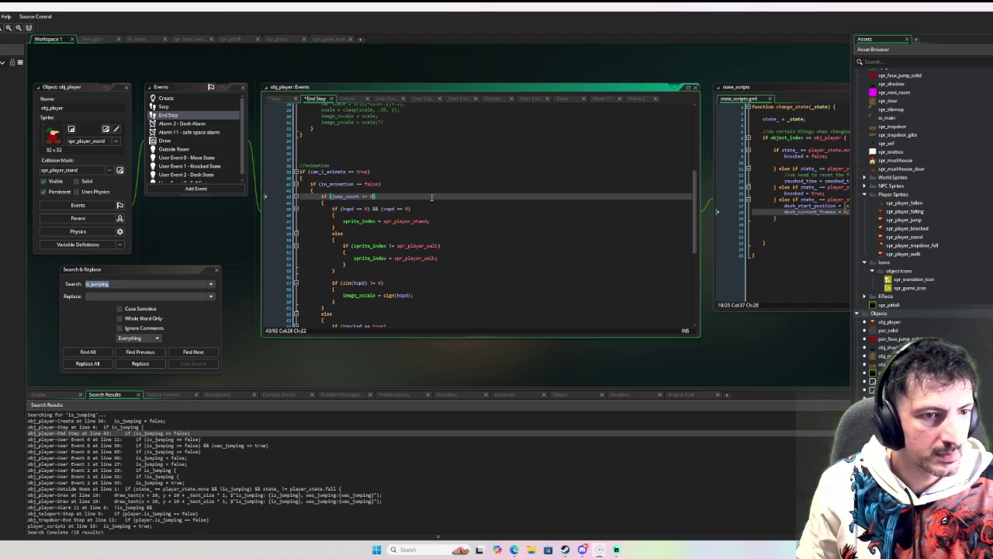
click(194, 351)
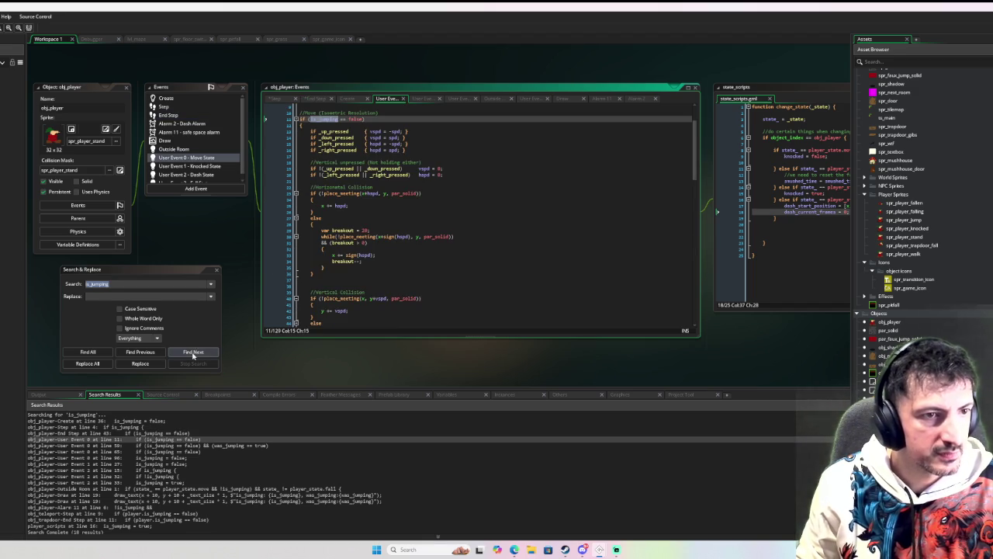
- Replace the Move State is_jumping checks on lines 11, 59 and 65 with jump_count <= 0
scroll(362, 178, up, 2)
text(jump_count <= 0)
click(193, 352)
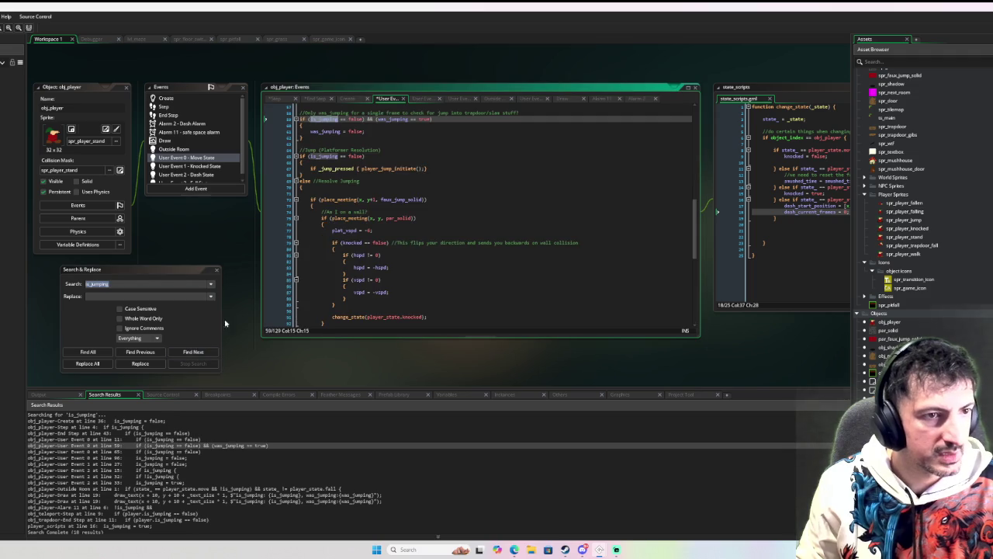
shift+click(361, 118)
text(jump_count <= 0)
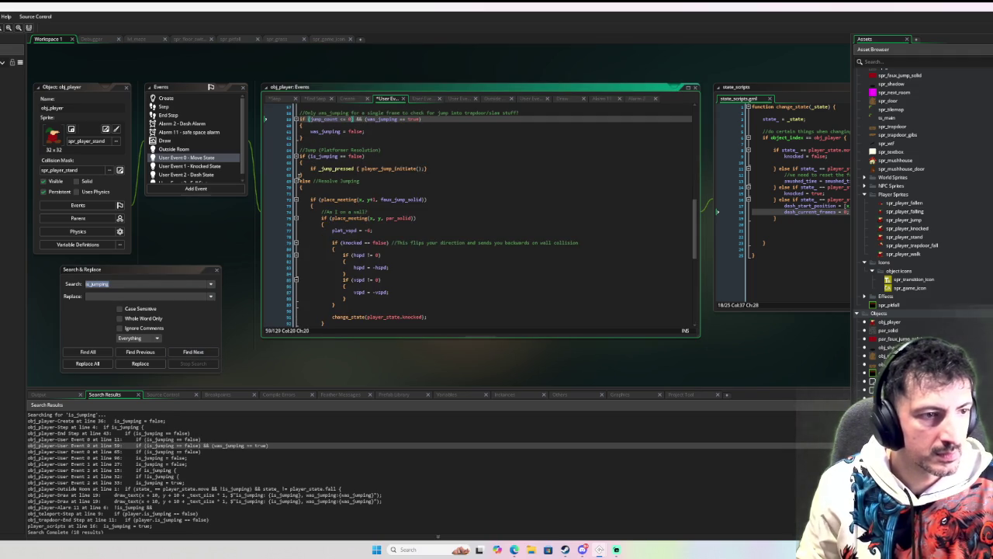
click(193, 351)
shift+click(363, 156)
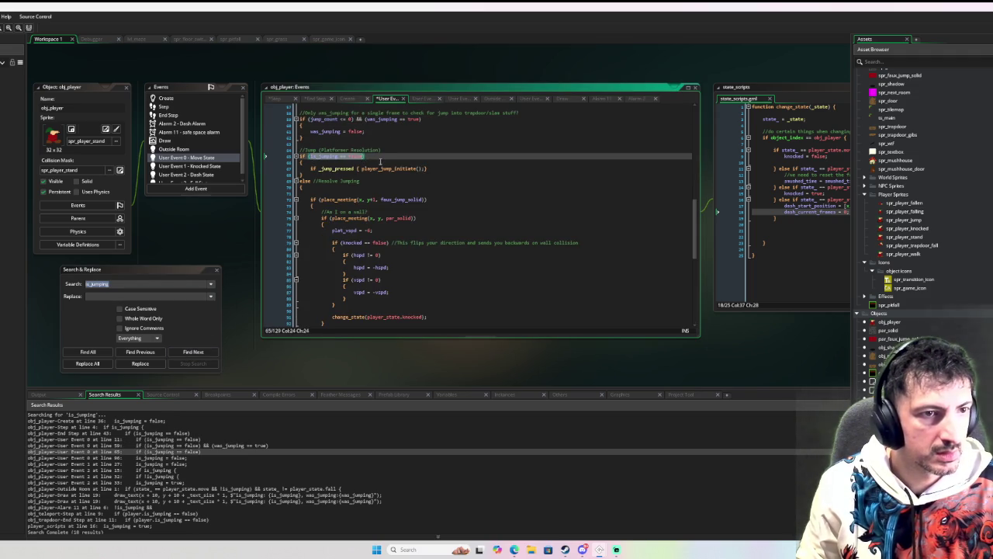
text(jump_count <= 0)
- Delete the is_jumping = false; lines in Move State and Knocked State
click(193, 351)
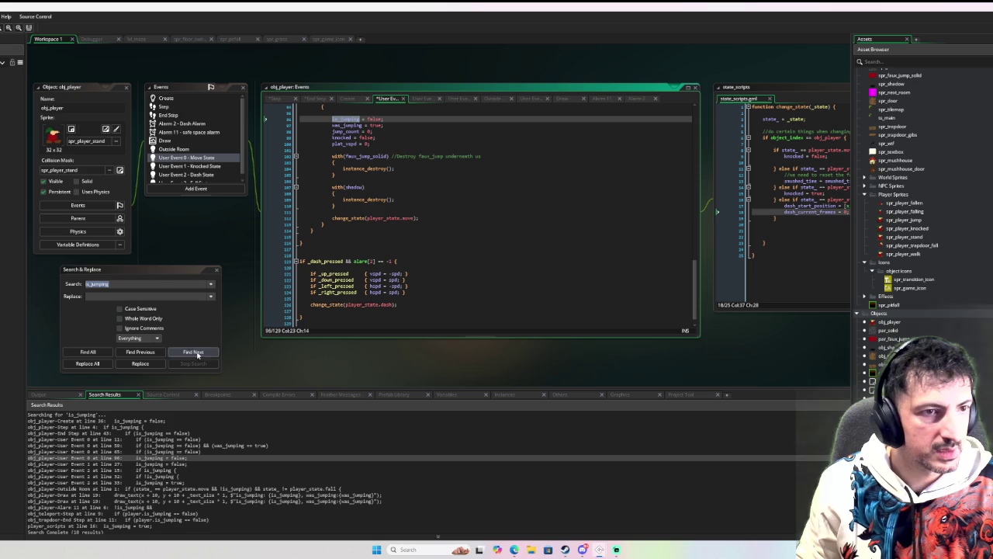
scroll(410, 129, up, 3)
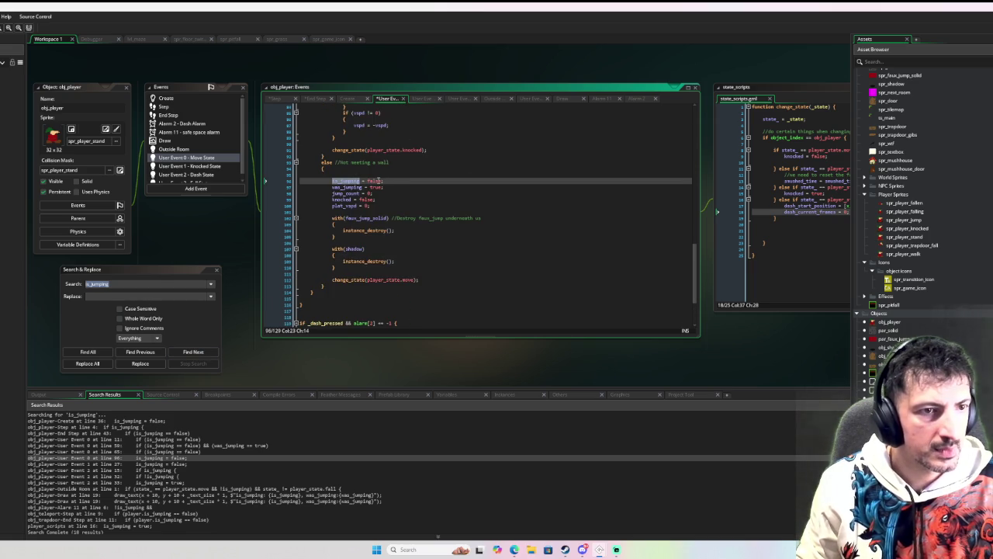
scroll(378, 180, up, 2)
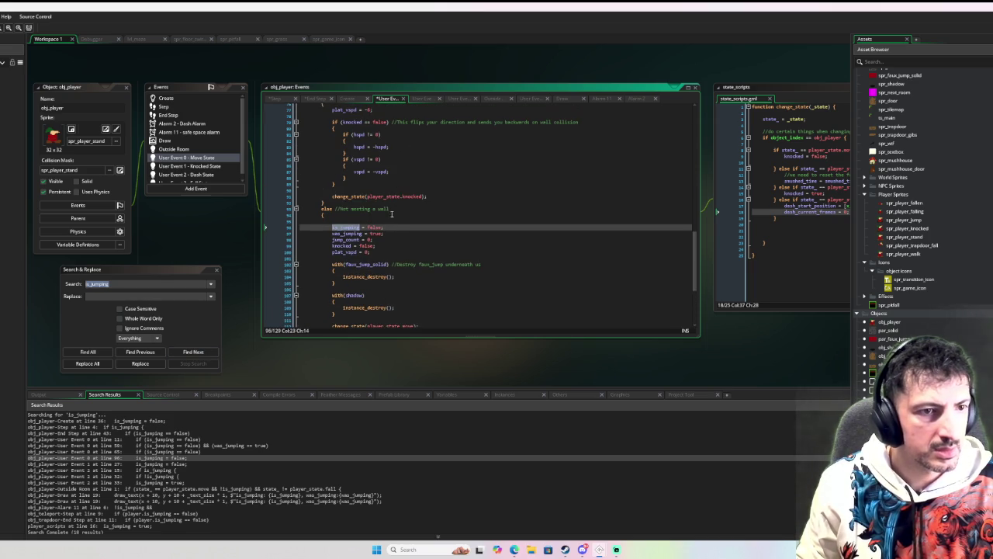
drag(396, 227, 321, 224)
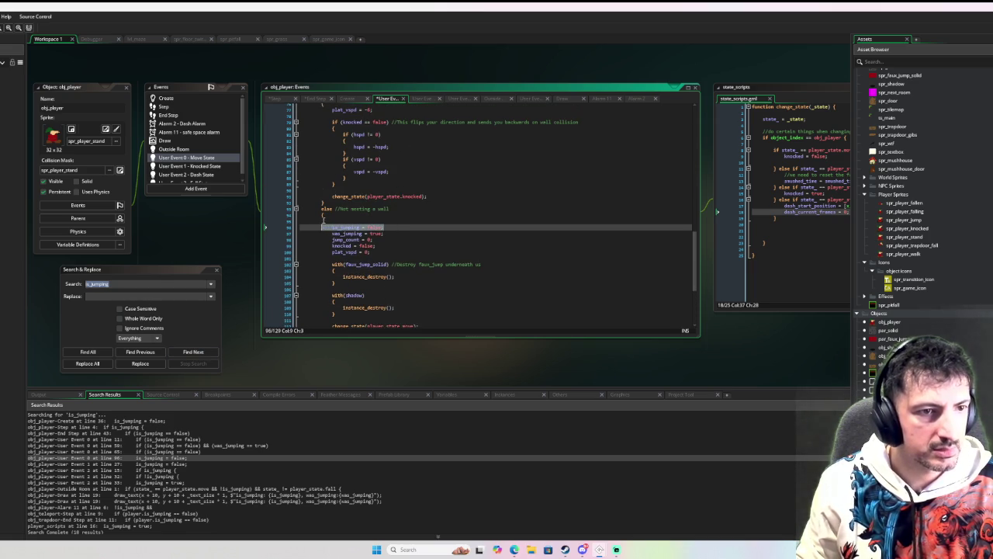
key(BackSpace)
key(BackSpace)
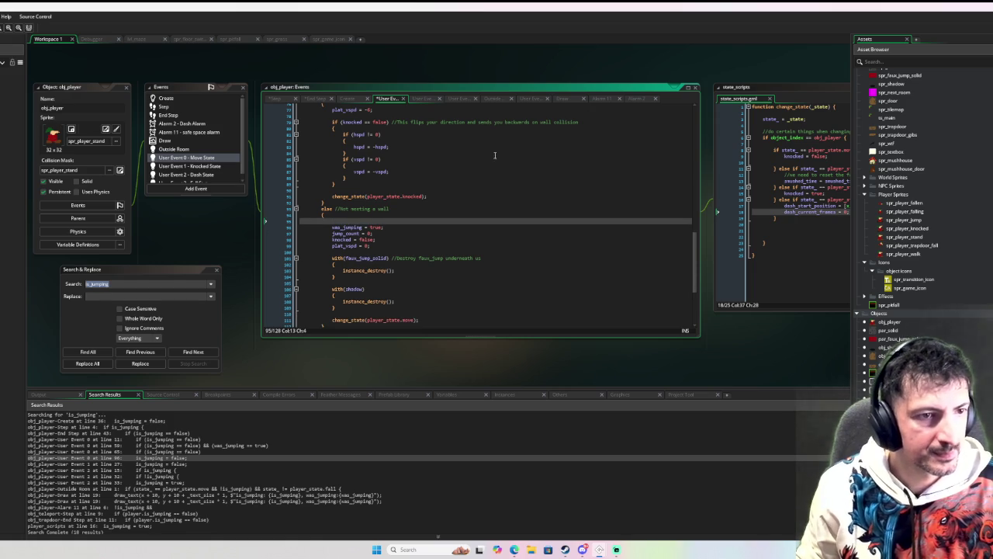
click(193, 352)
drag(385, 220, 328, 224)
key(BackSpace)
key(BackSpace)
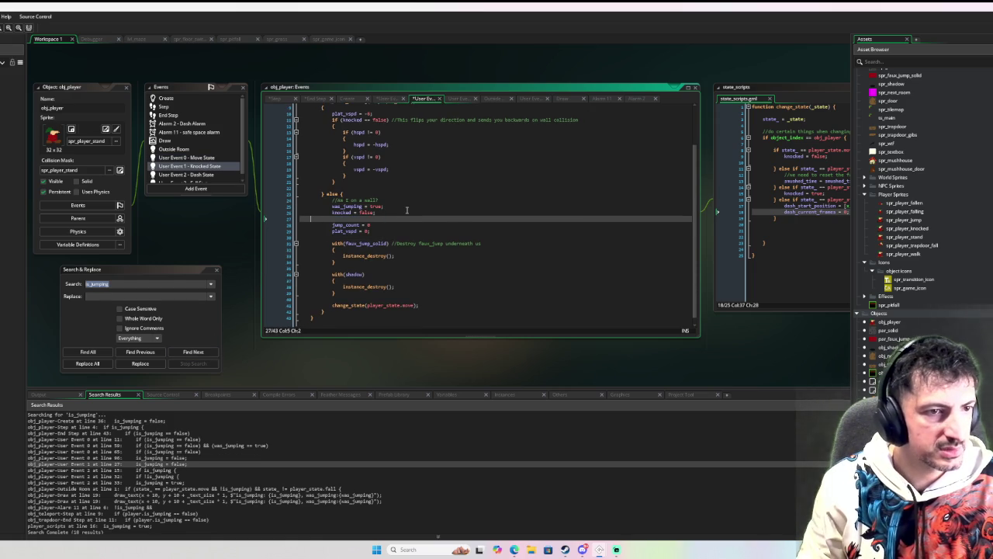
- Rewrite the Dash State jump condition using jump_count instead of is_jumping
click(186, 352)
scroll(333, 155, up, 4)
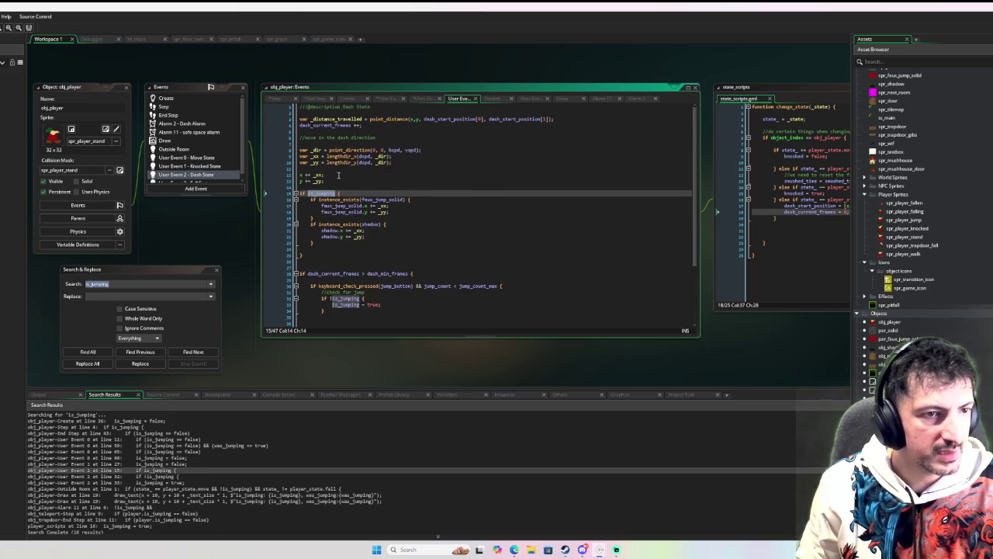
text(jump_count == 0)
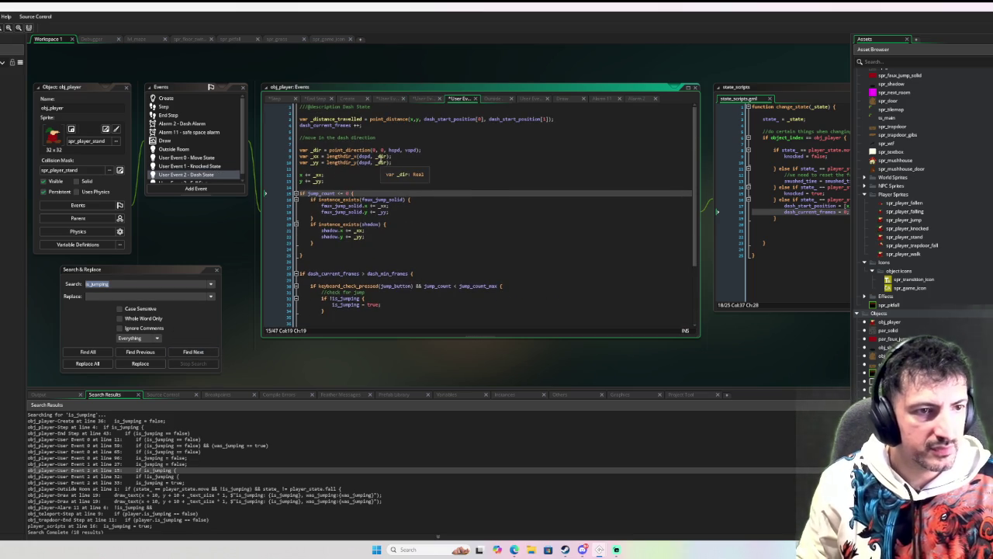
text( >)
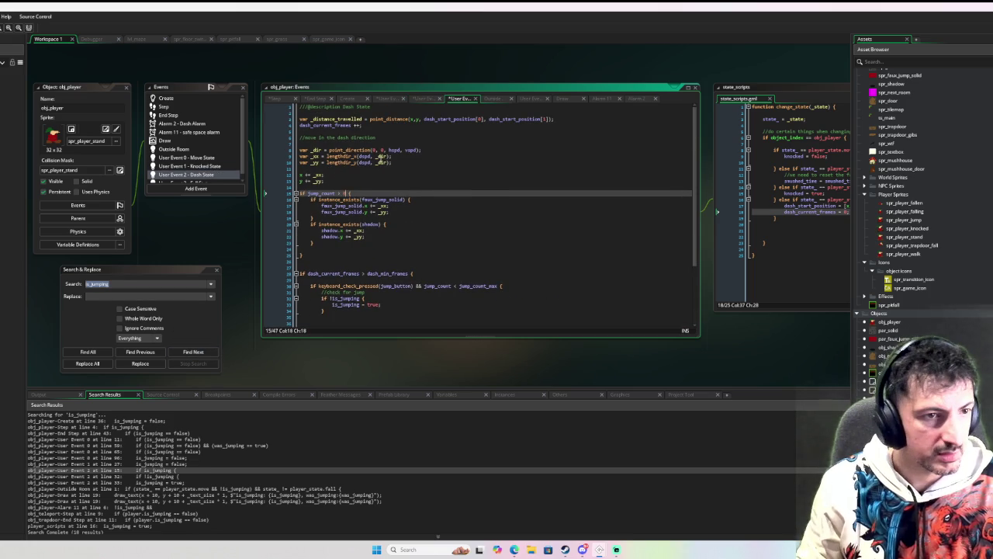
click(178, 353)
scroll(368, 271, down, 2)
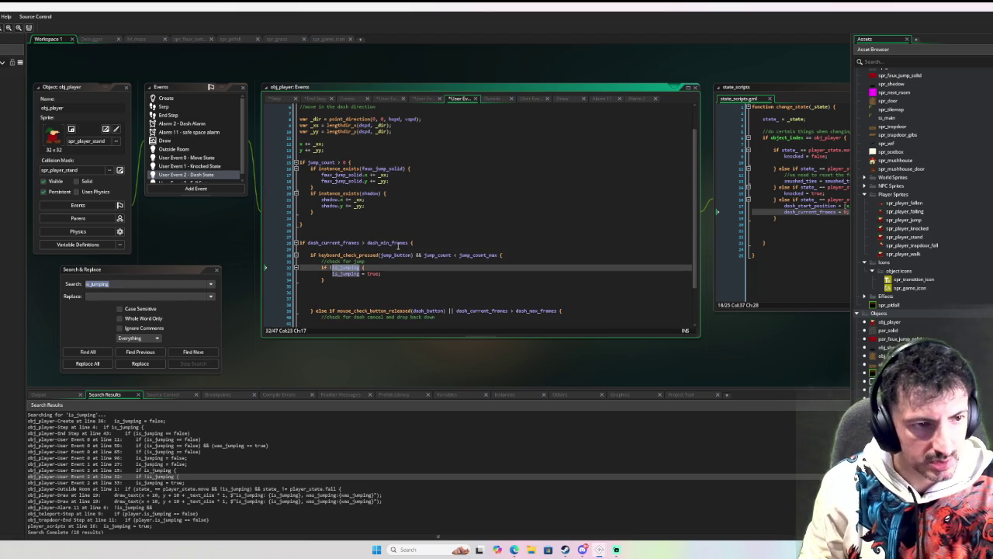
key(BackSpace)
text(jump_count == 1)
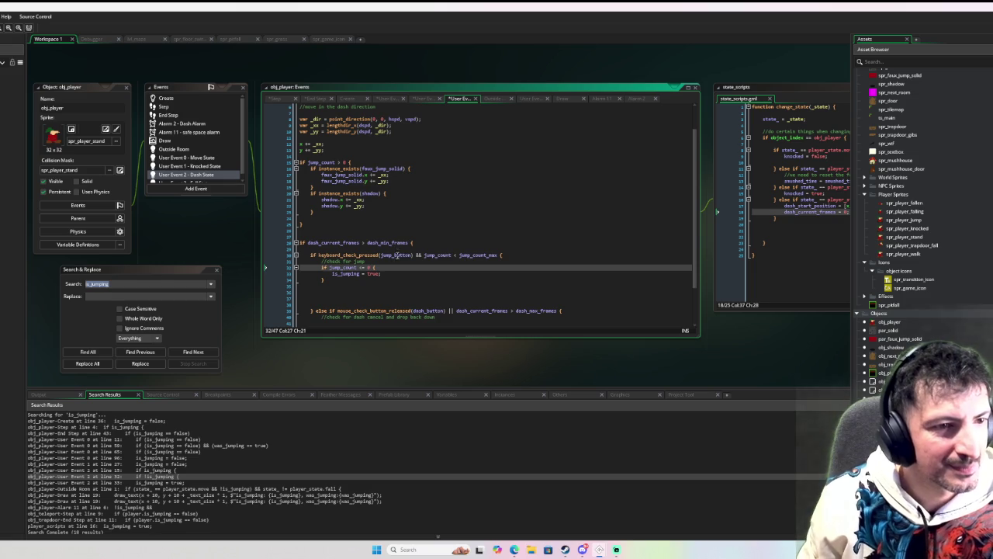
- Delete the leftover jump check block from Dash State, leaving only the jump comment
scroll(392, 256, down, 3)
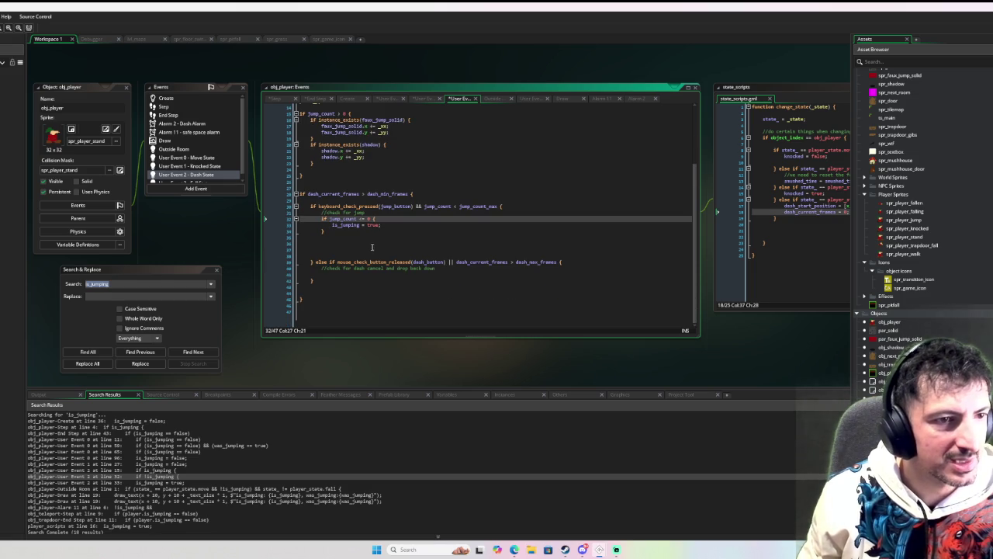
drag(353, 235, 317, 220)
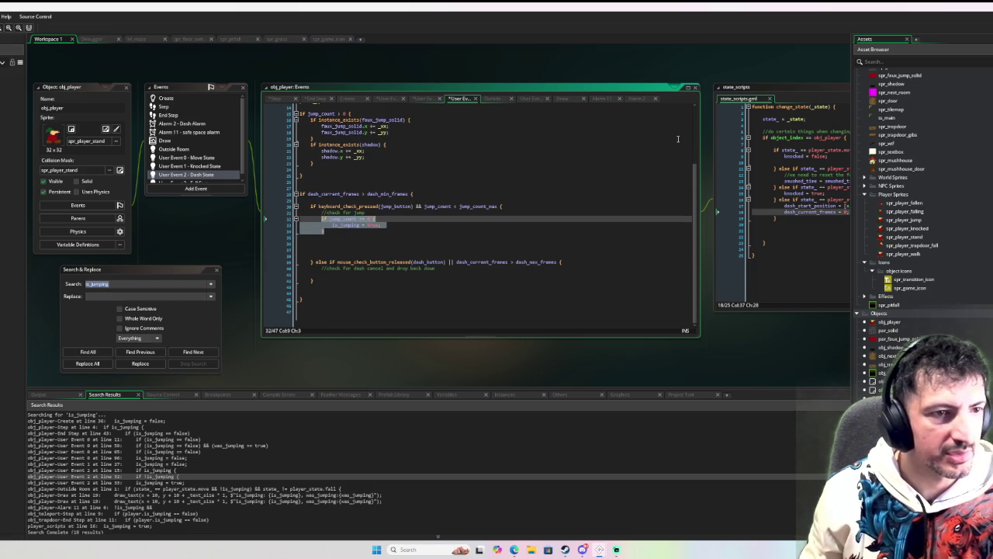
key(Delete)
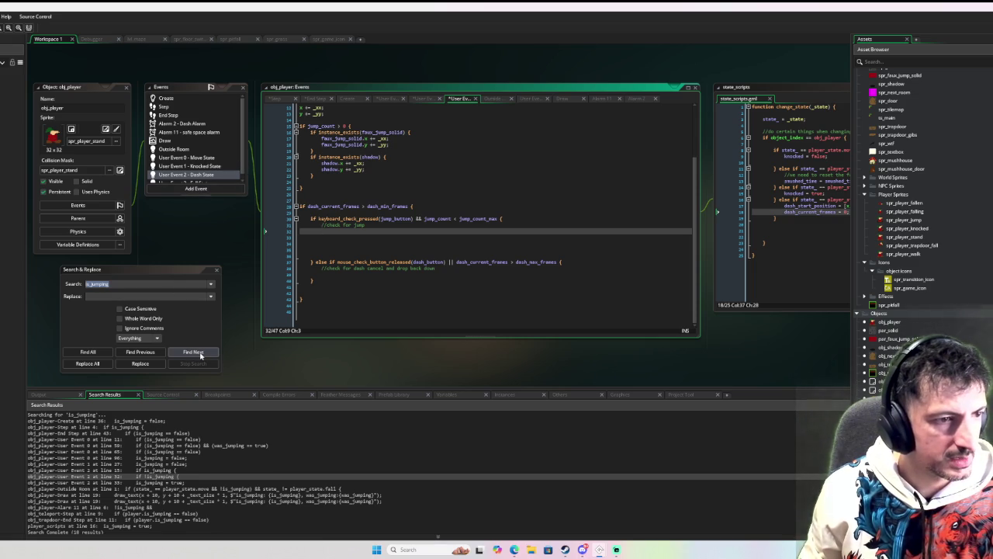
click(200, 354)
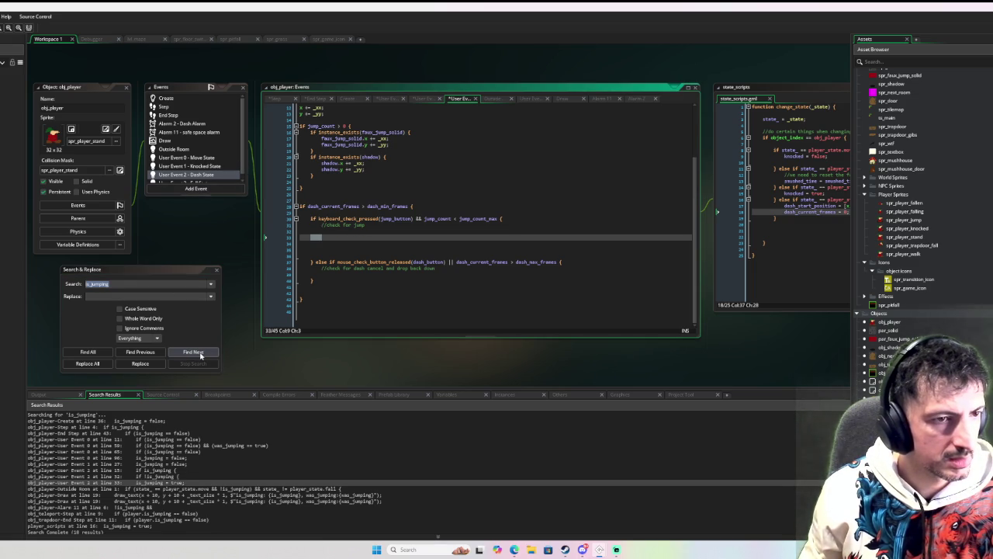
click(200, 354)
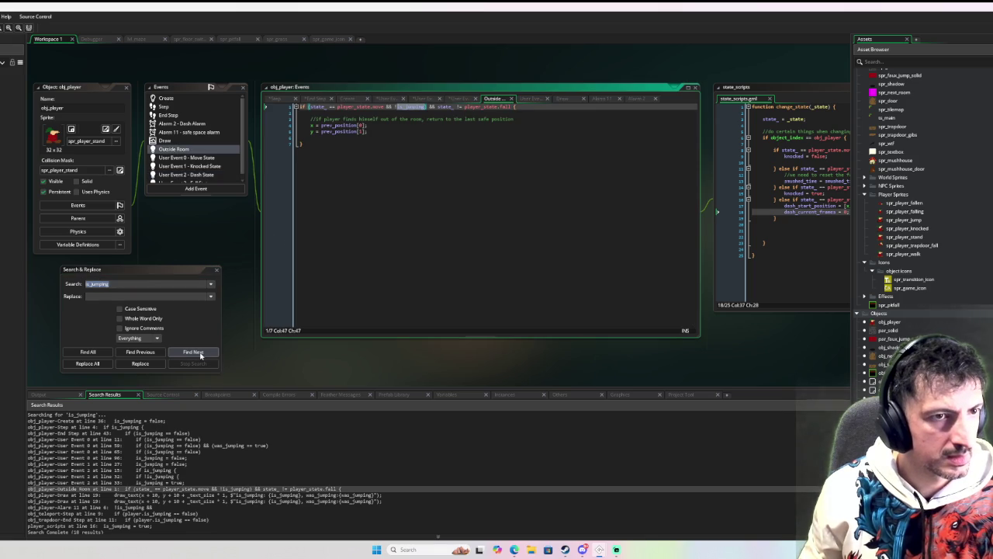
- Change the Outside Room condition to jump_count <= 0 and remove is_jumping from Draw's debug text
scroll(457, 136, up, 3)
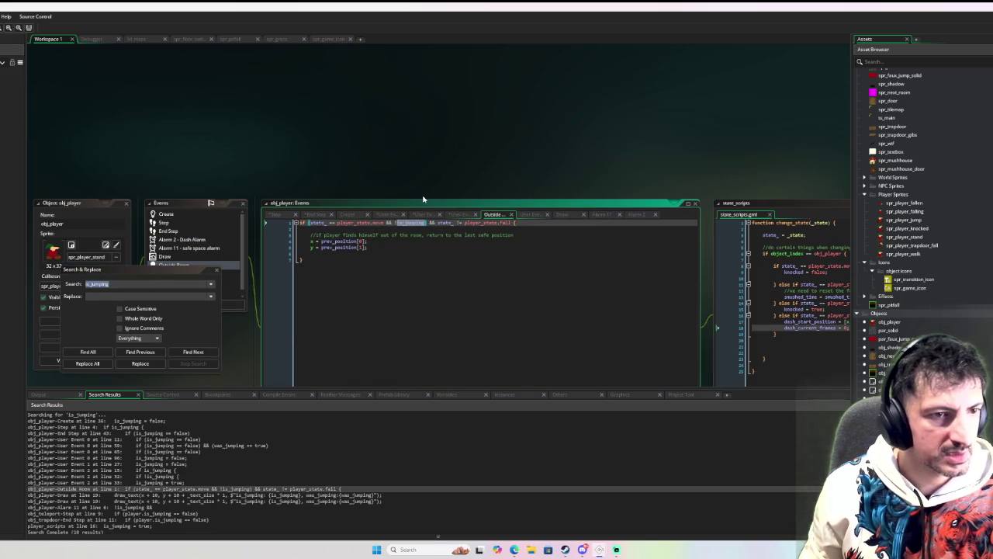
double_click(410, 223)
text(jump_count <= 0)
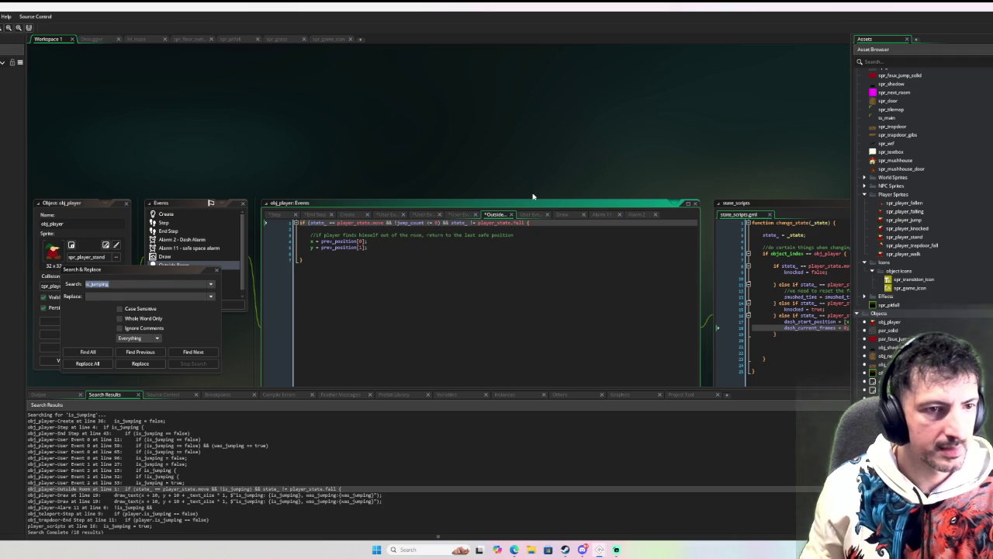
key(BackSpace)
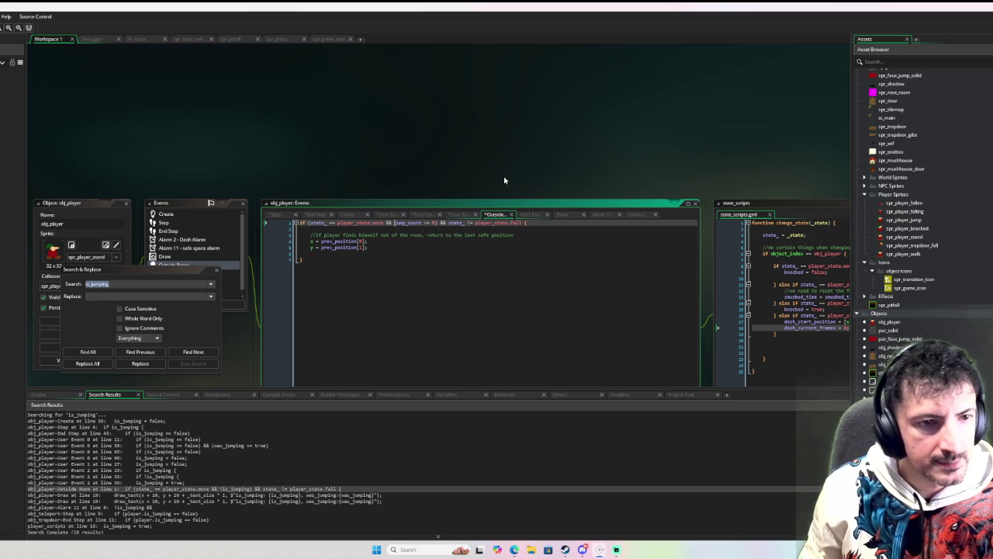
click(189, 351)
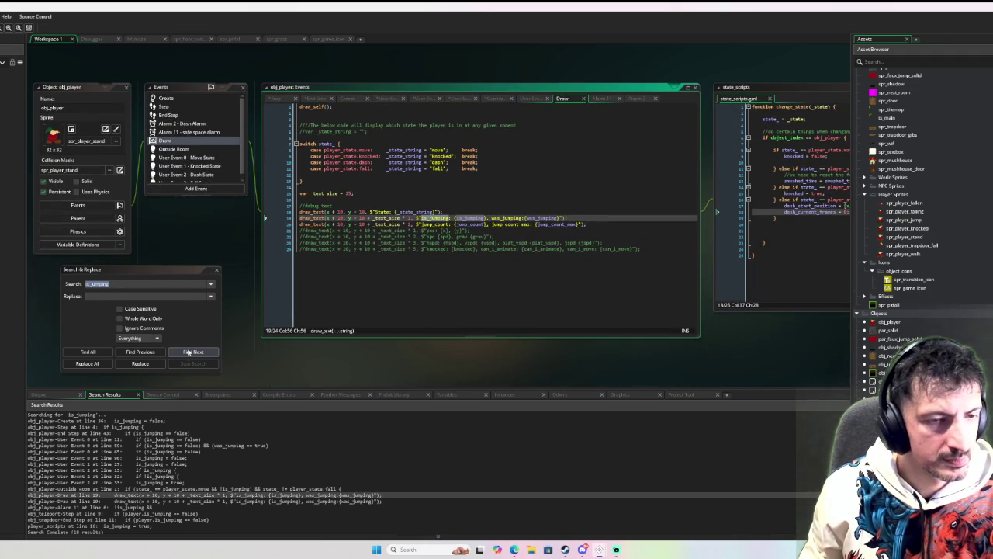
drag(489, 218, 423, 221)
key(BackSpace)
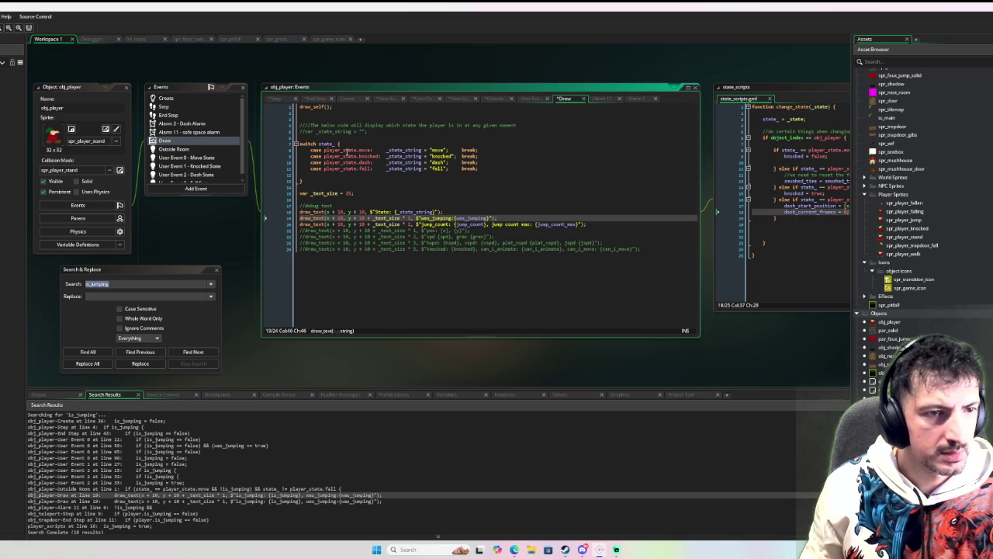
- Make obj_player's Alarm 11 and obj_teleport's Step check jump_count instead of is_jumping
click(185, 353)
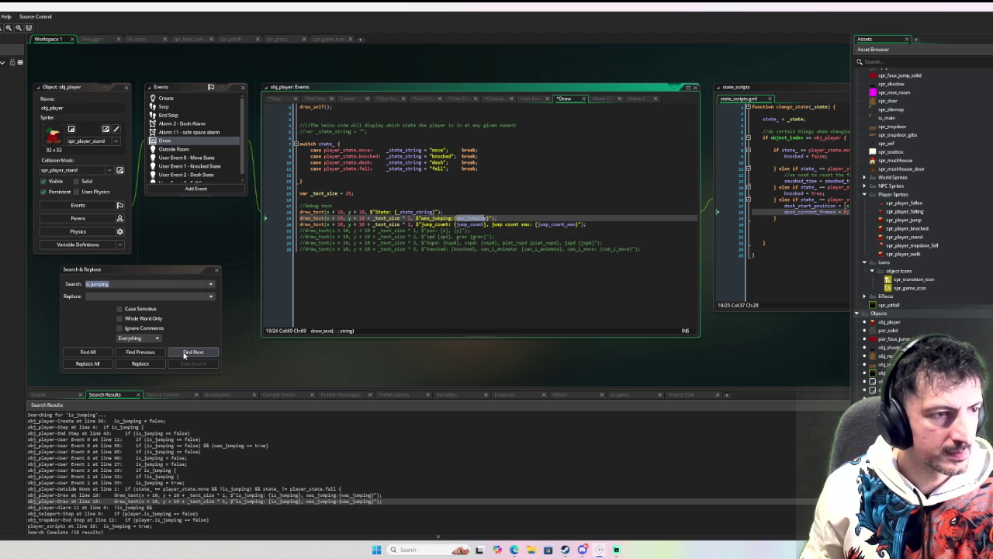
click(185, 353)
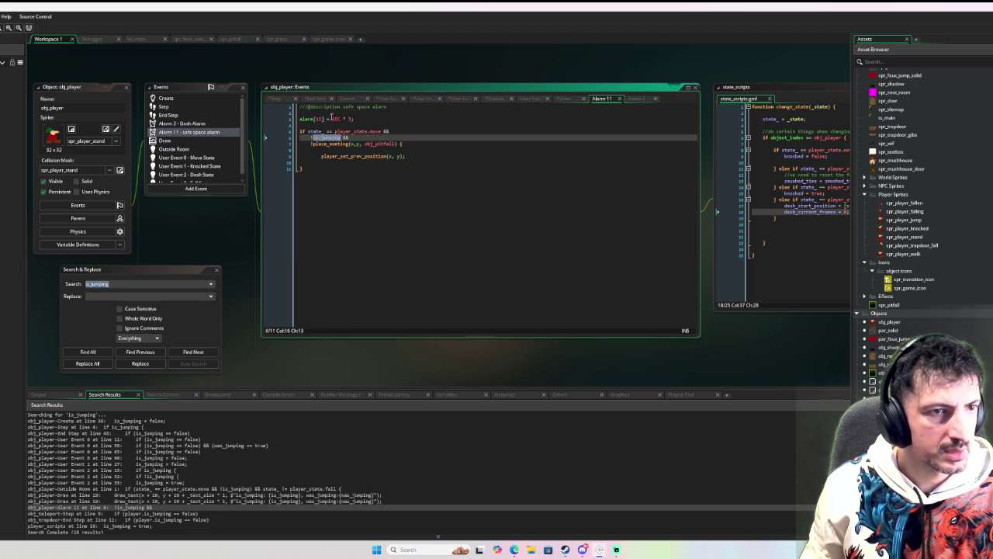
text(jump_count == 0)
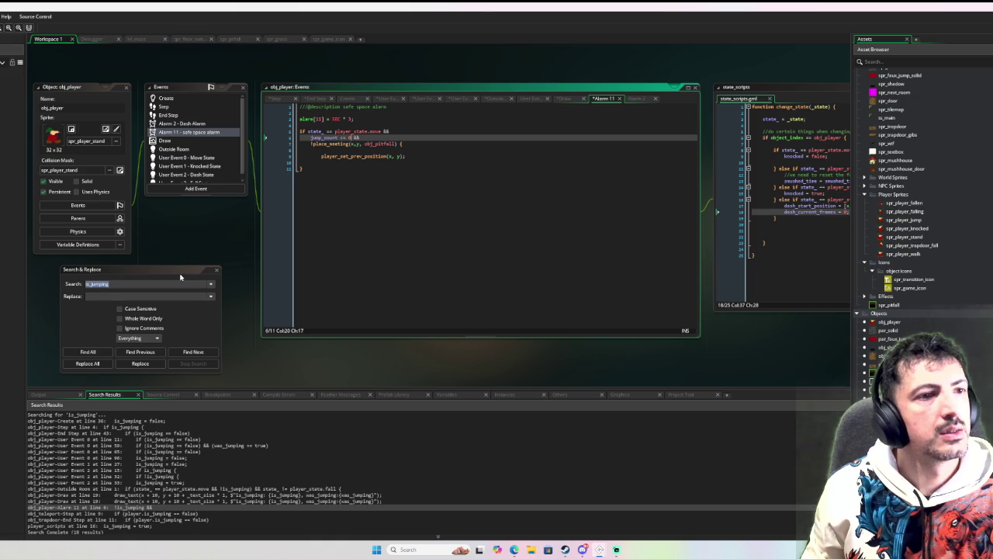
click(194, 351)
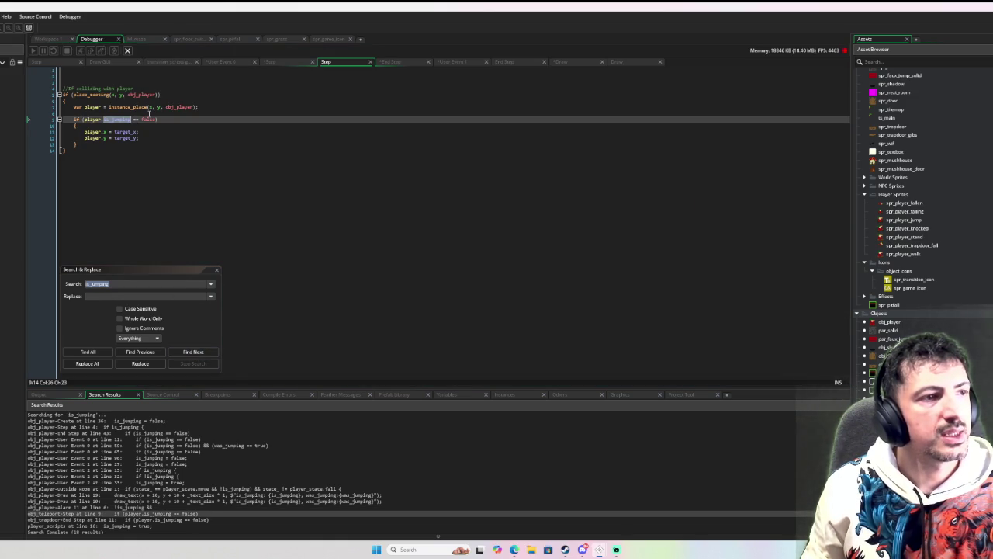
click(183, 193)
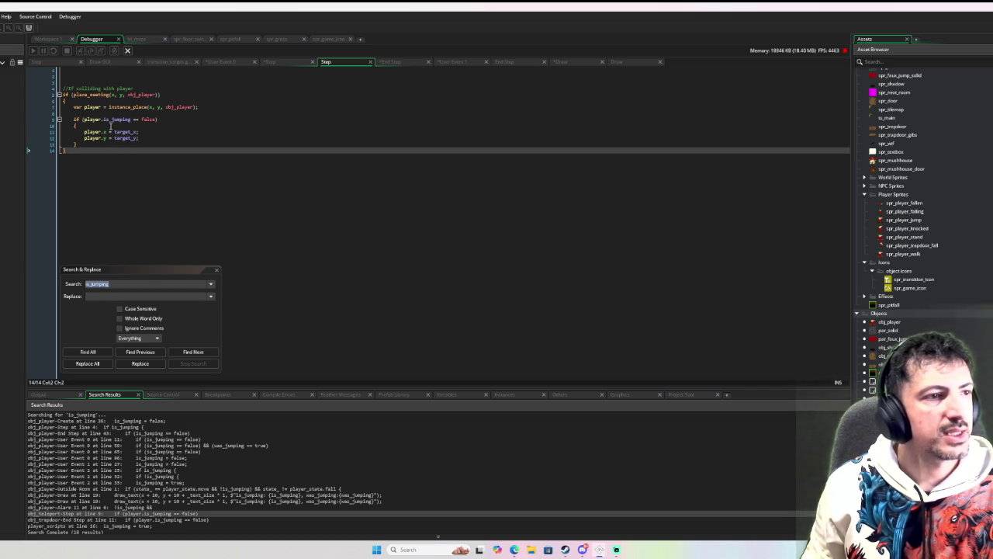
click(104, 119)
drag(104, 119, 157, 121)
key(ctrl+v)
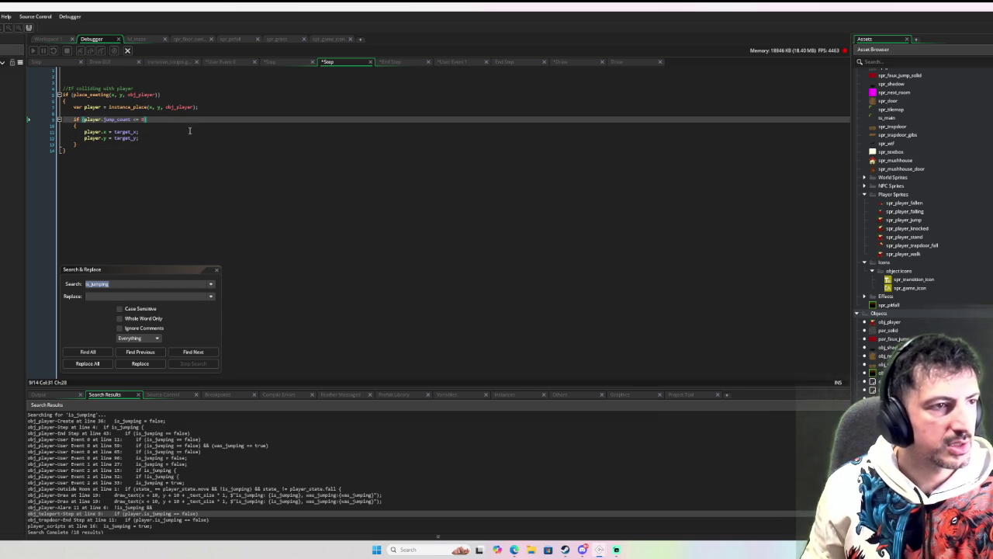
click(191, 351)
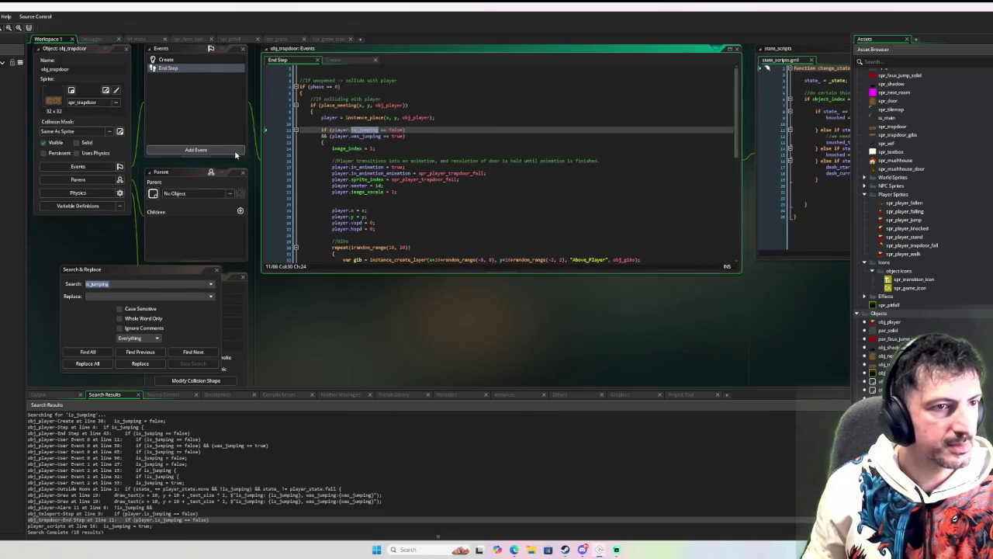
- Replace is_jumping == false in obj_trapdoor's End Step with jump_count == 0
shift+click(404, 134)
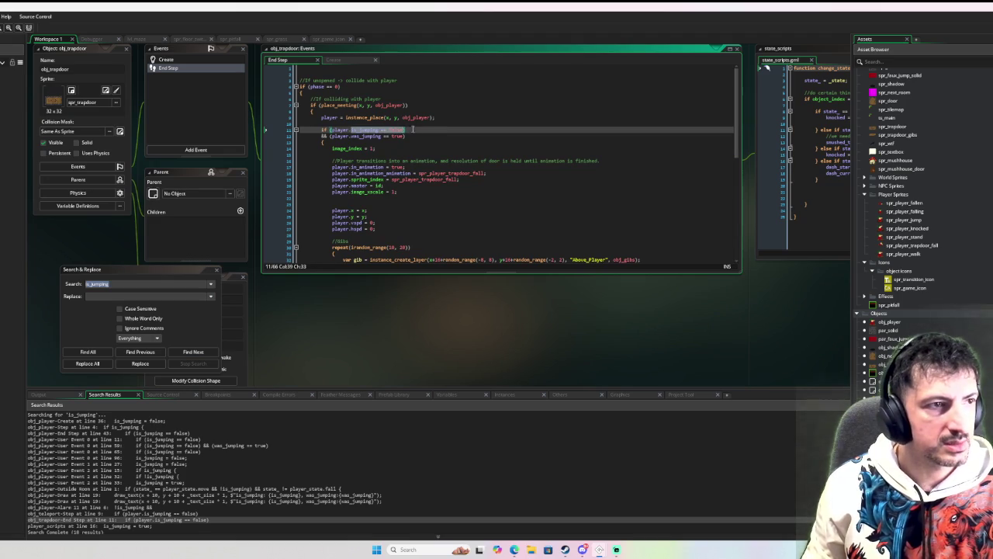
text(jump_count == 0)
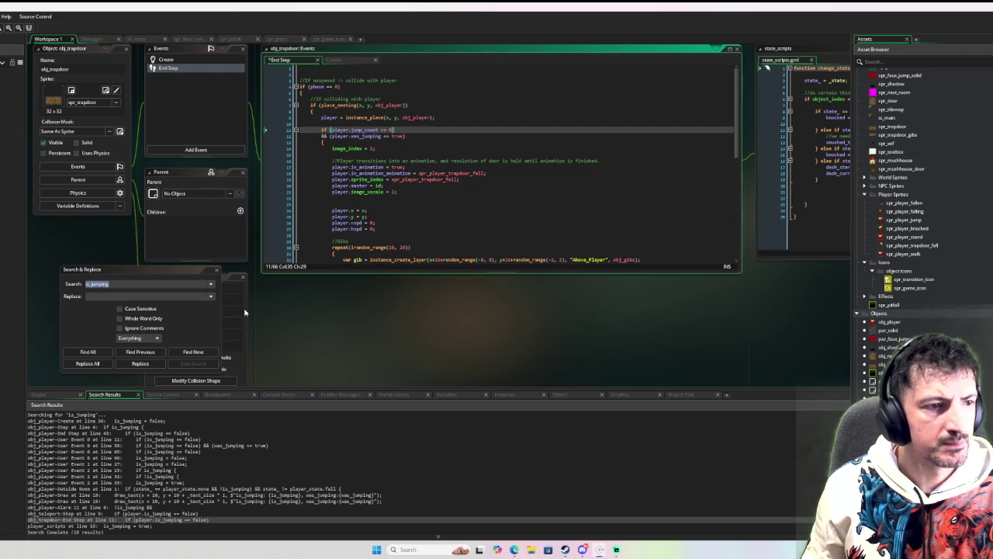
click(200, 352)
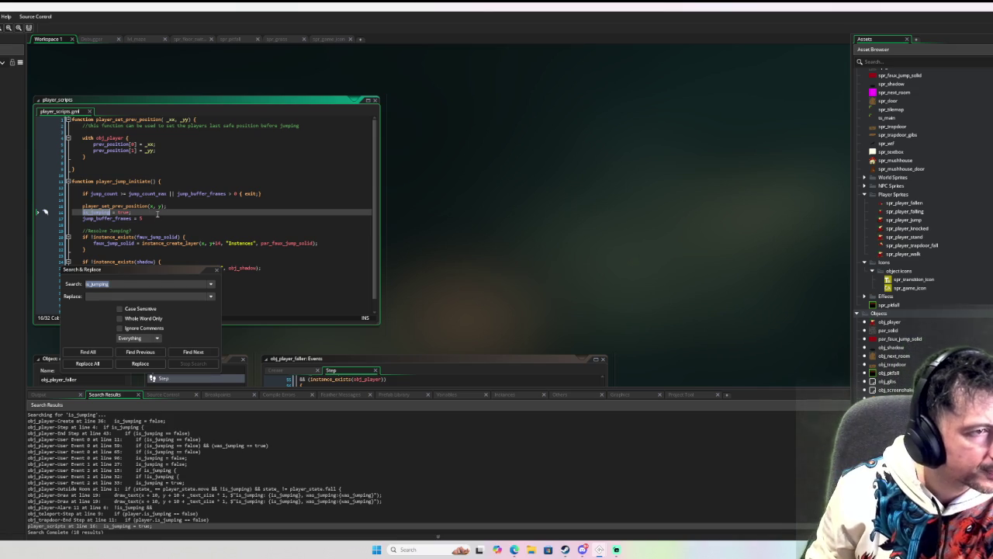
- Delete the is_jumping = true line from player_jump_initiate and wrap the search to the start
drag(162, 273, 579, 254)
click(75, 212)
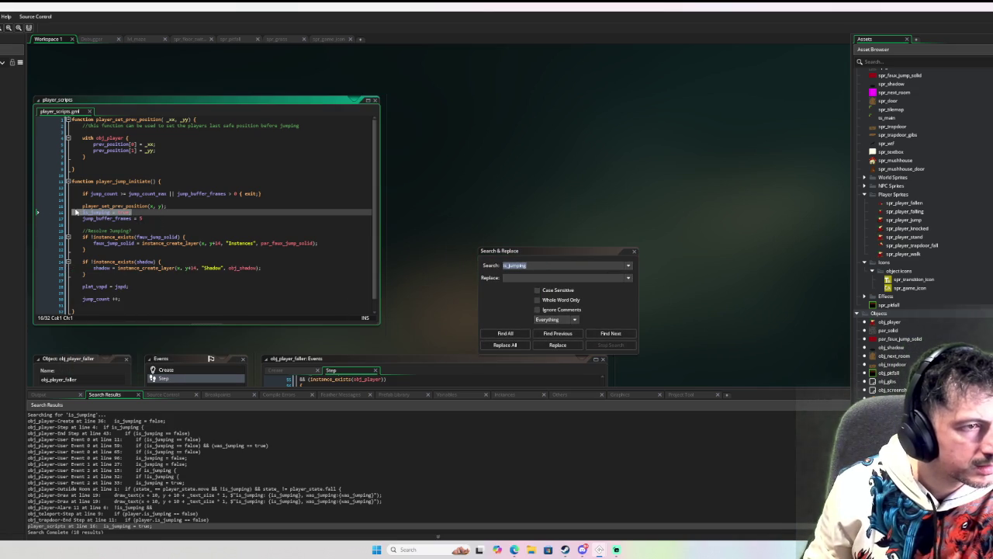
key(BackSpace)
key(BackSpace)
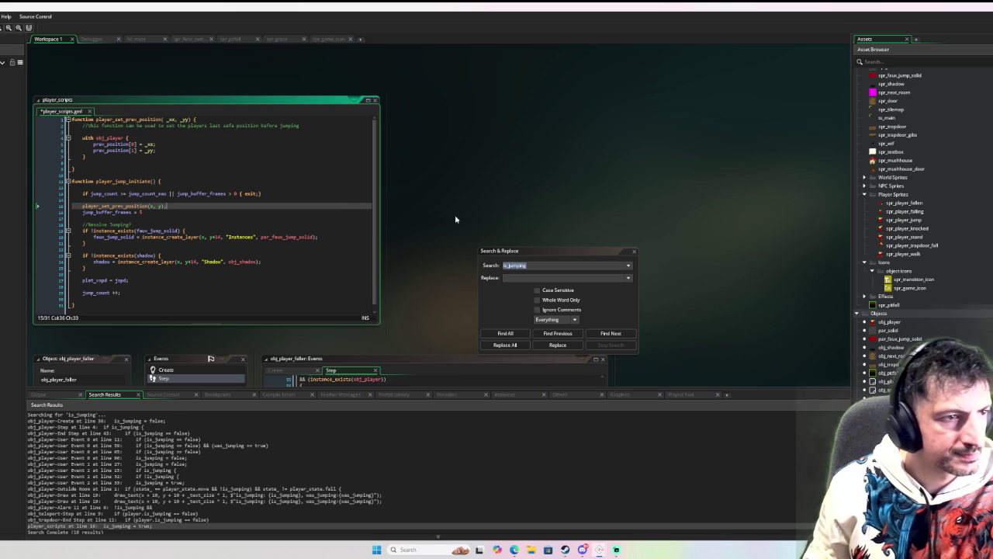
click(607, 333)
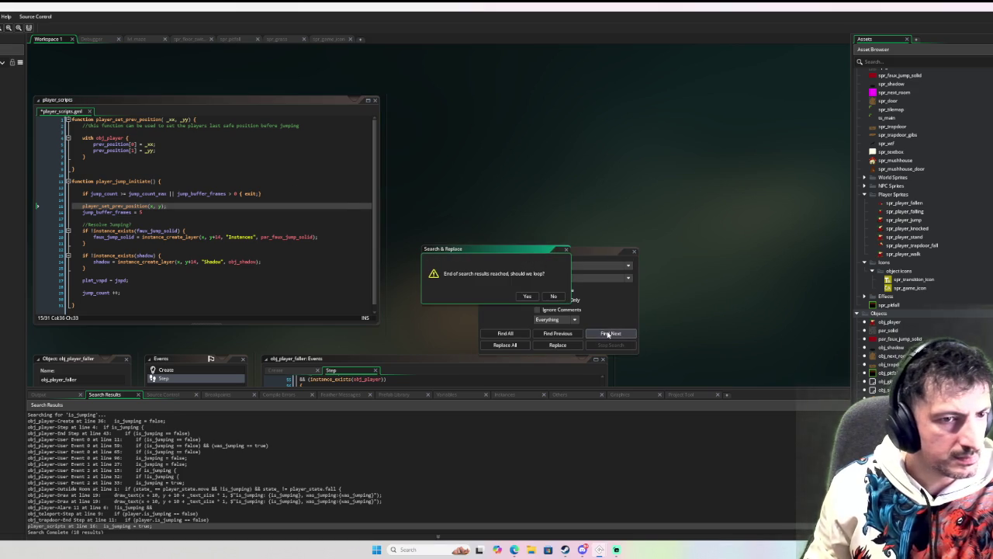
click(526, 296)
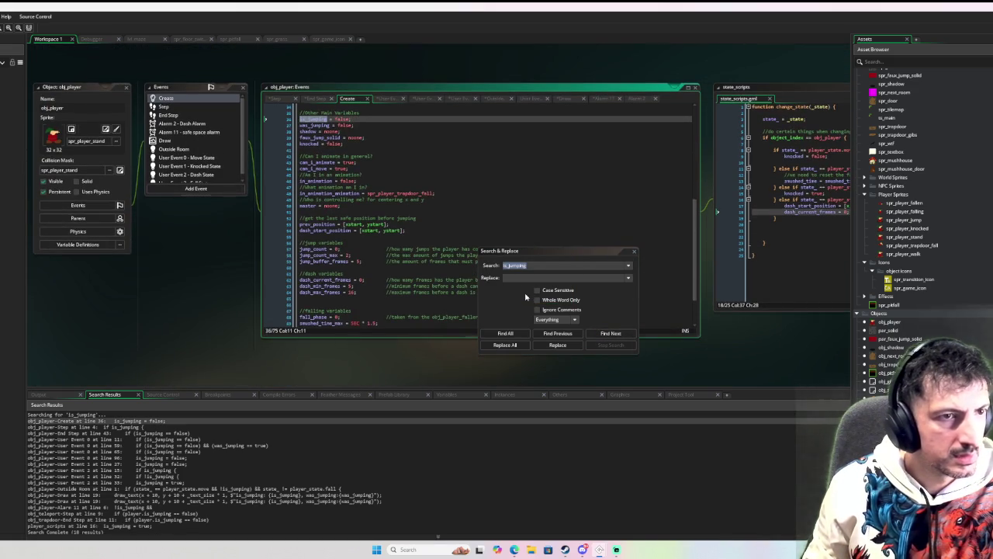
- Delete the last is_jumping = false declaration from obj_player's Create event, then run the game with the debugger
click(598, 334)
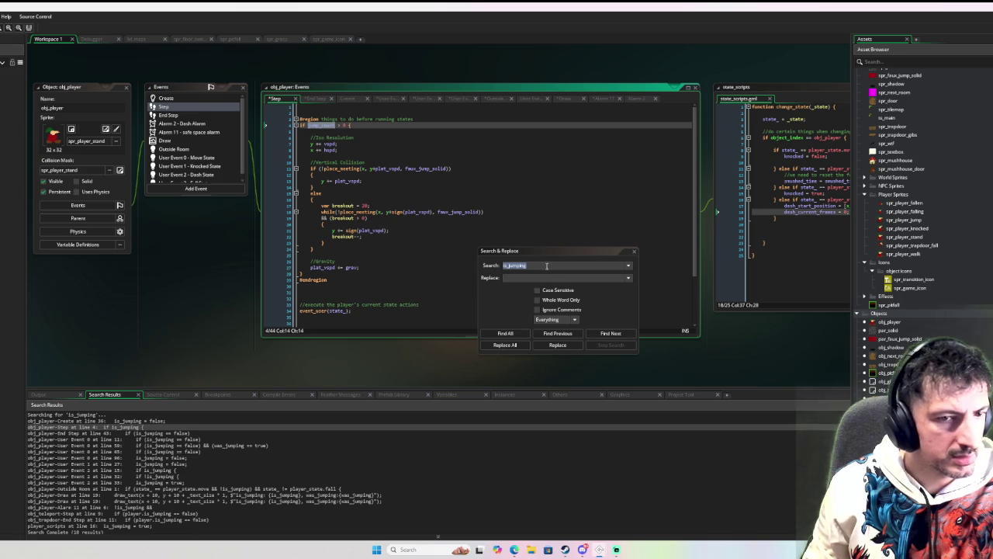
click(505, 333)
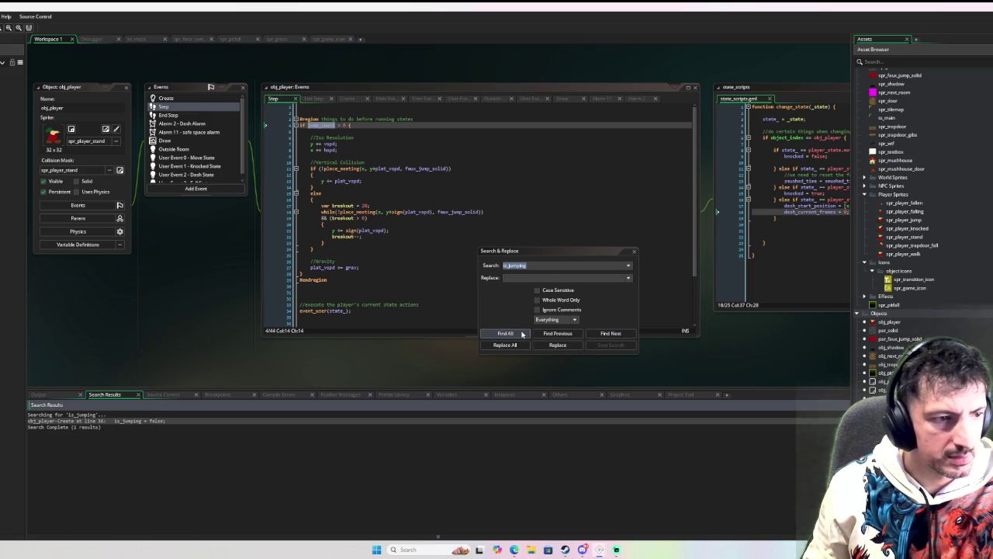
double_click(200, 423)
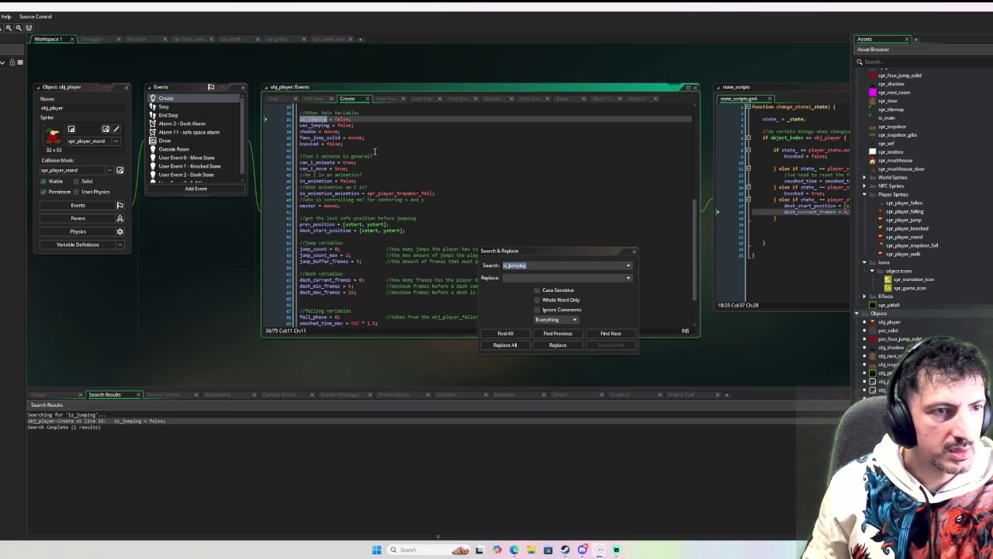
scroll(364, 146, up, 4)
click(376, 191)
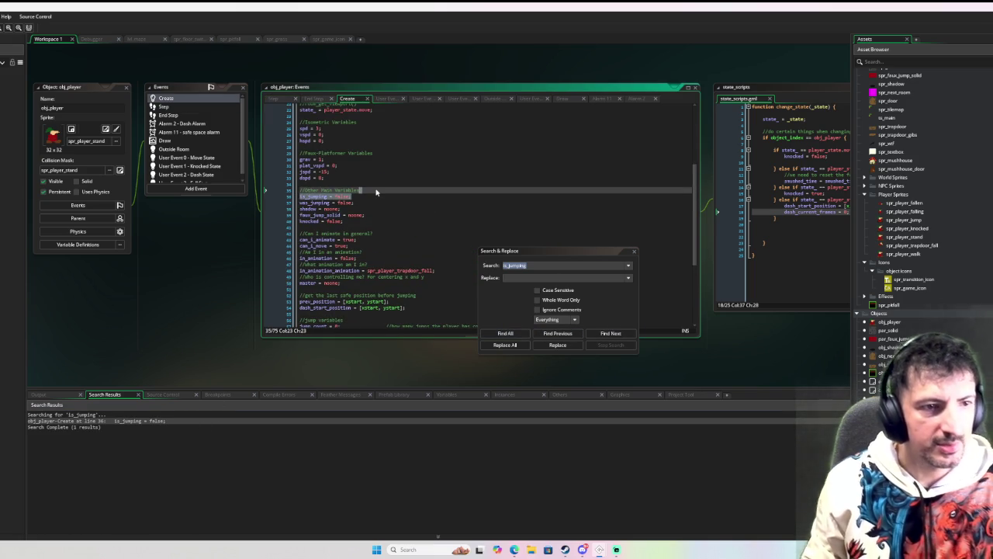
key(Delete)
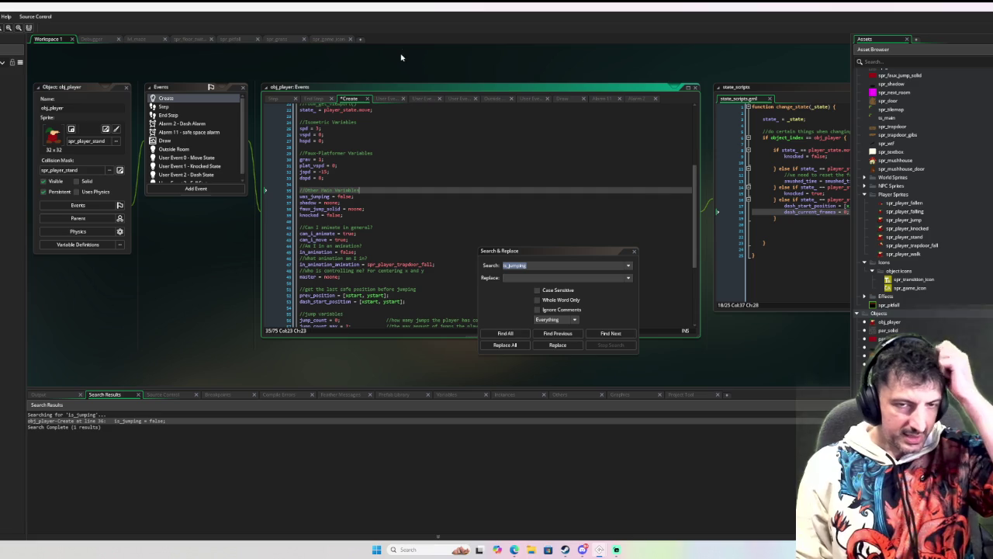
click(633, 251)
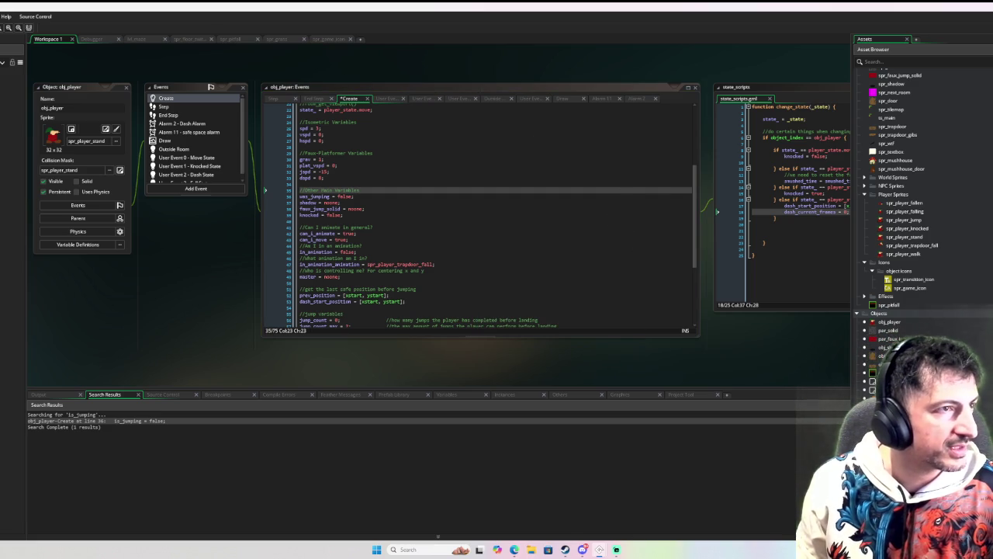
key(F6)
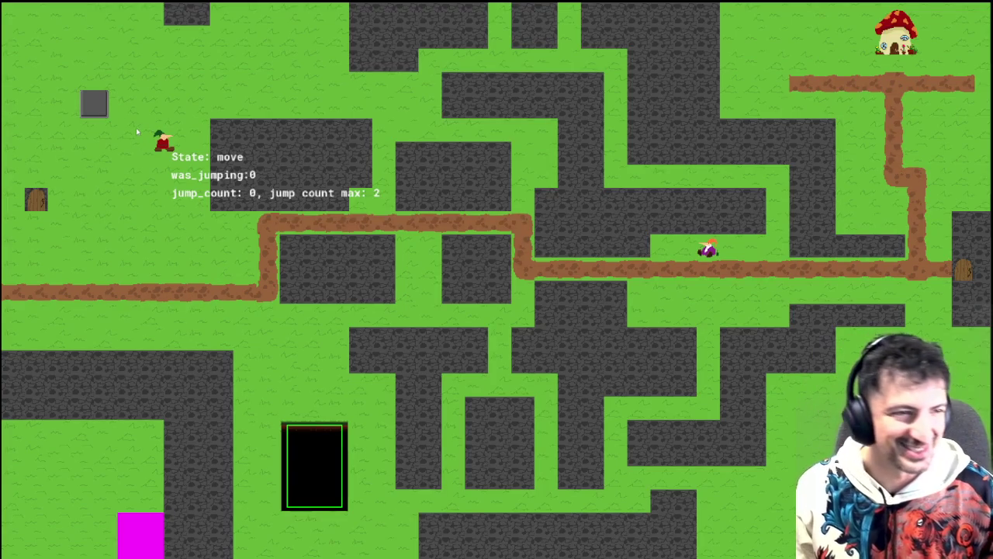
- Run and jump the character left and right into the blocks and the red block
key(Left)
key(space)
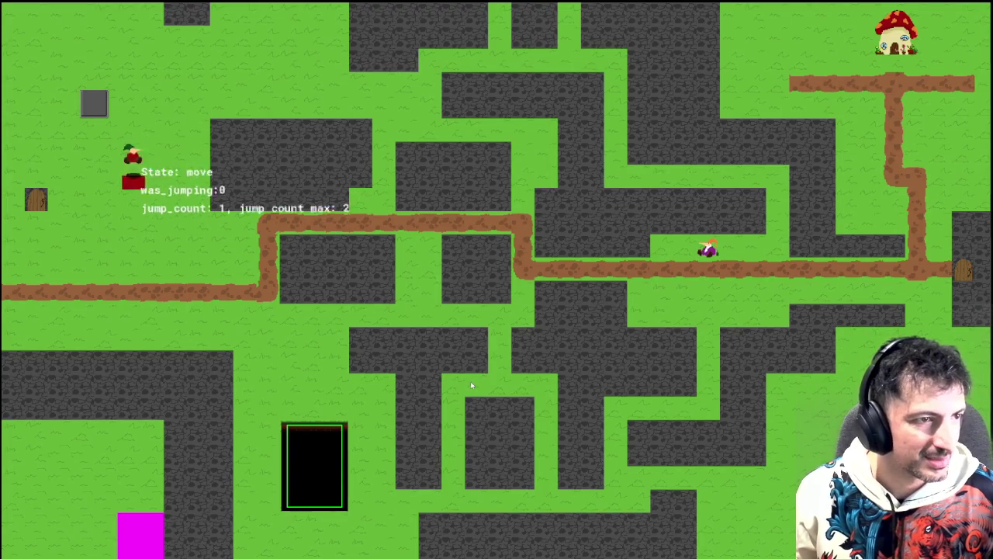
key(Left)
key(Right)
key(space)
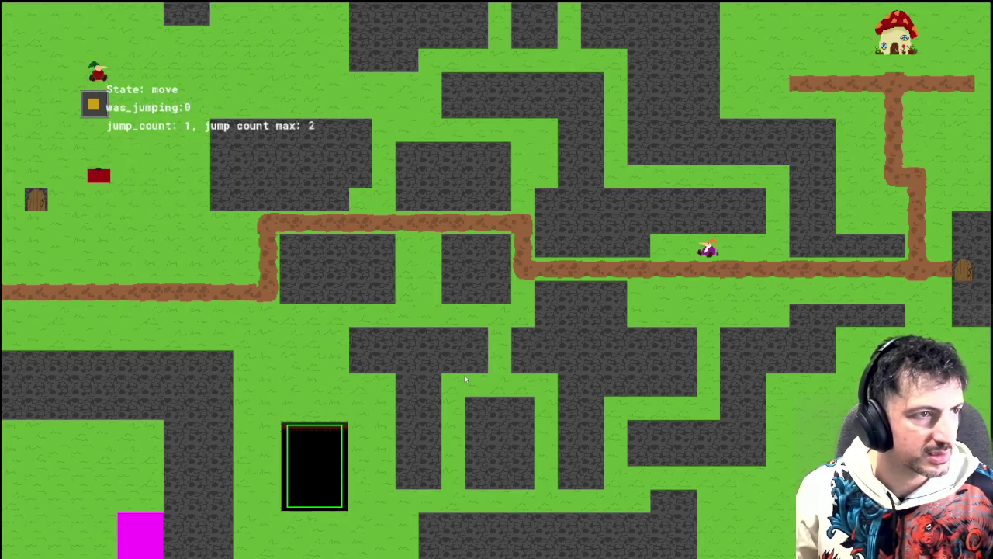
key(Right)
key(space)
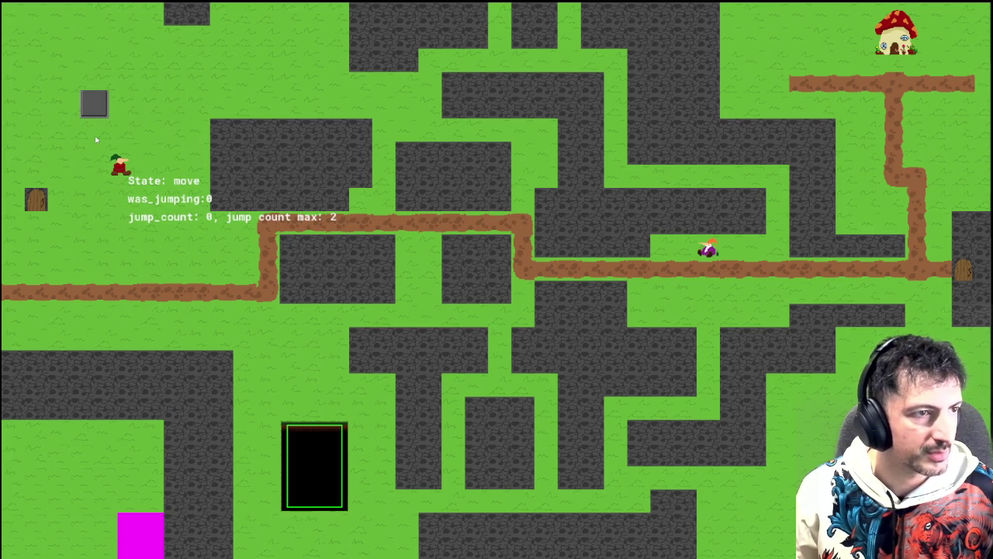
key(Right)
key(space)
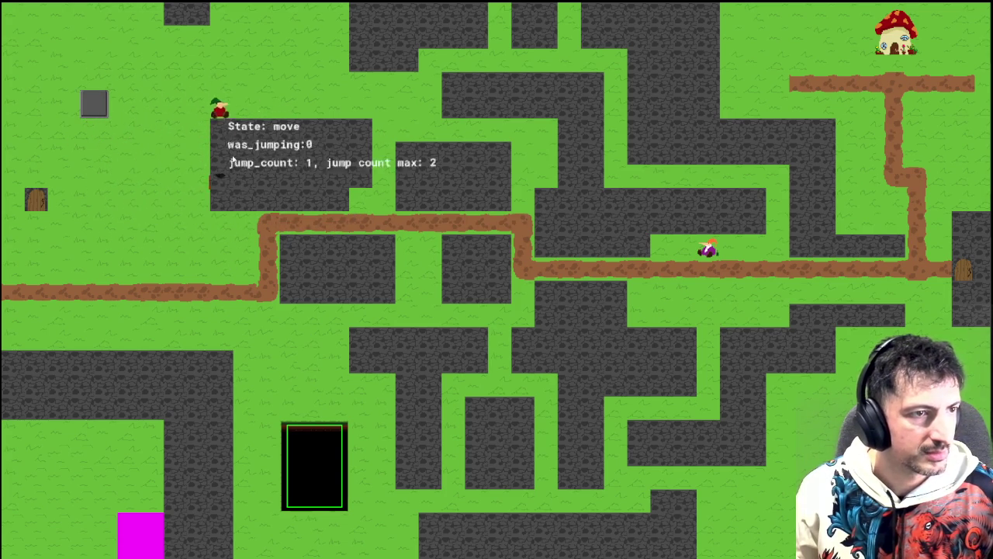
key(Right)
key(space)
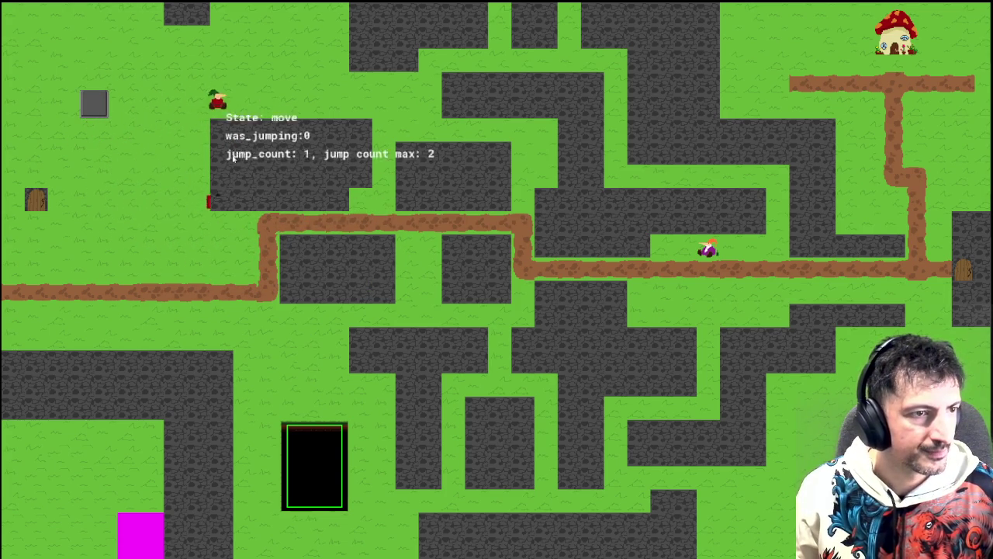
key(Right)
key(space)
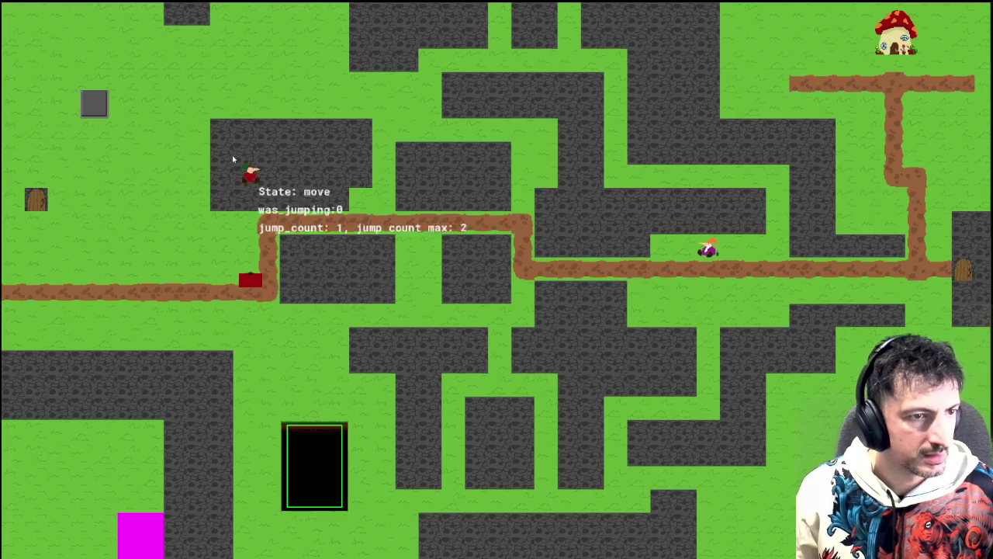
- Jump around and into the black pit to test falling, then close the game
key(Down)
key(space)
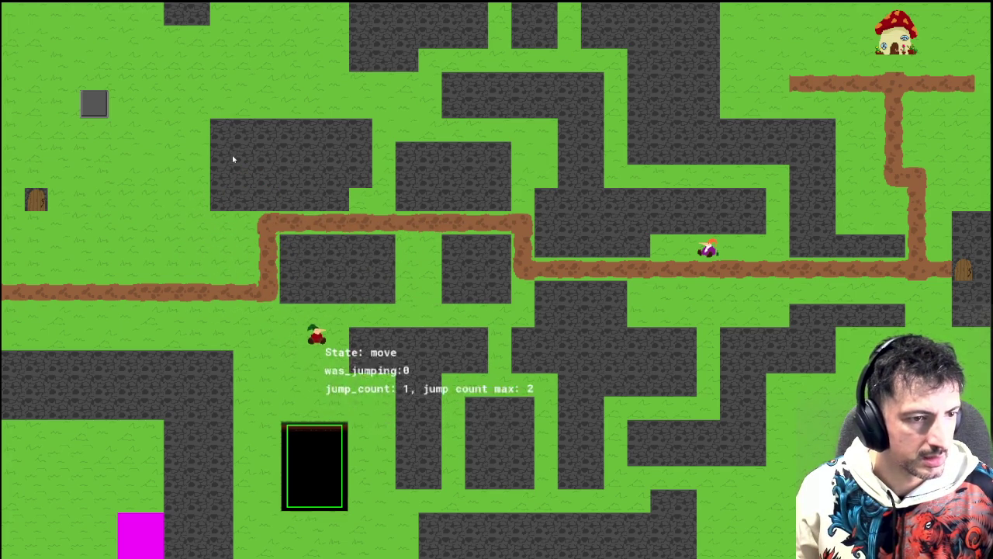
key(Up)
key(Right)
key(space)
key(Down)
key(Up)
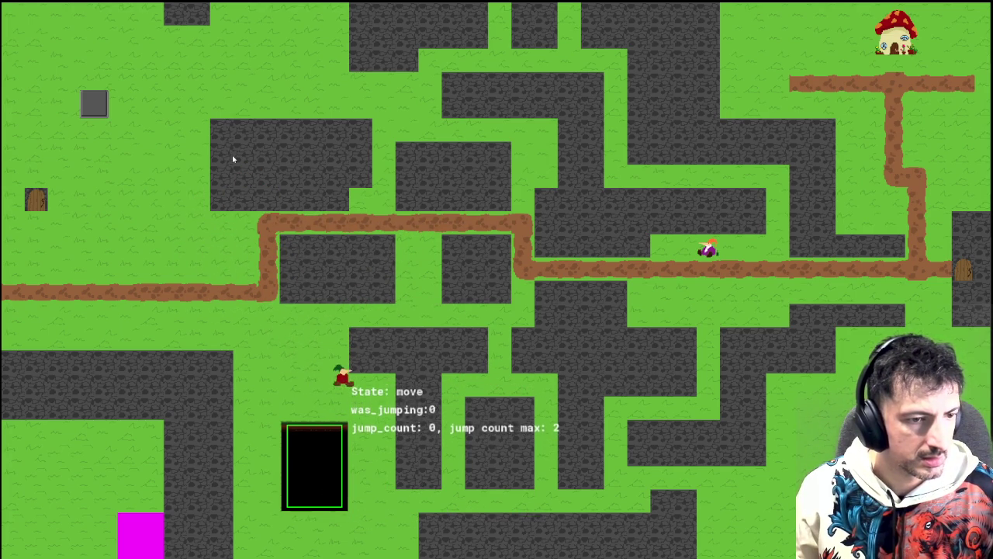
key(space)
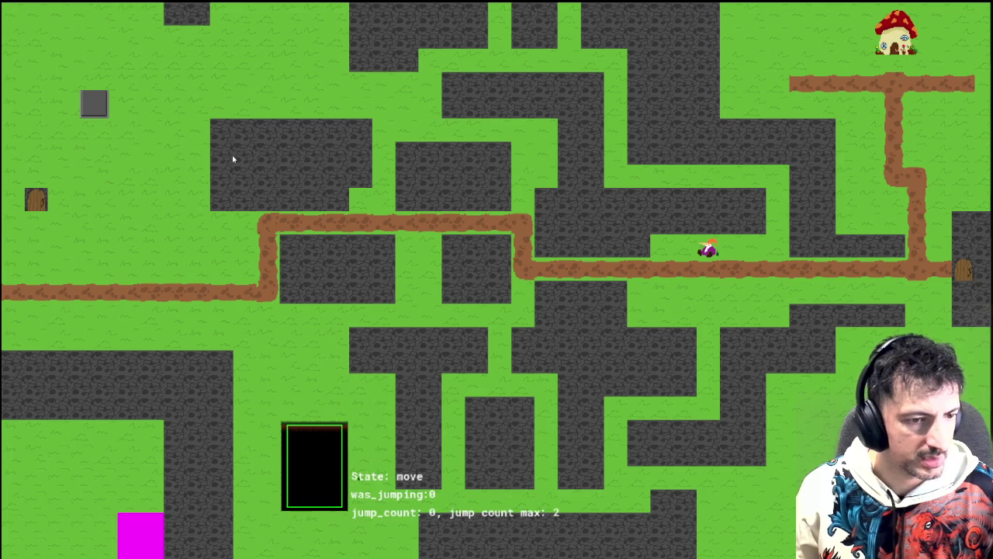
key(Left)
key(Left)
key(space)
key(Down)
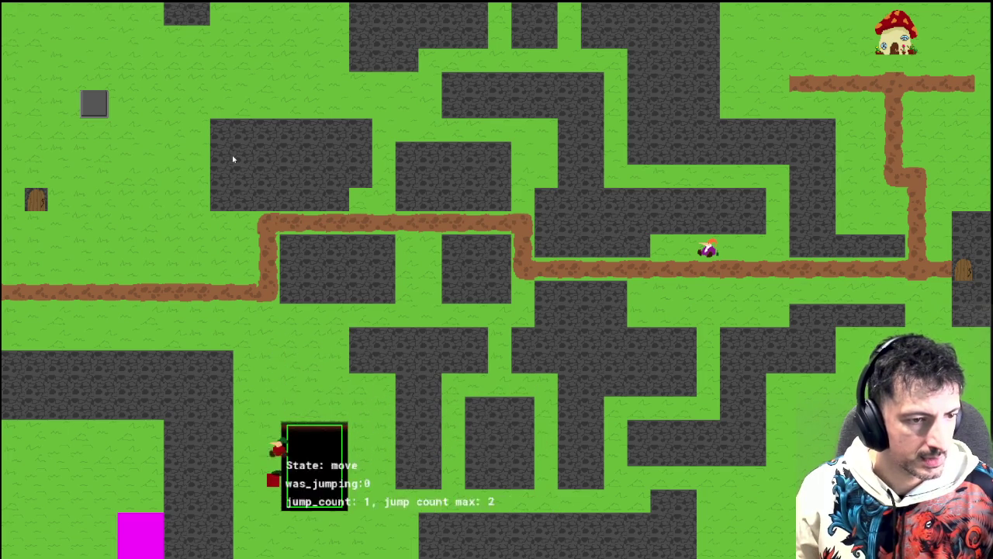
key(Up)
key(Up)
key(space)
key(Down)
key(Up)
key(Up)
key(space)
key(Down)
key(Up)
key(Right)
key(space)
key(Down)
key(Up)
key(space)
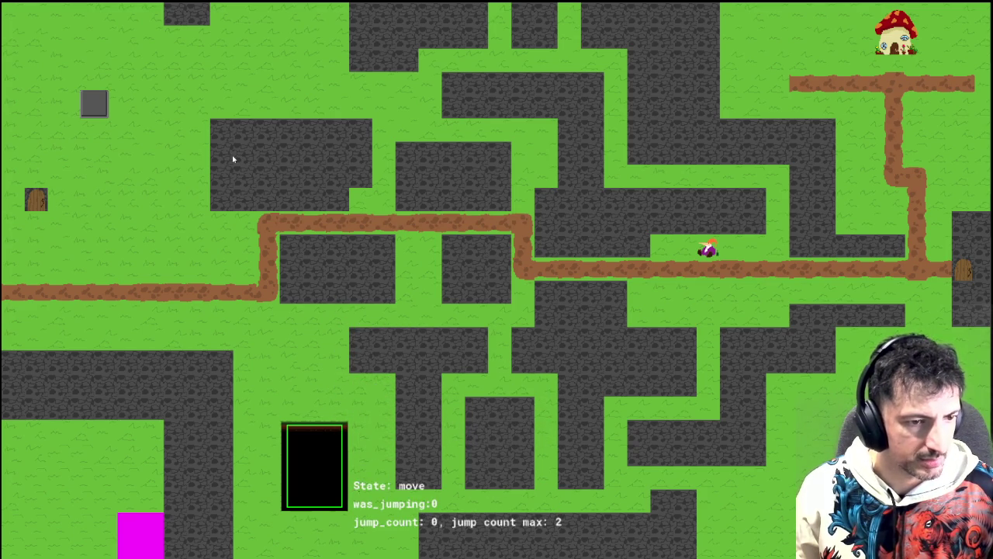
key(space)
key(Right)
key(Down)
key(Left)
key(space)
key(space)
key(space)
key(space)
key(space)
key(space)
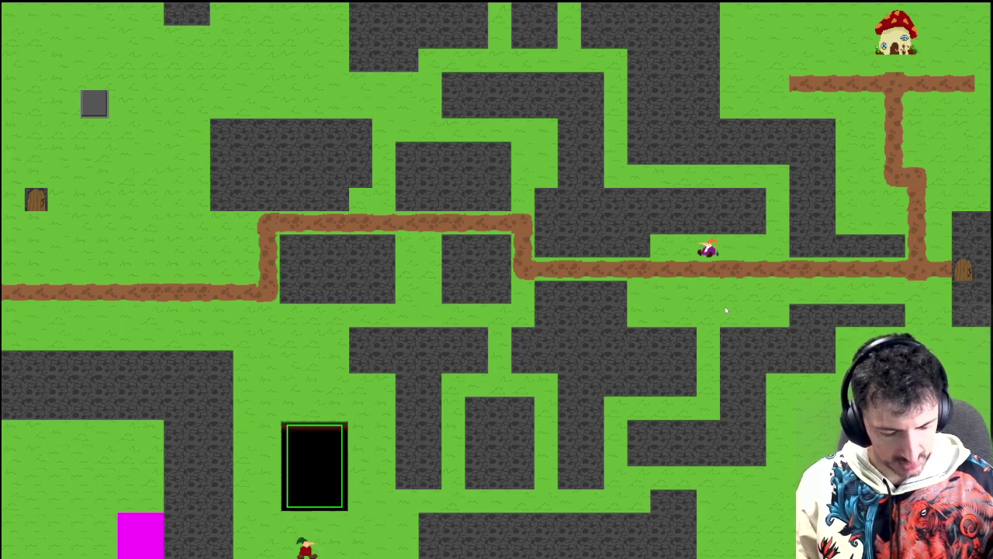
key(Escape)
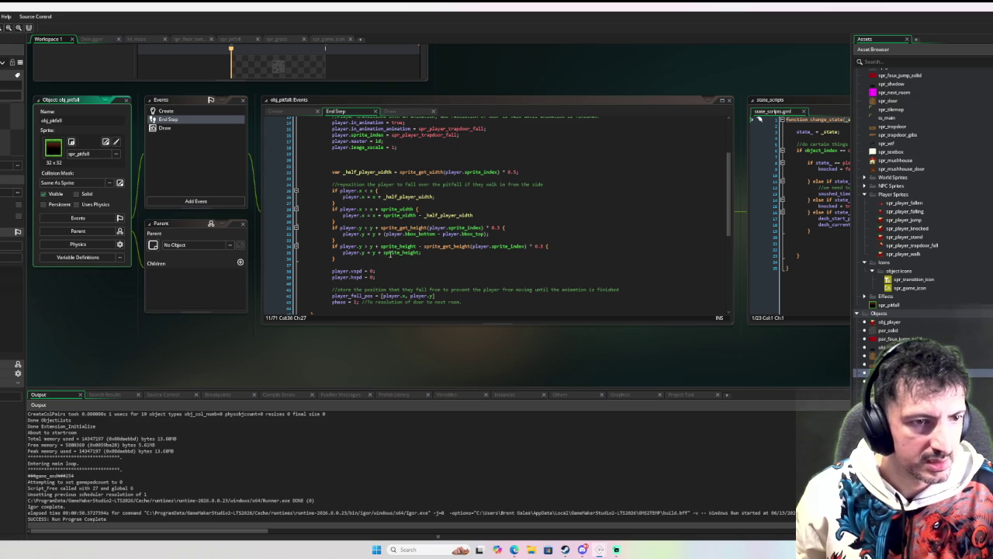
- Append '-' plus the copied sprite_get_height(player.sprite_index) call to line 35, ending with a semicolon
click(421, 252)
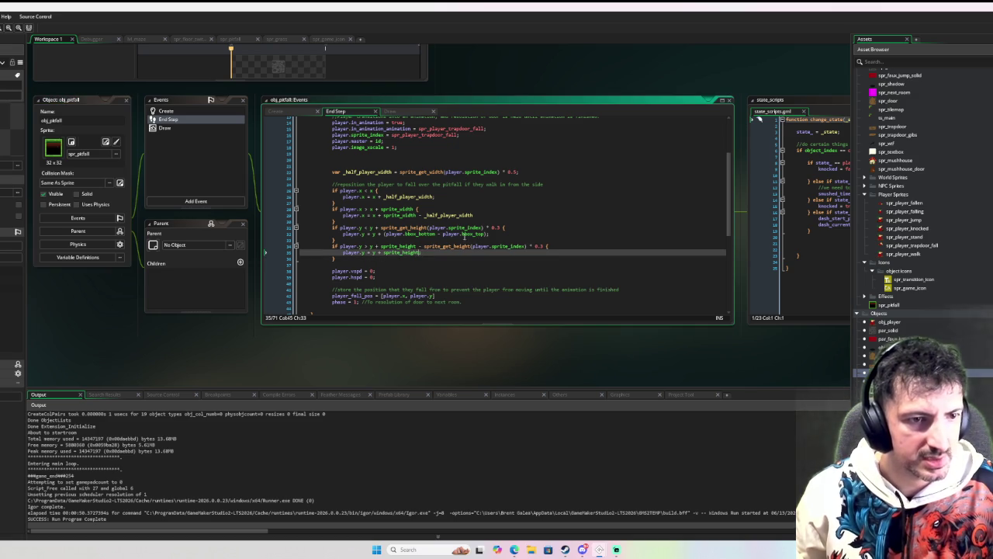
text(-)
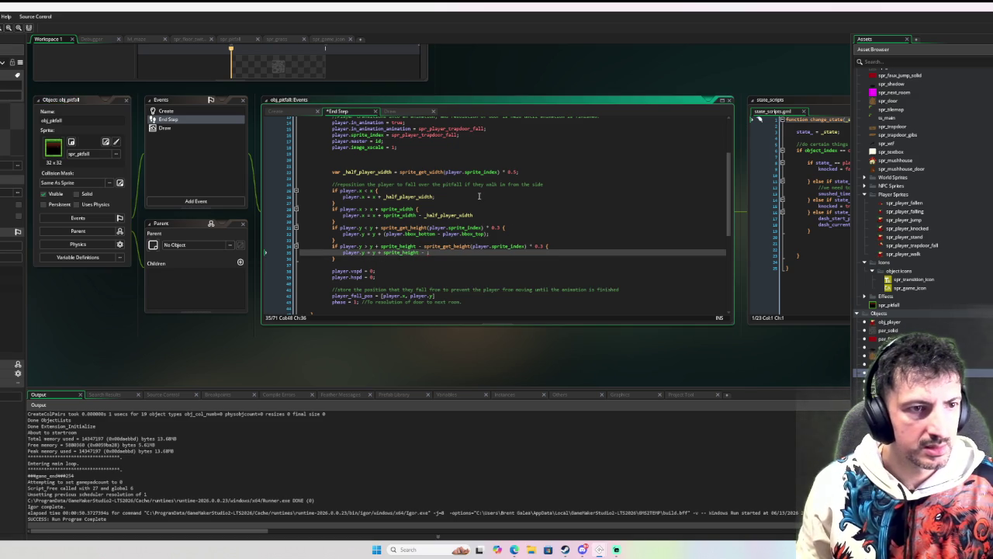
mouse_move(425, 246)
mouse_down()
mouse_move(541, 253)
mouse_move(527, 247)
mouse_up()
key(ctrl+c)
click(428, 252)
key(ctrl+v)
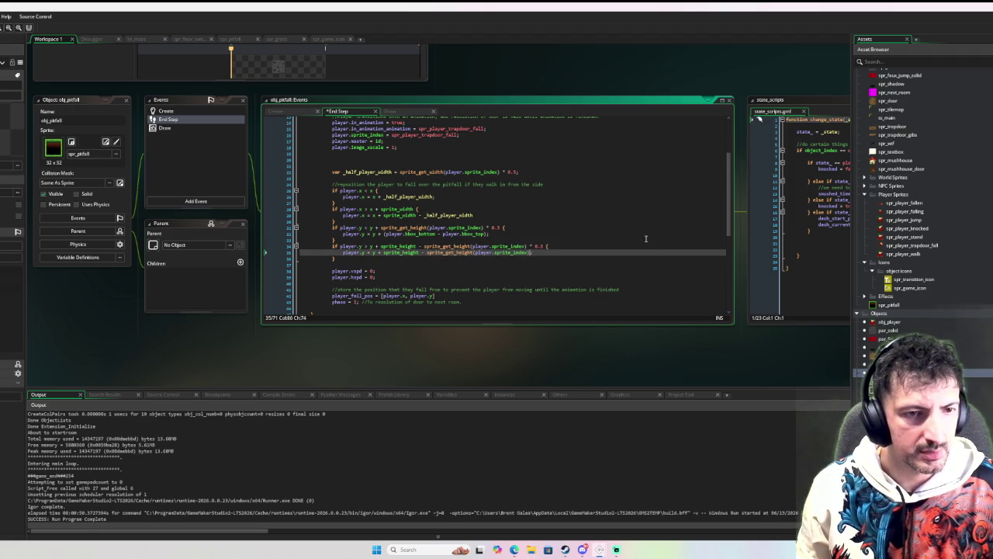
text(;)
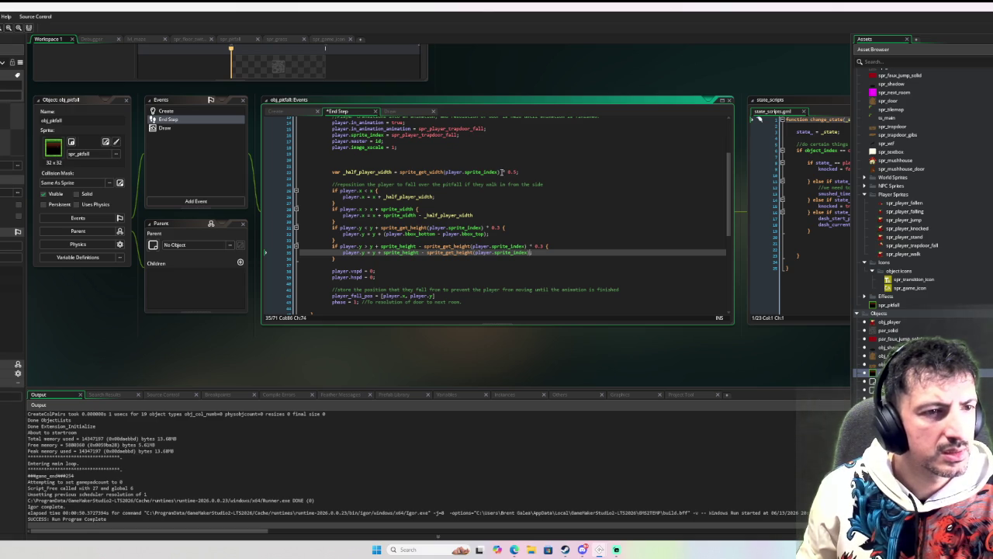
- Replace _half_player_width on lines 29 and 25 with the player's sprite width expression
click(502, 172)
key(ctrl+shift+Left)
key(ctrl+shift+Left)
key(ctrl+shift+Left)
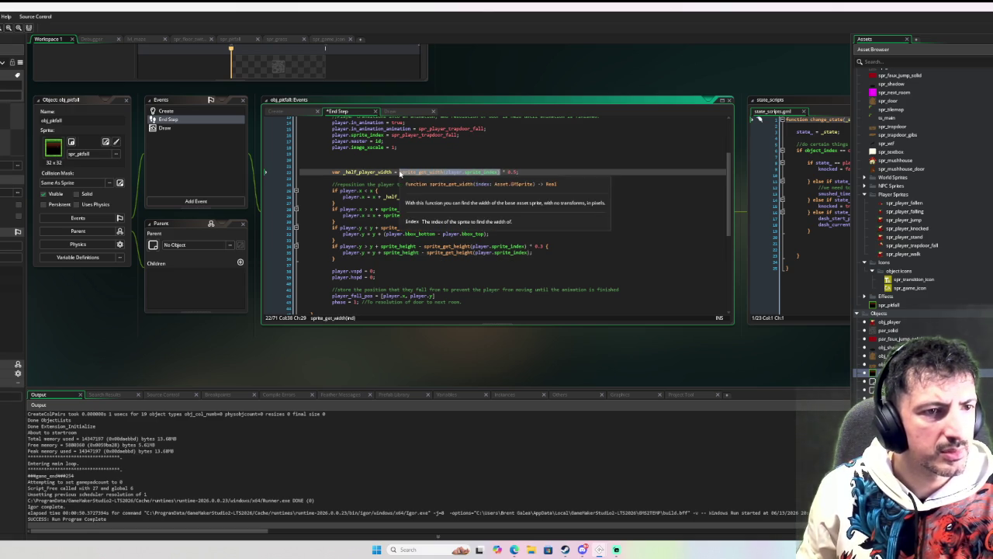
drag(473, 215, 420, 215)
key(ctrl+v)
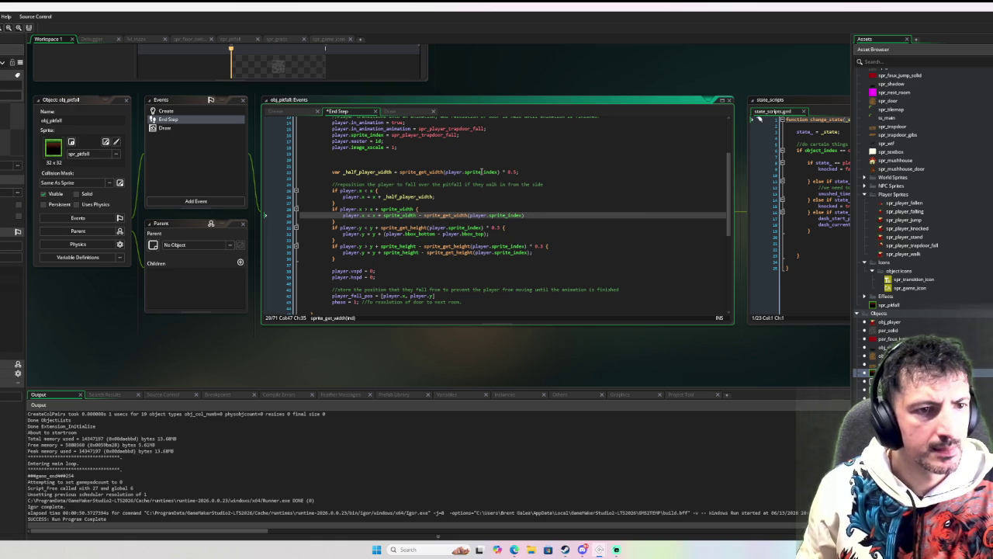
mouse_move(536, 172)
mouse_down()
mouse_move(401, 172)
mouse_move(388, 199)
mouse_up()
click(431, 196)
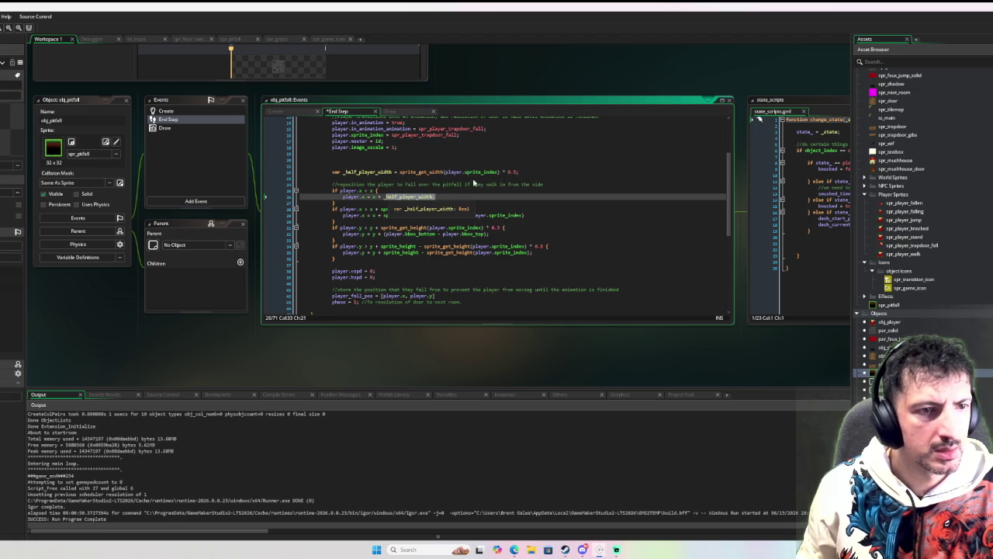
key(ctrl+v)
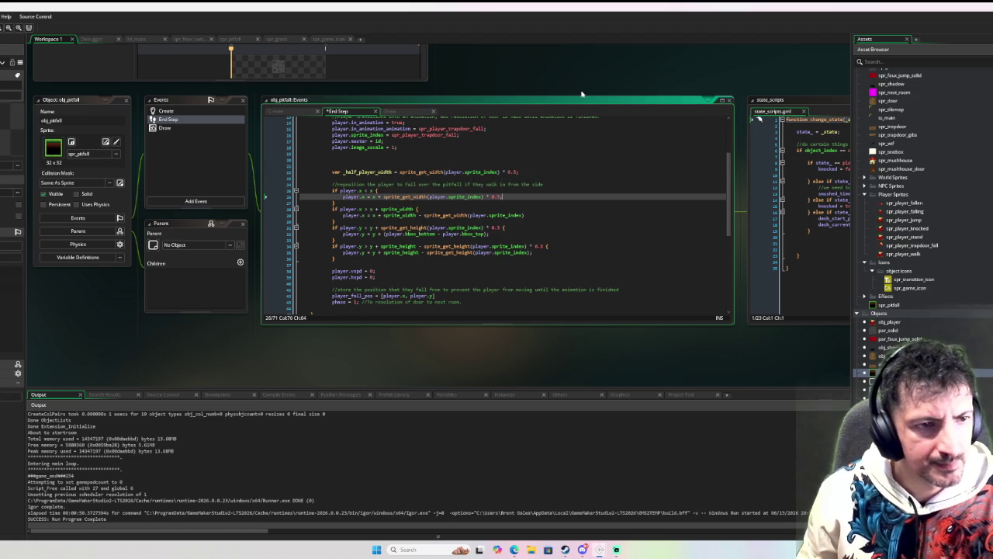
- Rerun the game in debug mode with F6
drag(331, 172, 333, 180)
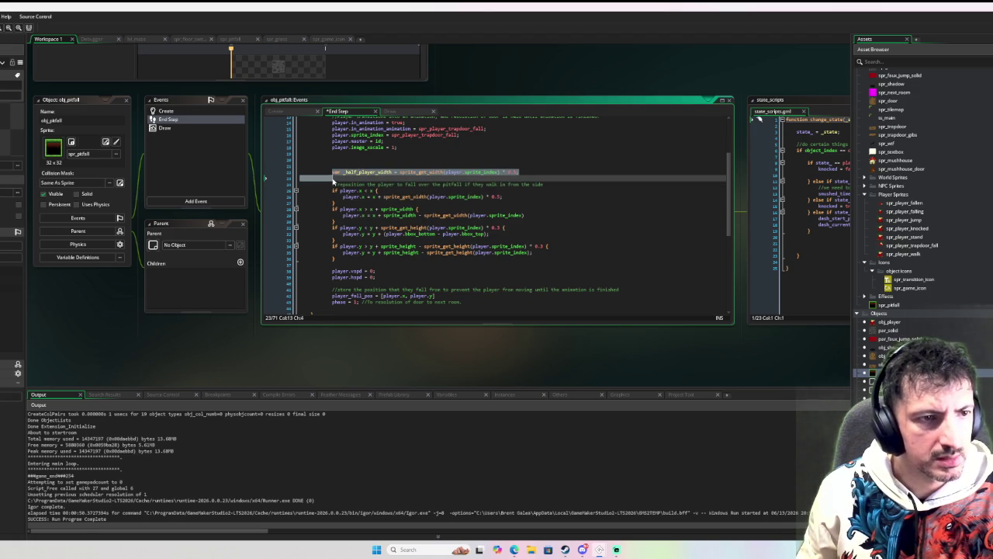
click(547, 163)
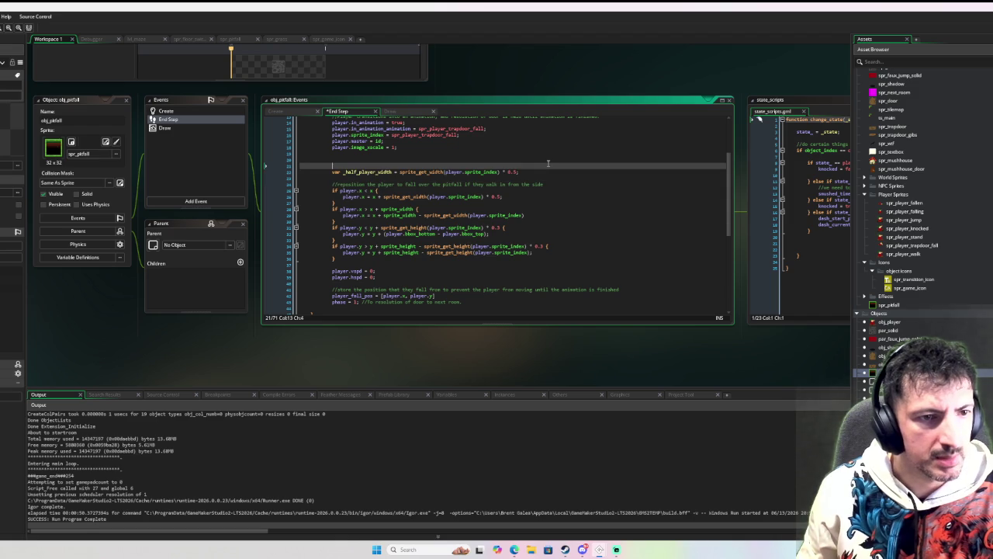
click(538, 215)
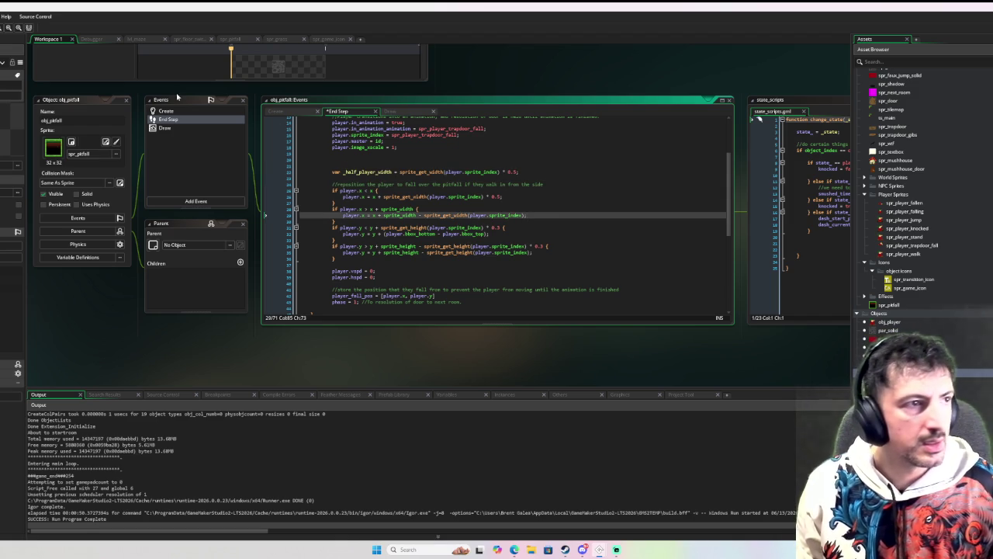
key(F6)
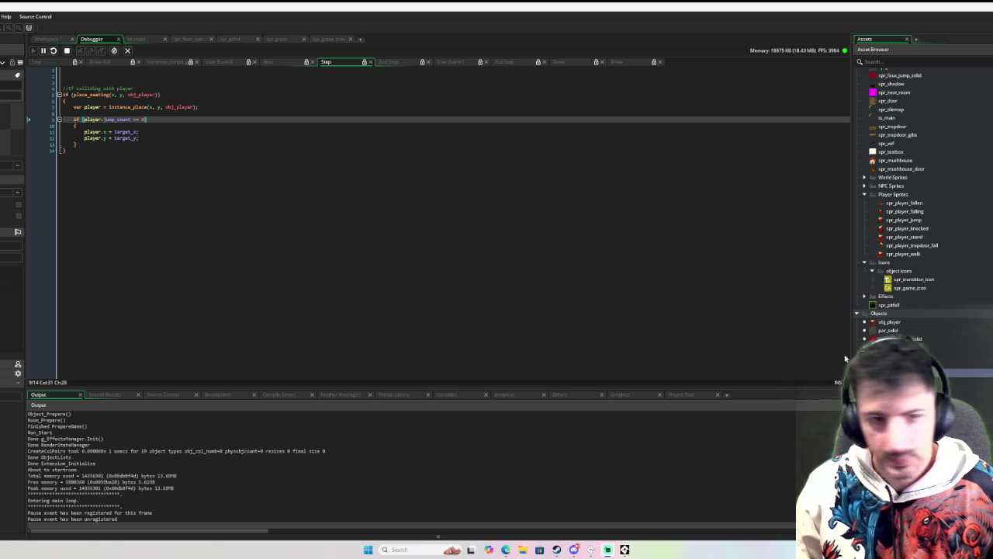
- Walk the player down, right, and back and forth alongside the black pitfall
click(624, 549)
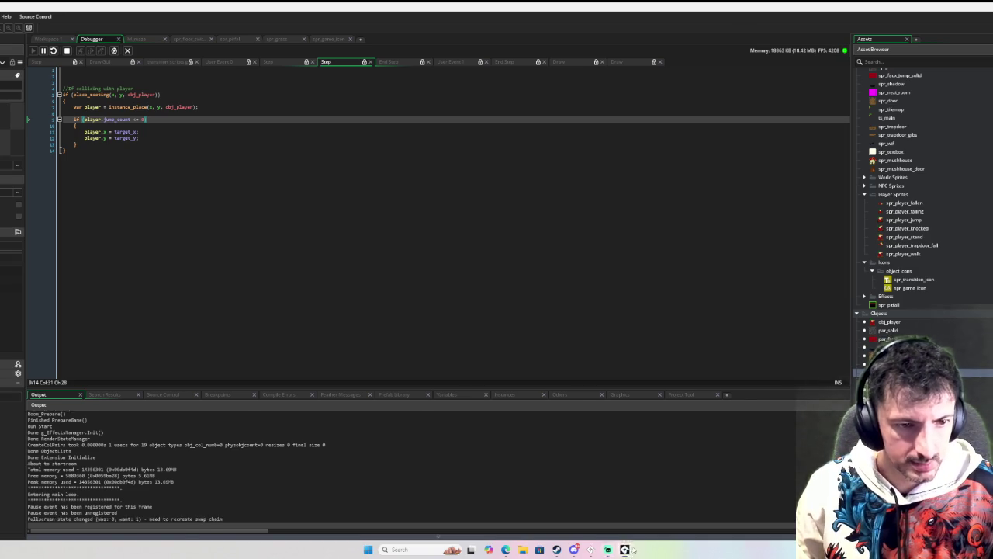
key(Down)
key(Right)
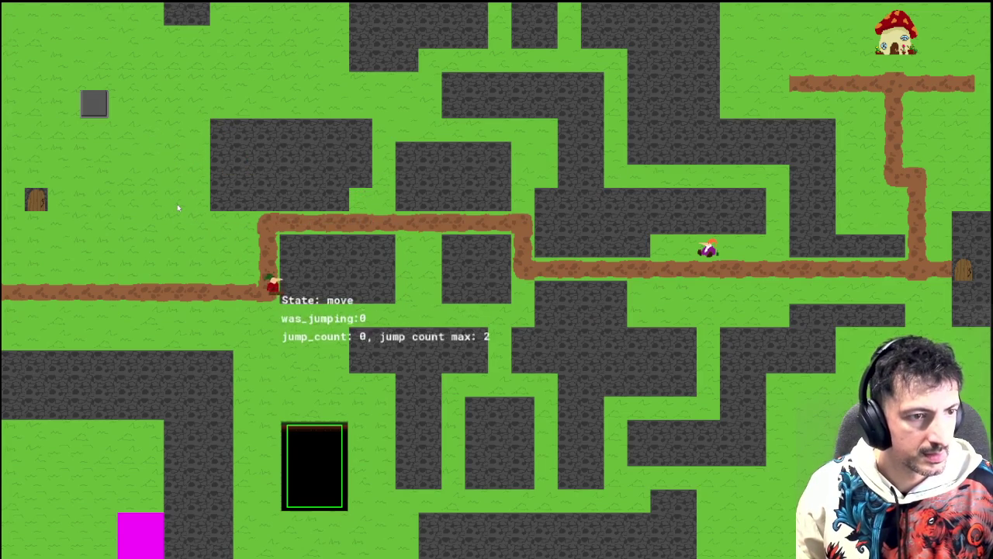
key(Up)
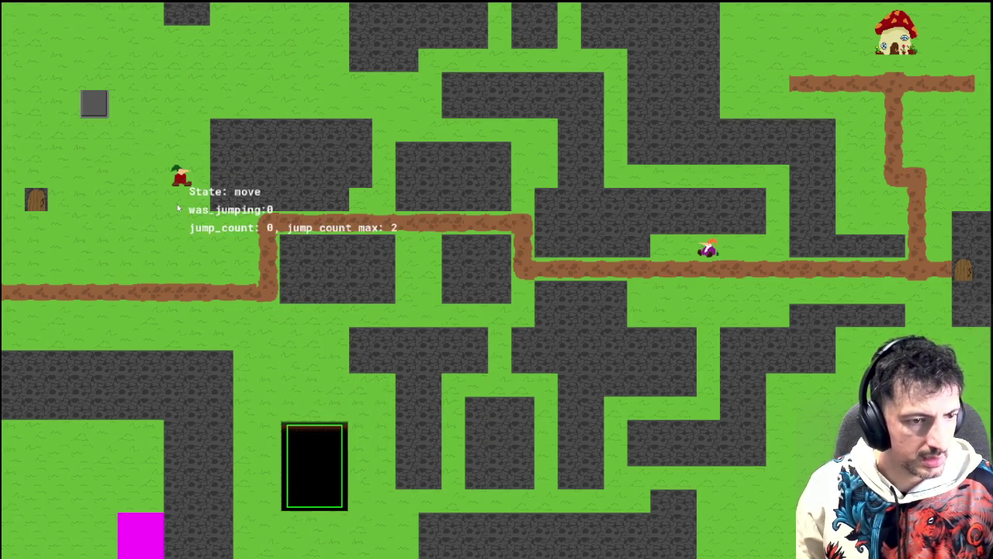
key(Down)
key(Down)
key(Right)
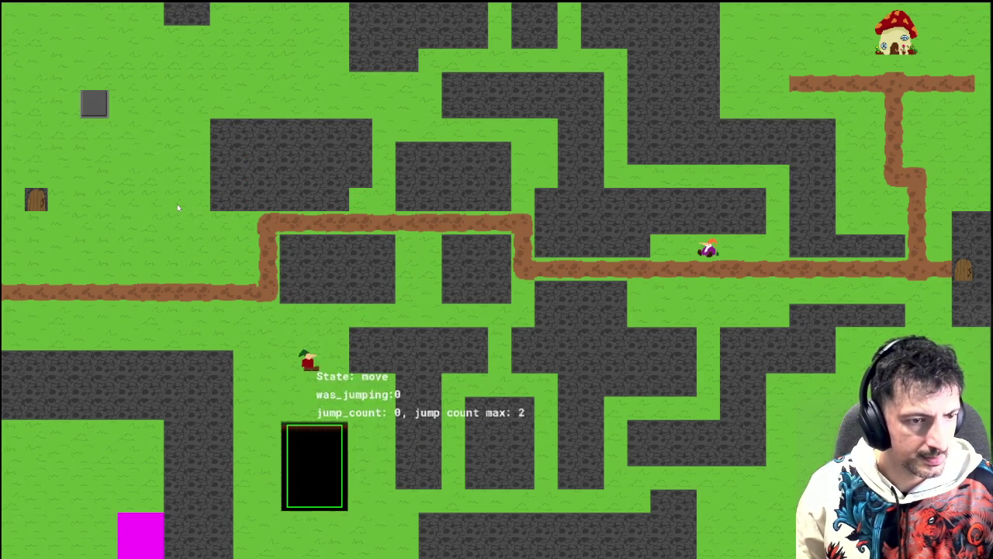
key(Left)
key(Down)
key(Up)
key(Right)
key(Down)
key(Left)
key(Right)
key(Left)
key(Right)
key(Left)
key(Right)
key(Left)
key(Right)
key(Down)
key(Up)
- Jump repeatedly beside the pitfall, landing on either side while watching the jump_count readout
key(space)
key(space)
key(Right)
key(Right)
key(space)
key(Left)
key(space)
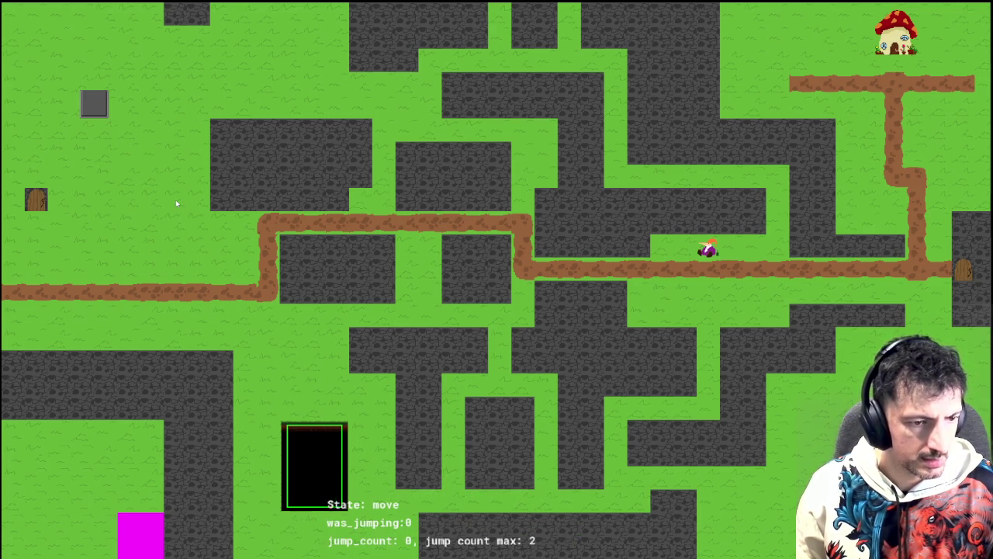
key(Left)
key(space)
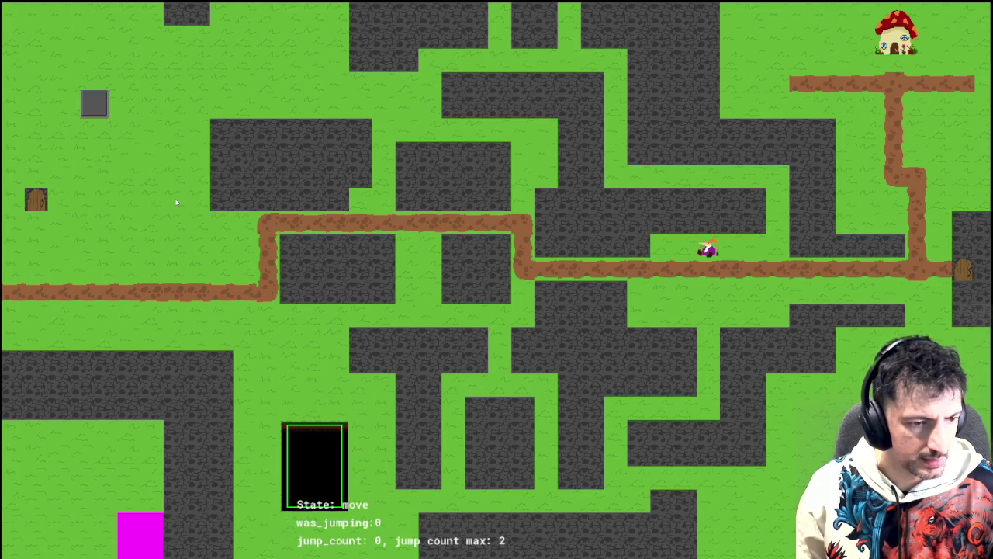
key(space)
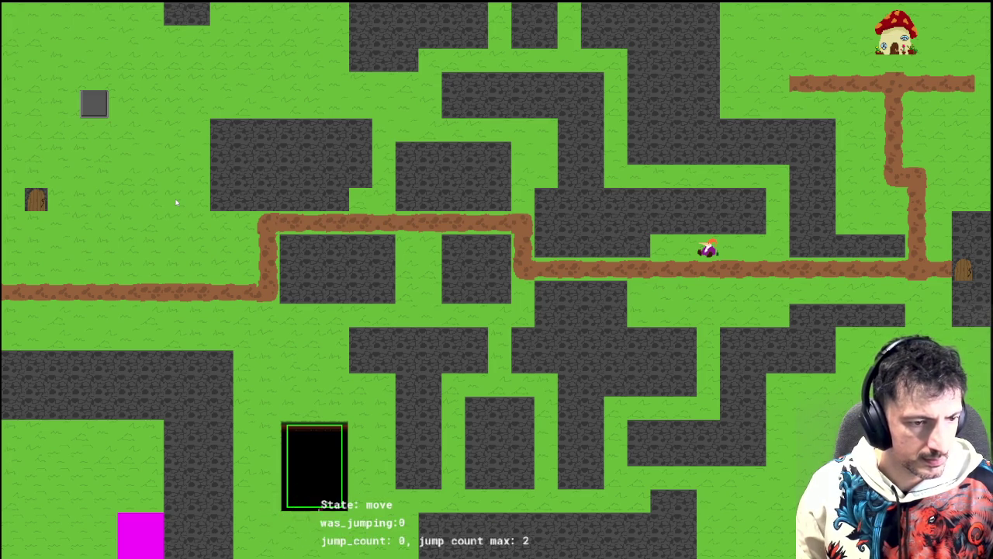
key(Right)
key(space)
key(Left)
key(space)
key(Right)
key(space)
key(Left)
key(Right)
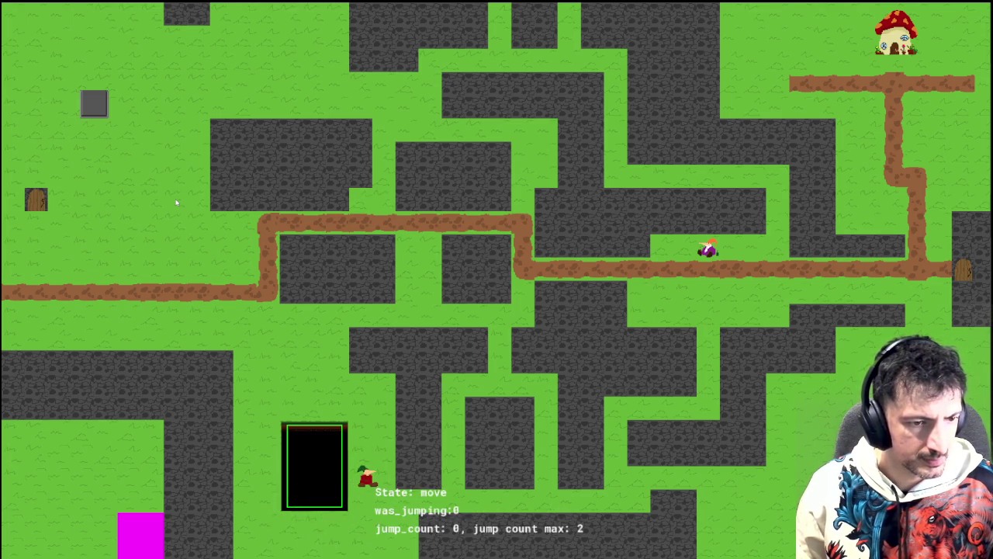
key(Left)
key(space)
key(Right)
key(Left)
key(space)
key(space)
key(Right)
key(space)
key(space)
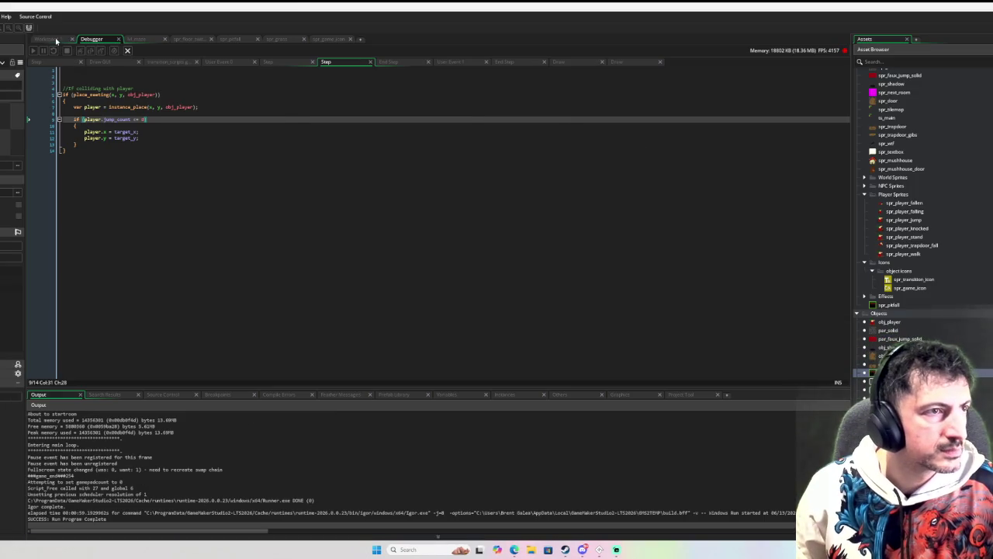
- Back in Workspace 1, edit the sprite_width offset at the end of line 28 in obj_pitfall End Step
click(56, 41)
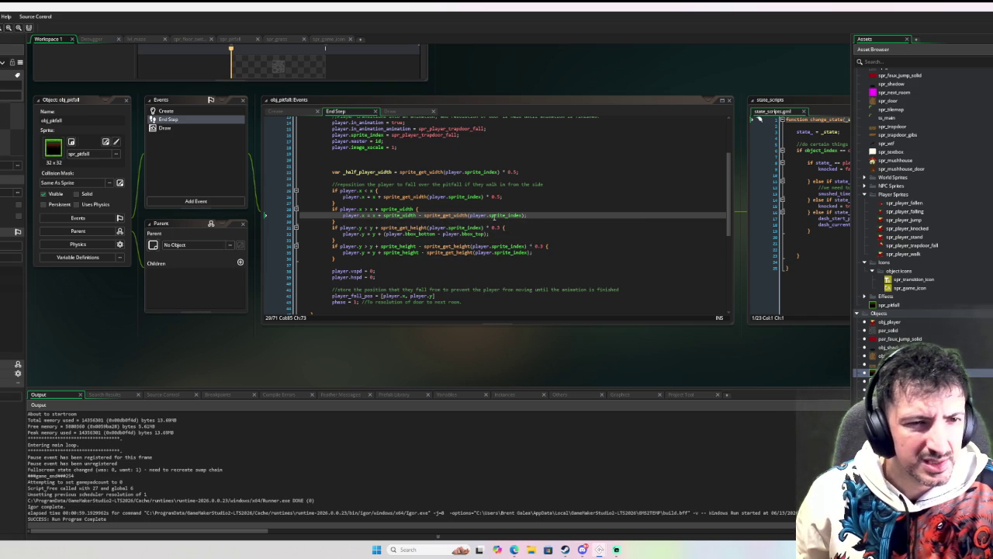
click(524, 214)
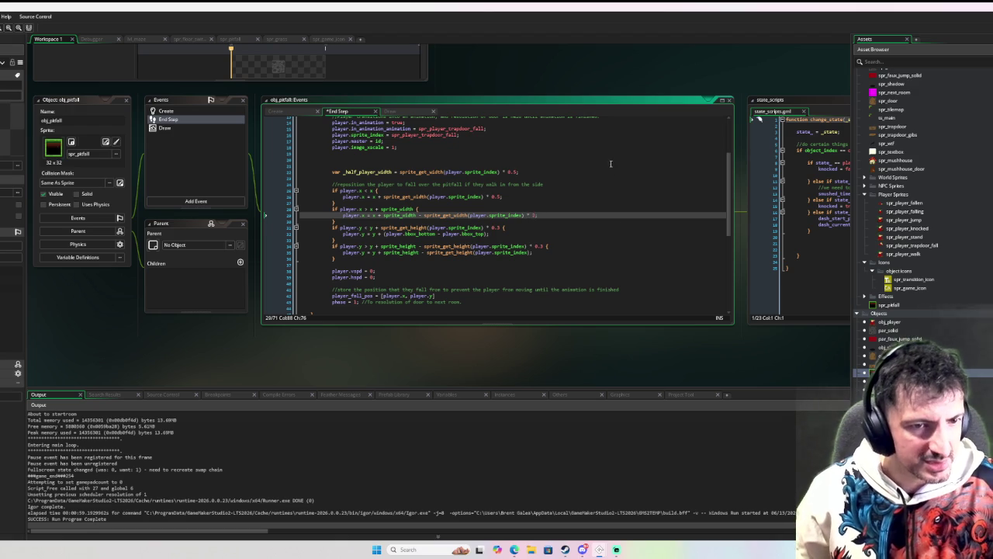
click(610, 220)
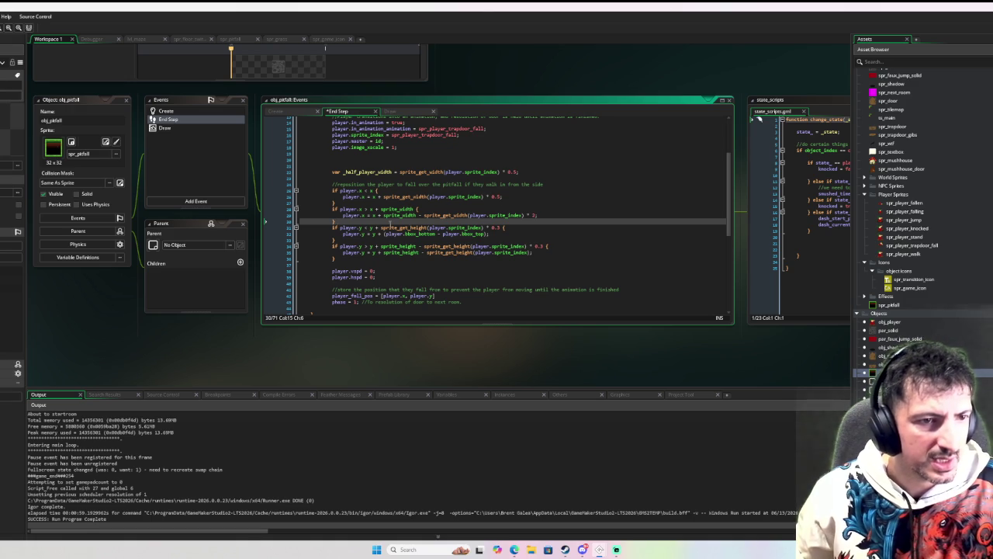
mouse_move(405, 210)
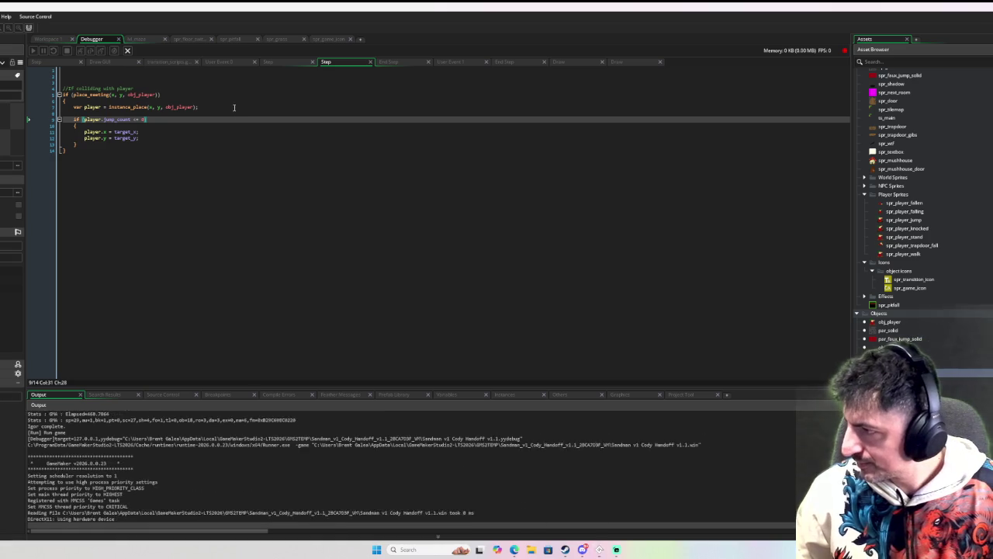
- Move the player up, down and right alongside the pitfall, steering and landing beside it
key(Down)
key(Right)
key(Up)
key(Down)
key(Up)
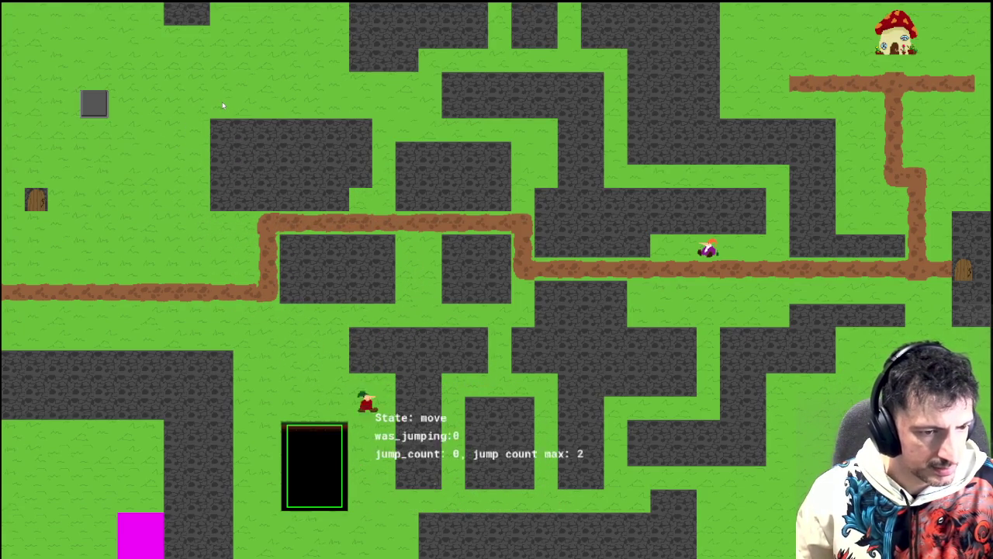
key(Down)
key(Up)
key(Down)
key(Up)
key(Down)
key(Up)
key(Down)
key(Up)
key(Right)
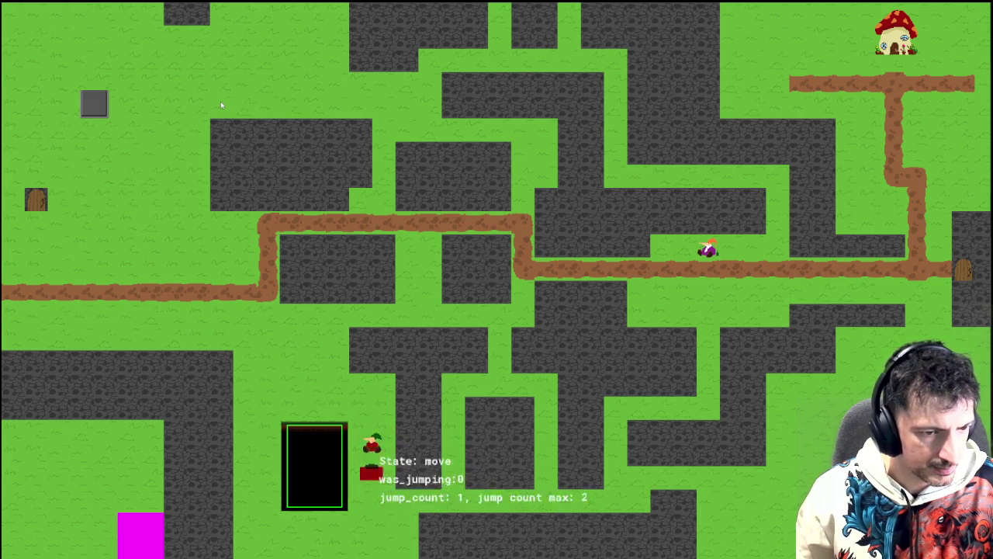
key(Left)
key(Right)
key(Up)
key(Left)
key(Right)
key(Up)
key(Left)
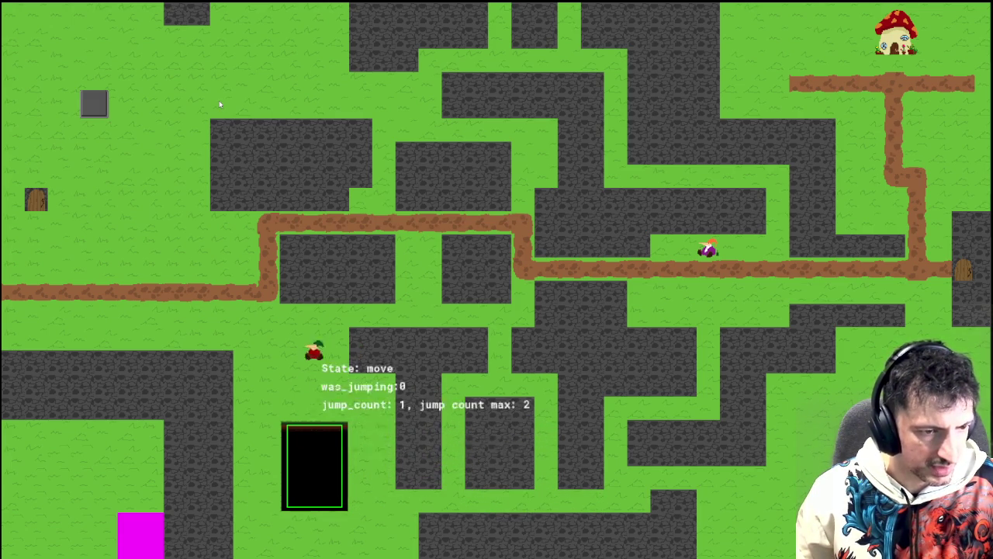
key(Down)
- Walk the player into the pitfall from above and back out several times
key(Up)
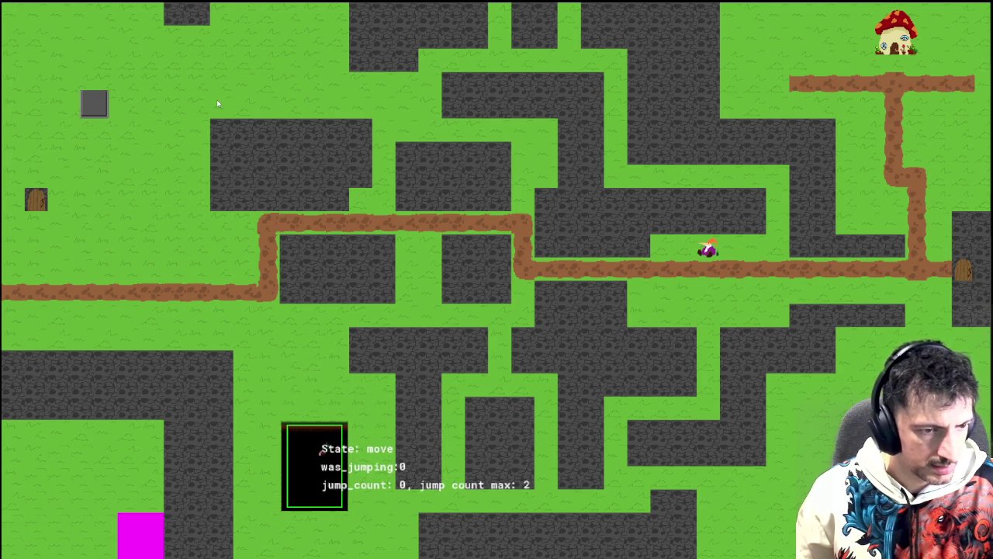
key(Up)
key(Down)
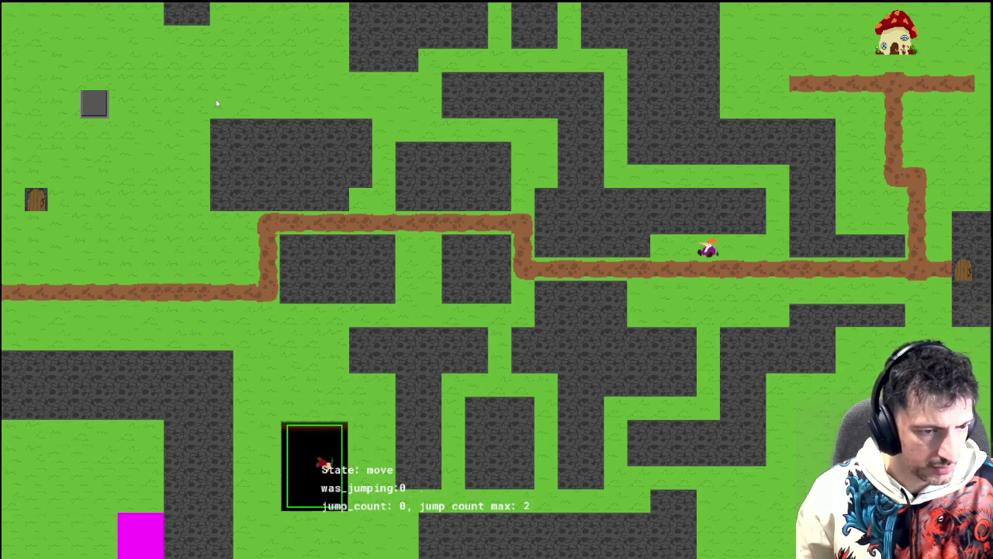
key(Up)
key(Down)
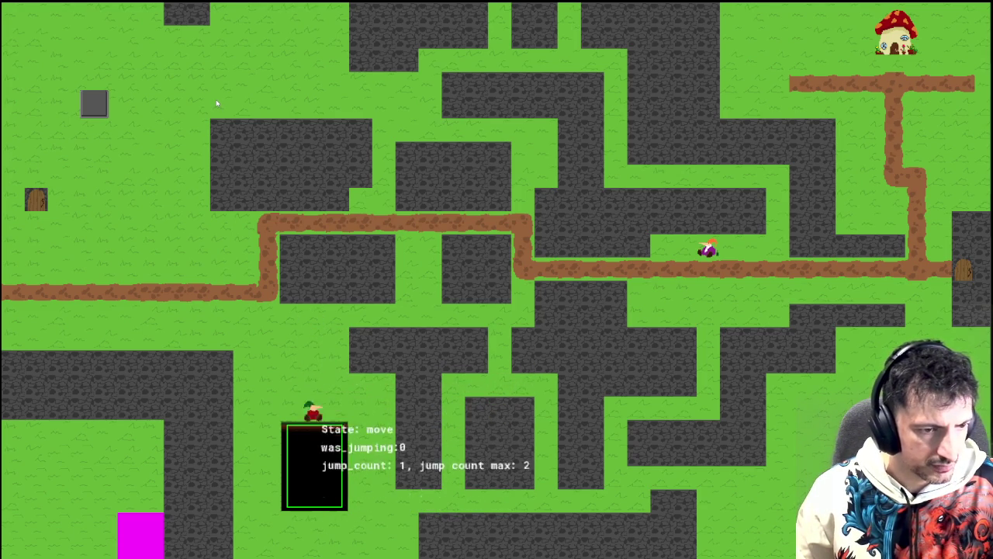
key(Up)
key(Down)
key(Up)
- Jump over and into the pitfall from both sides, then close the game with Escape
key(Down)
key(Up)
key(space)
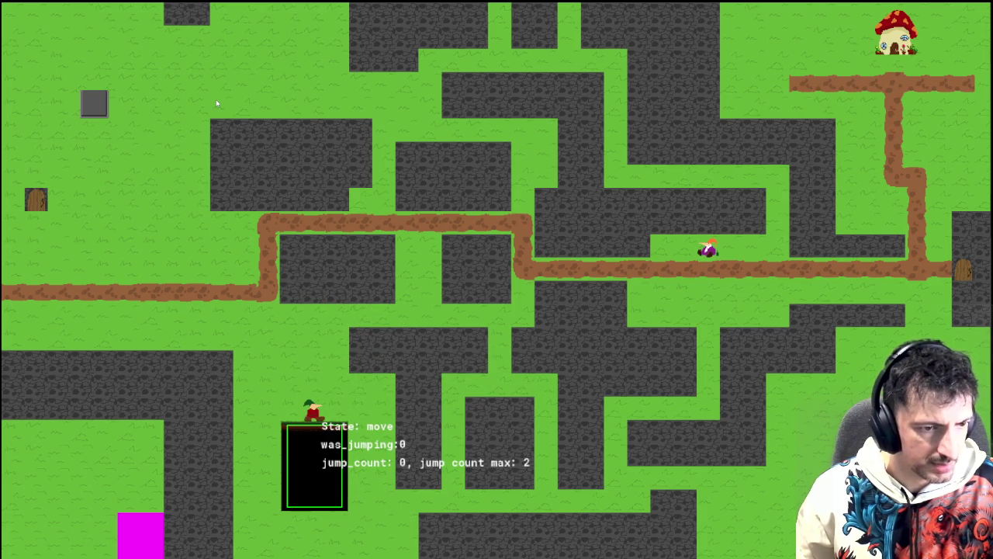
key(space)
key(Down)
key(Up)
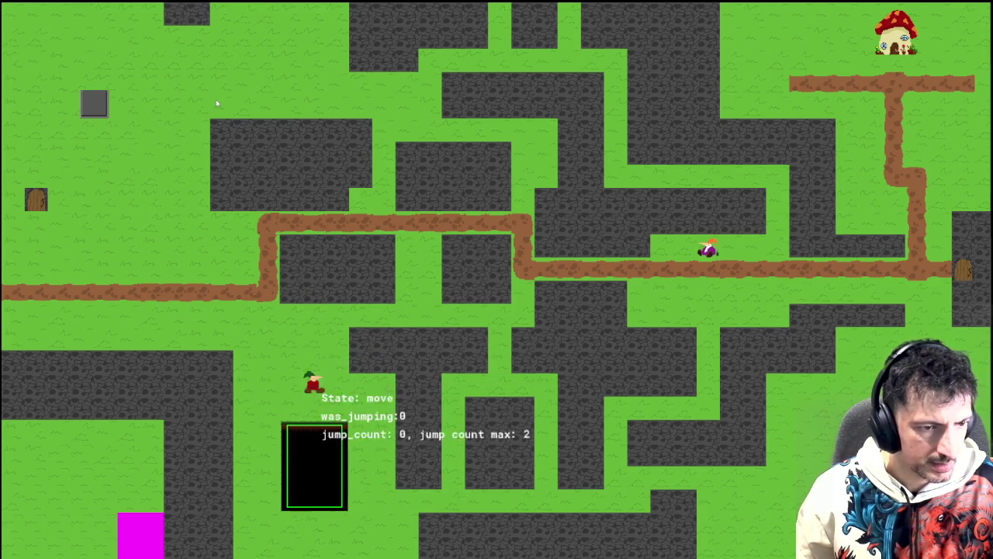
key(Left)
key(Right)
key(space)
key(Left)
key(space)
key(Right)
key(space)
key(Left)
key(Right)
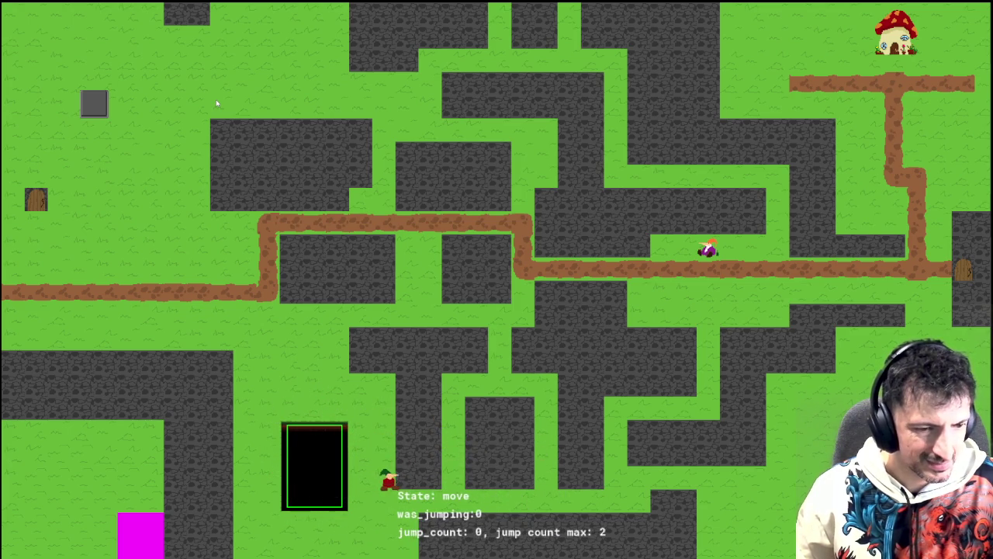
key(space)
key(Left)
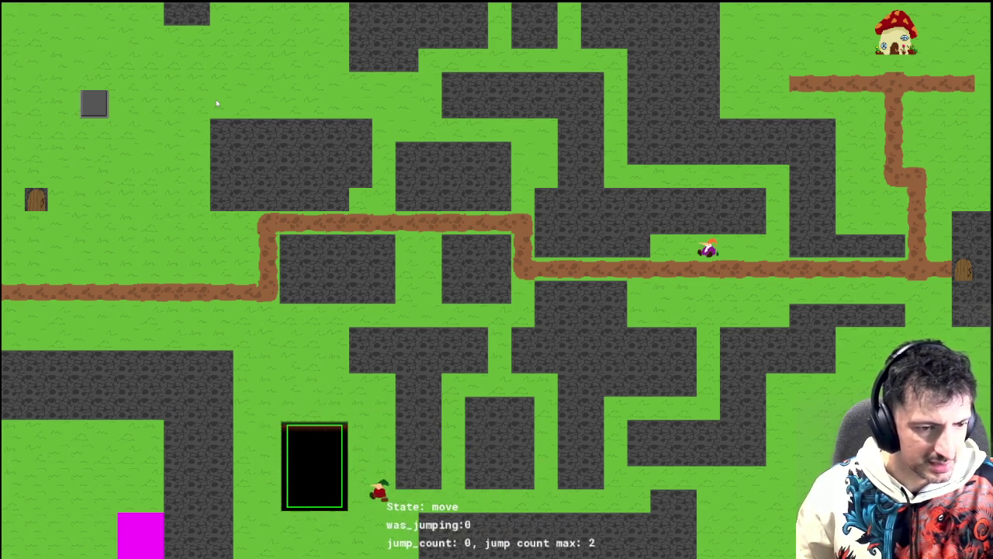
key(space)
key(Left)
key(Right)
key(Left)
key(space)
key(Right)
key(Left)
key(space)
key(Right)
key(space)
key(Left)
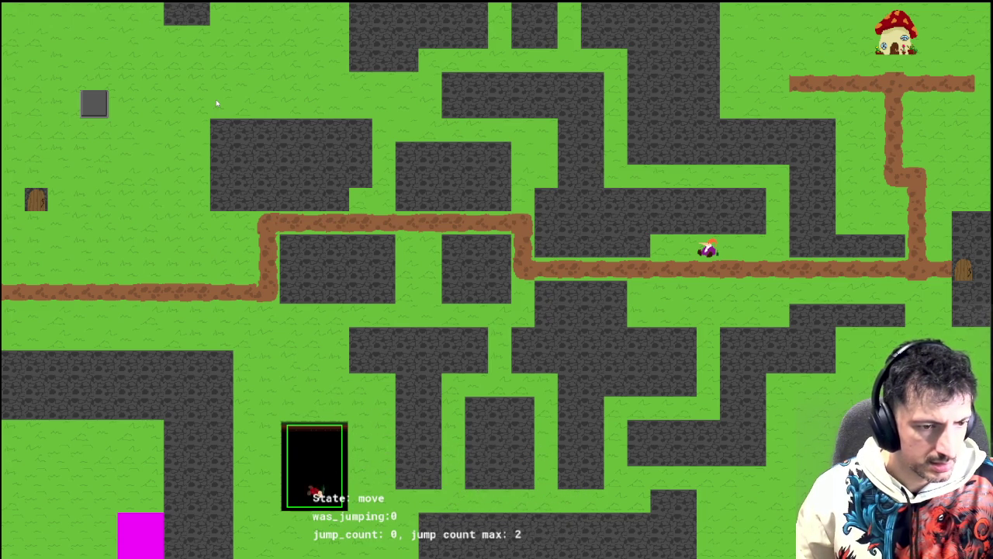
key(Right)
key(Left)
key(Right)
key(space)
key(Left)
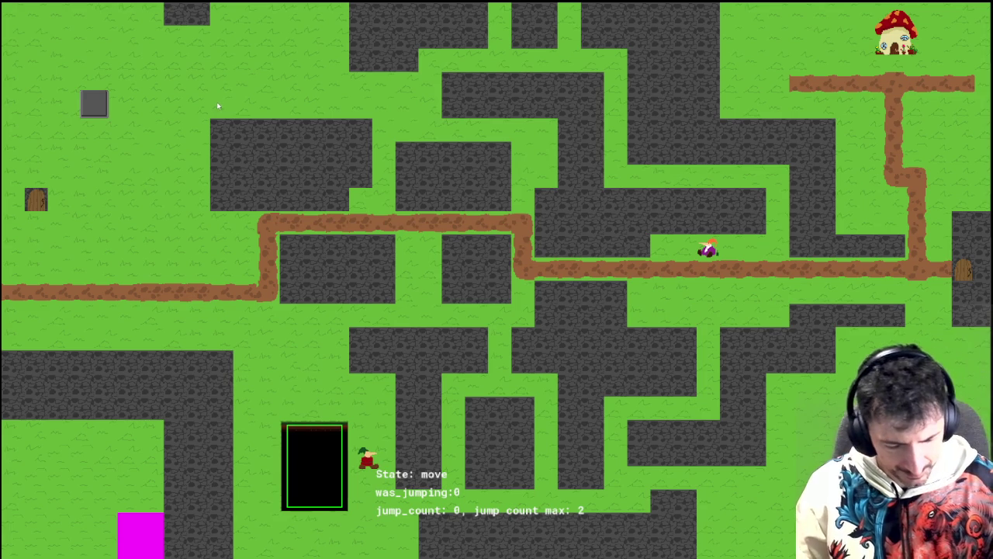
key(Escape)
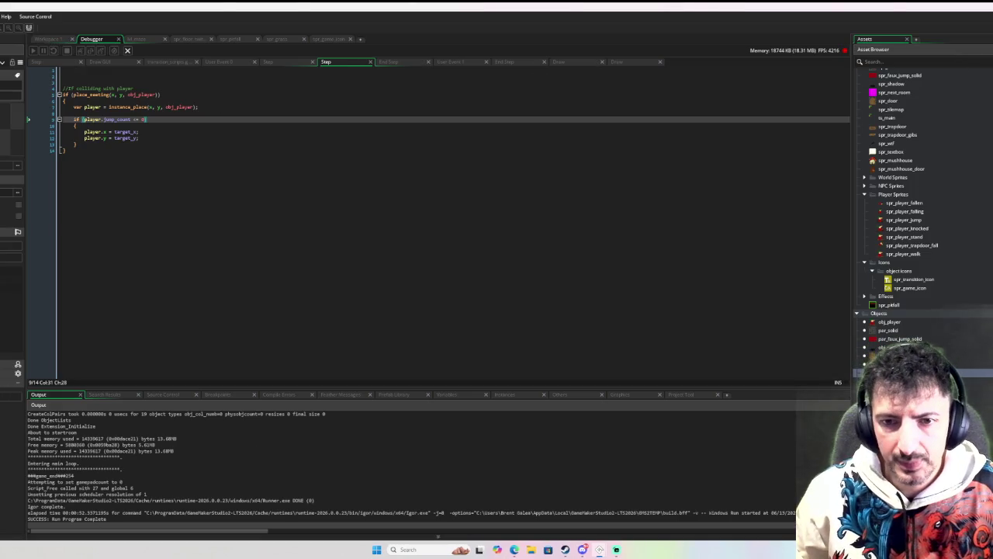
- Comment out lines 18–20 of obj_player's Draw event with Ctrl+K, disabling the was_jumping and jump_count debug text
double_click(889, 321)
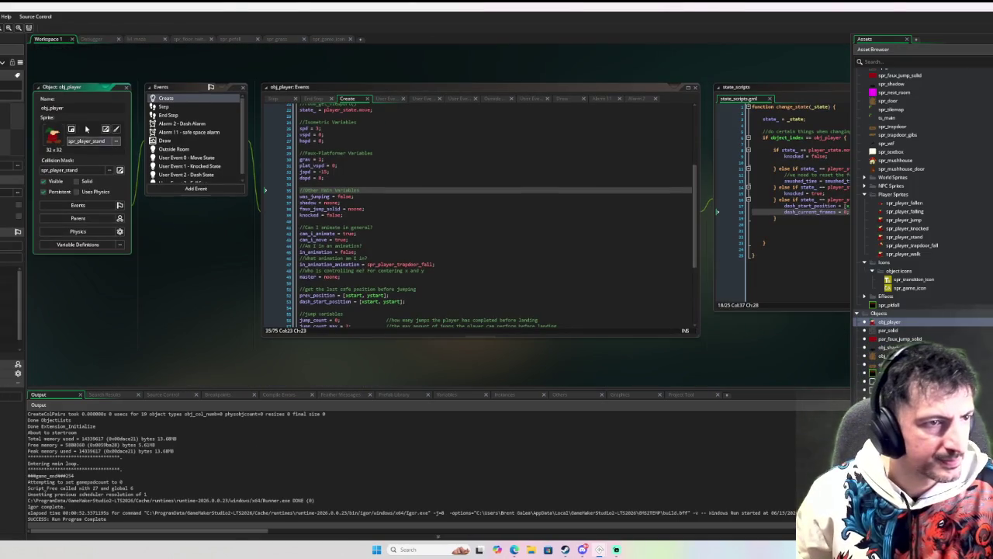
click(227, 143)
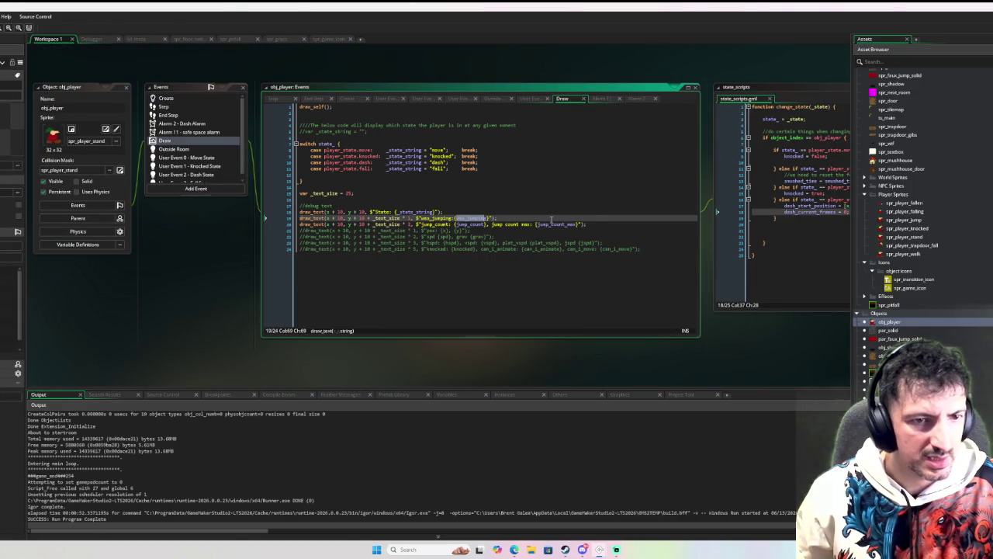
drag(596, 221, 264, 212)
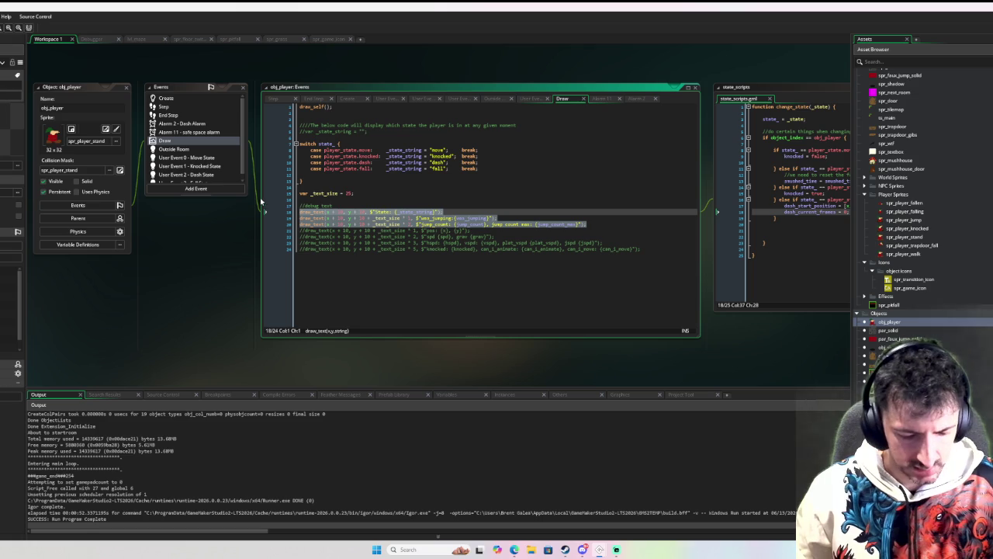
key(ctrl+k)
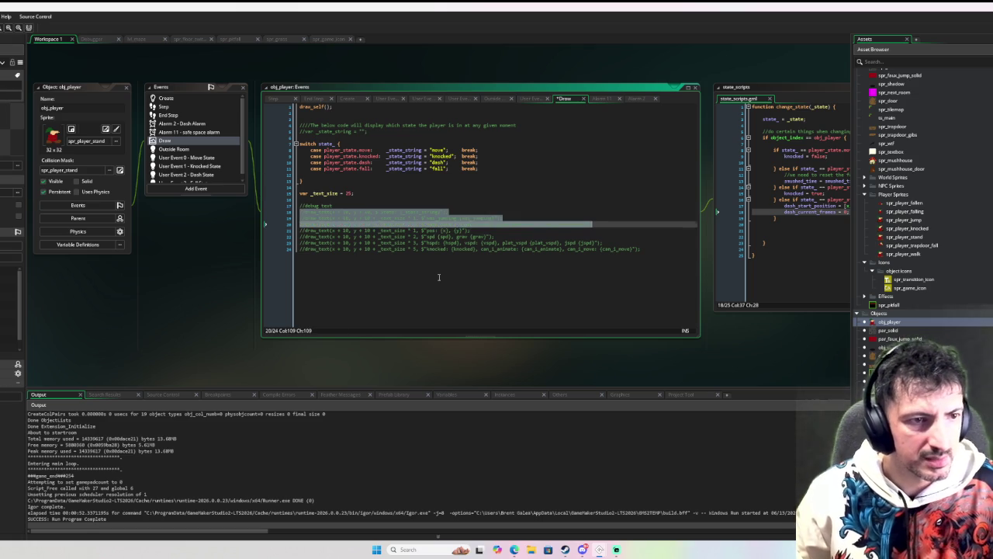
click(436, 260)
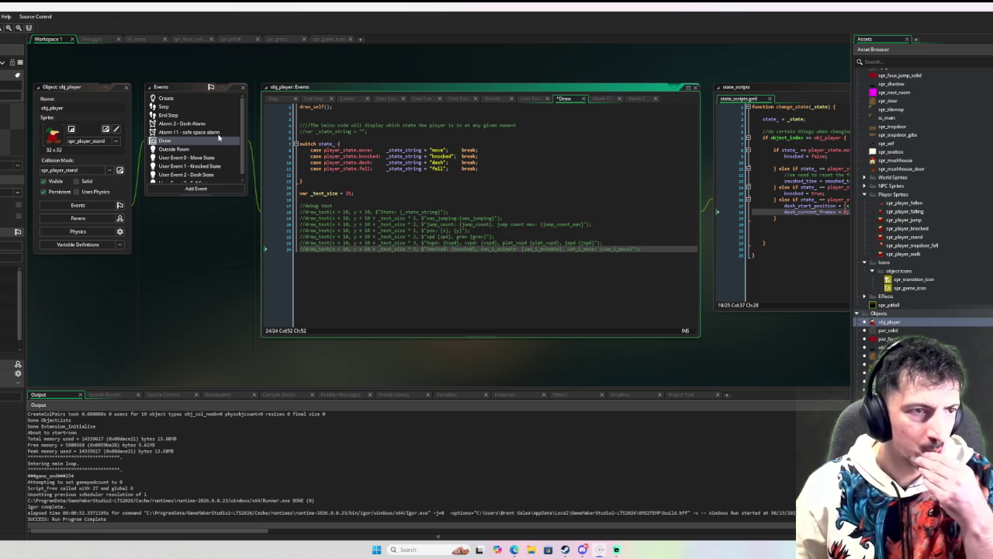
key(ctrl+Tab)
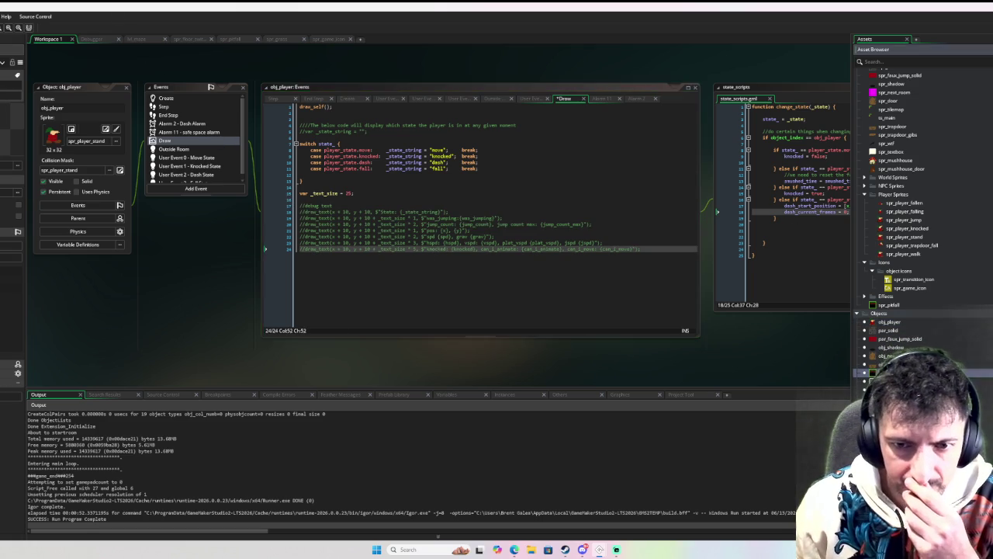
- Open spr_player_trapdoor_fall from the End Step code to inspect its 32x32 frames
scroll(559, 267, down, 4)
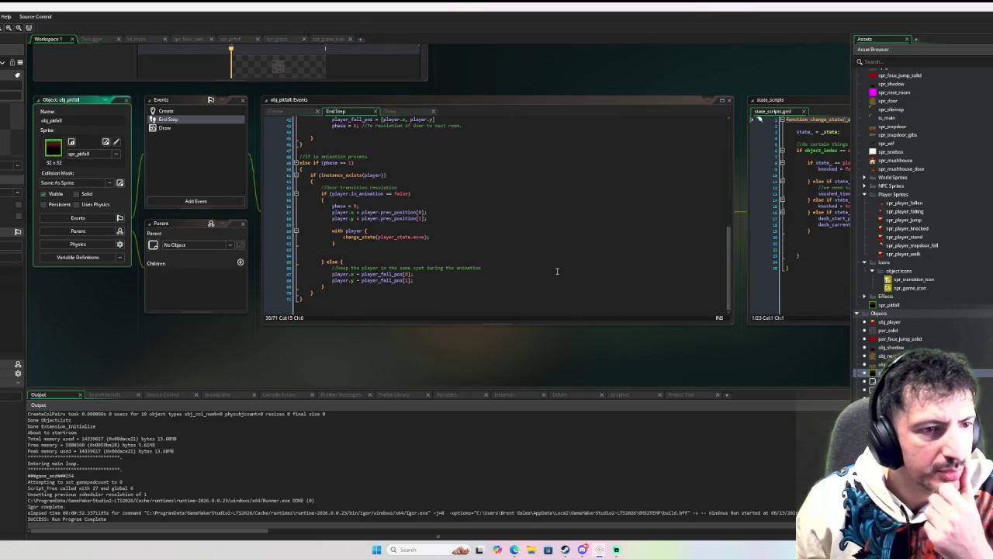
scroll(556, 270, up, 3)
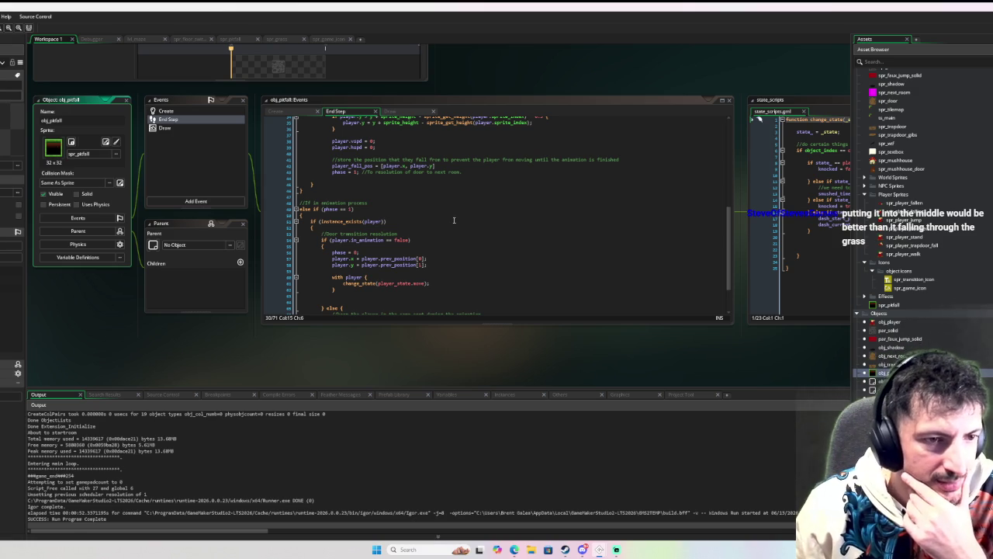
scroll(452, 220, up, 5)
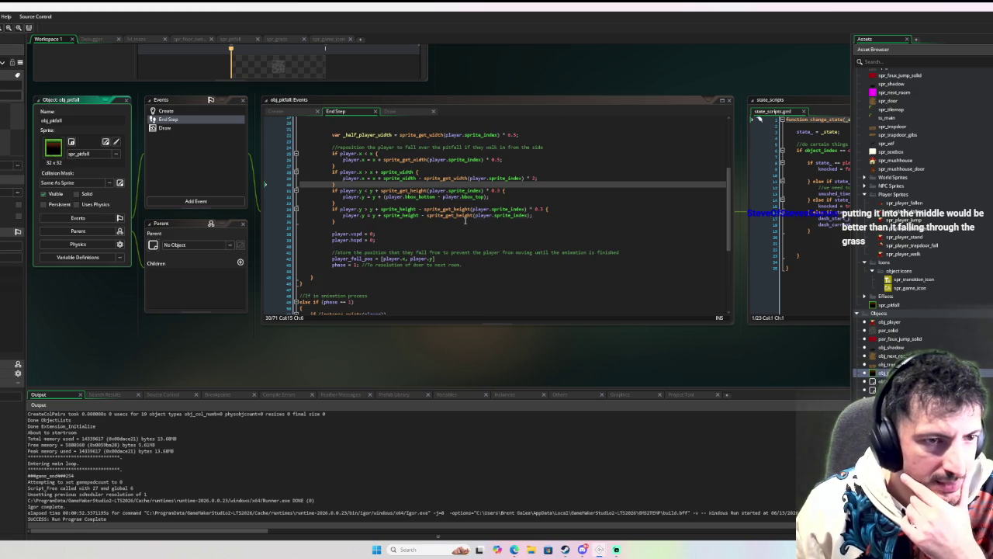
scroll(466, 220, up, 3)
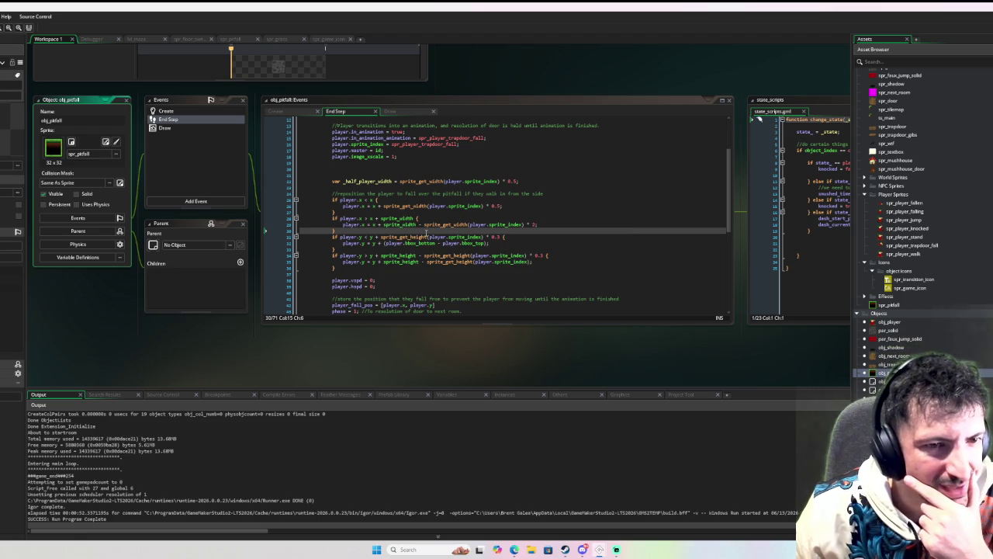
mouse_move(426, 236)
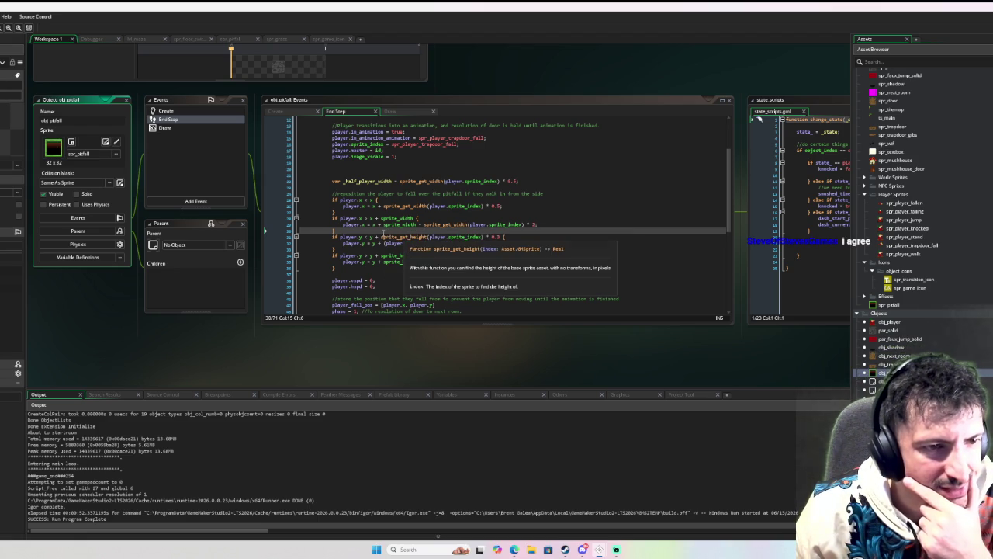
scroll(460, 182, up, 3)
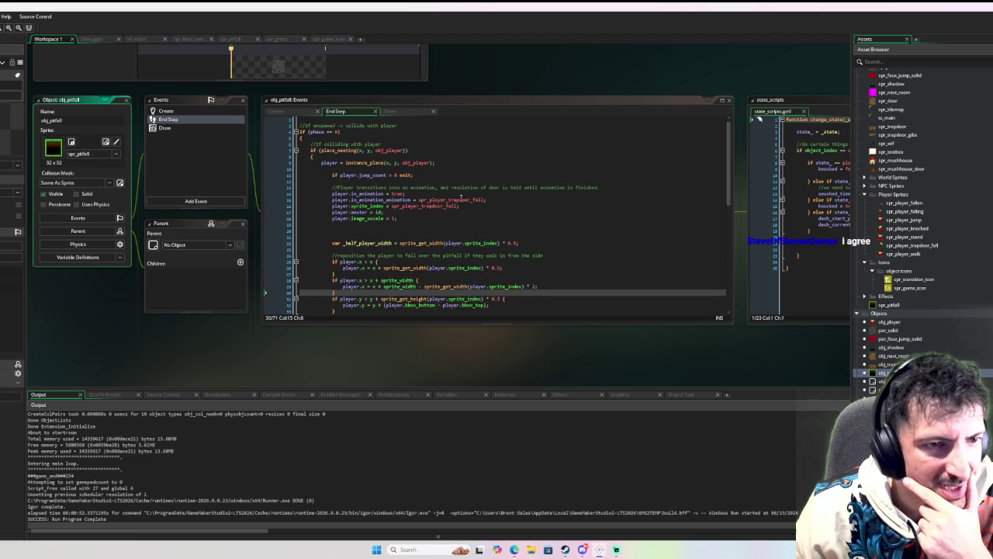
middle_click(461, 199)
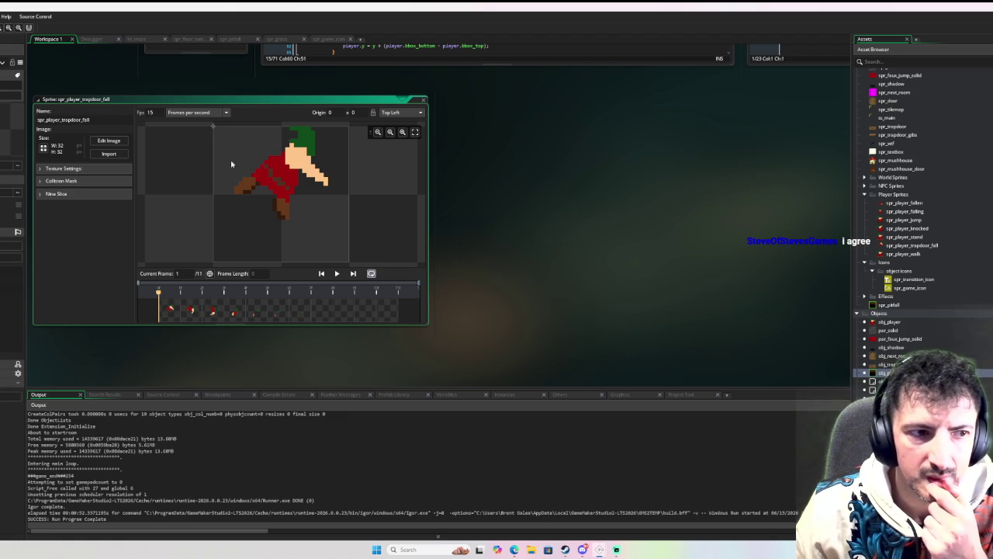
- Play the trapdoor fall animation, briefly compare spr_player_falling, then close it
click(338, 275)
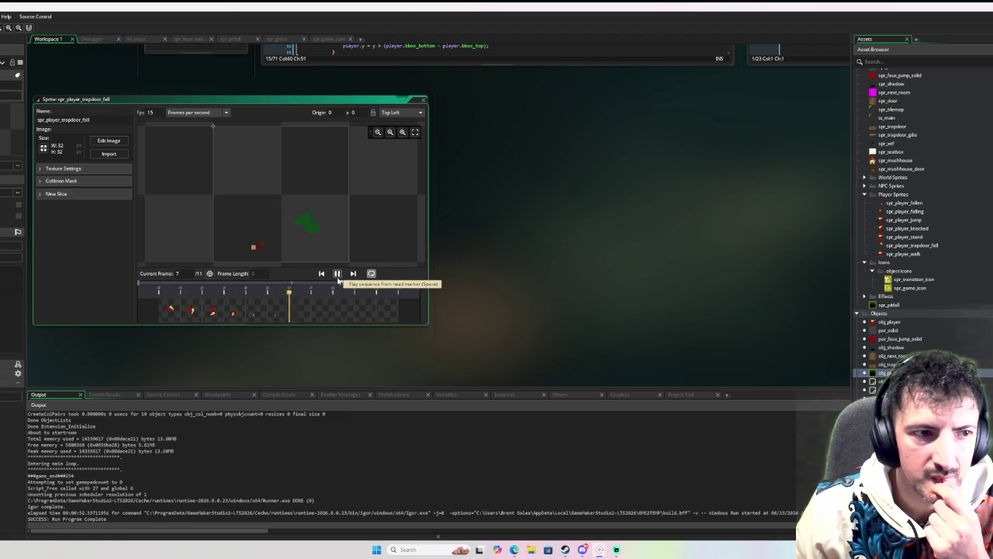
double_click(905, 211)
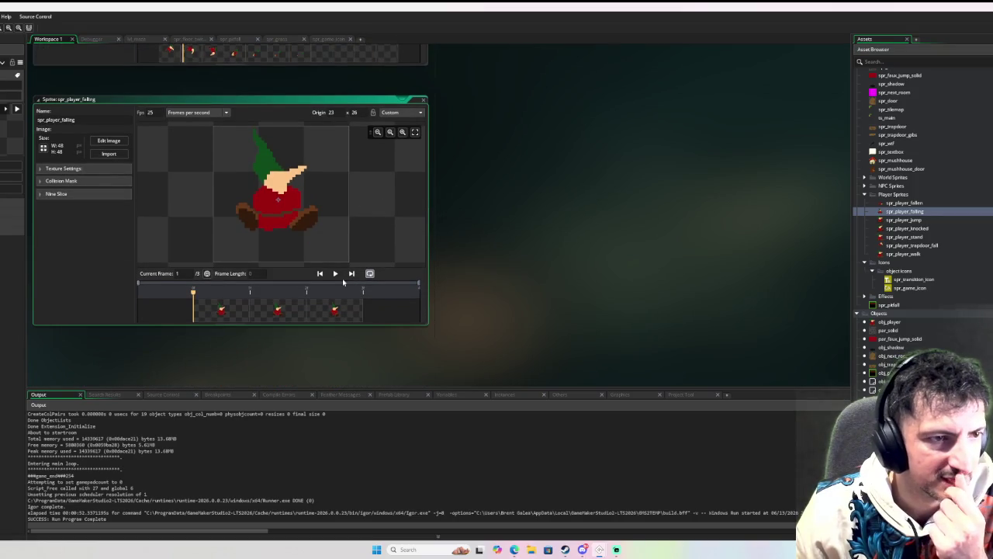
click(423, 99)
scroll(489, 193, up, 5)
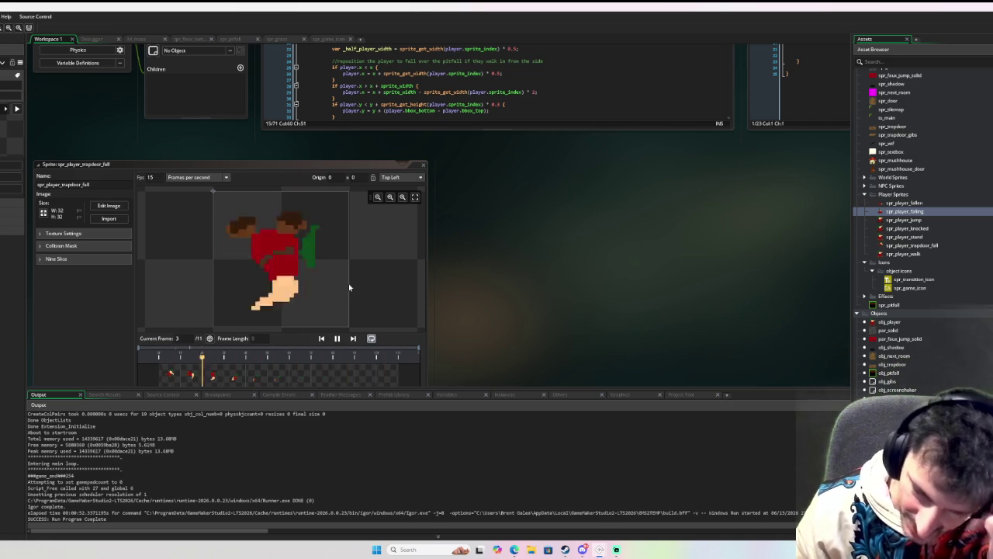
scroll(515, 216, up, 3)
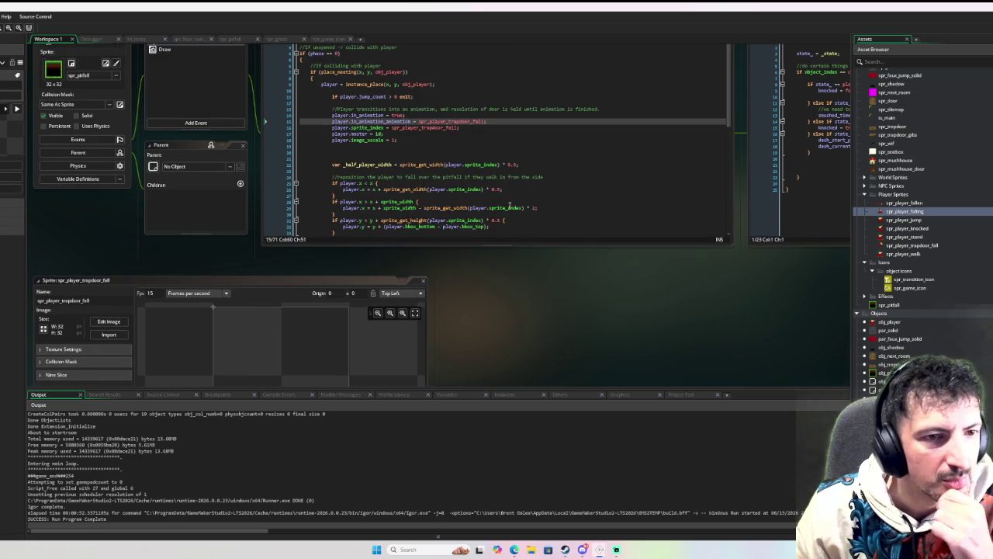
- Replace sprite_width with bbox_right in the right-side reposition line
scroll(509, 221, down, 5)
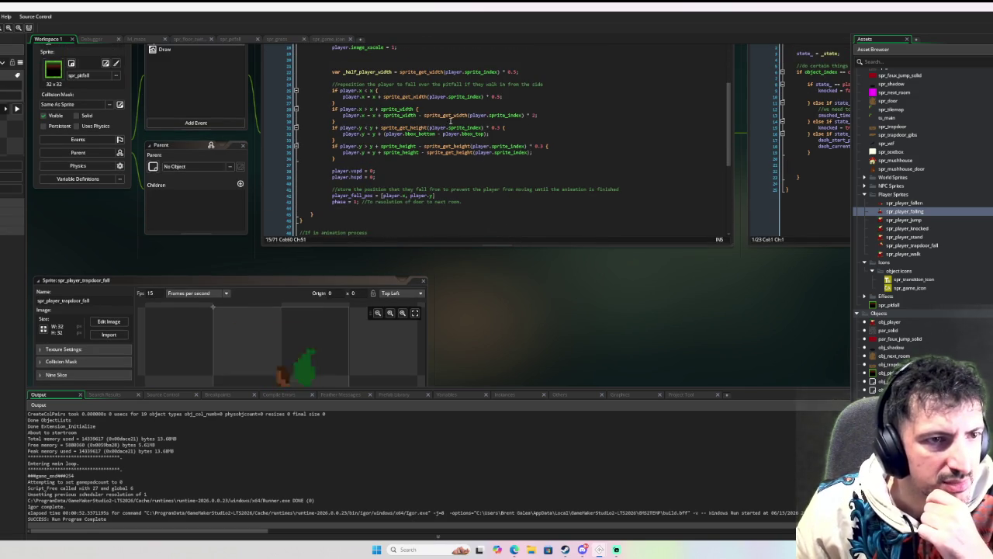
mouse_move(397, 126)
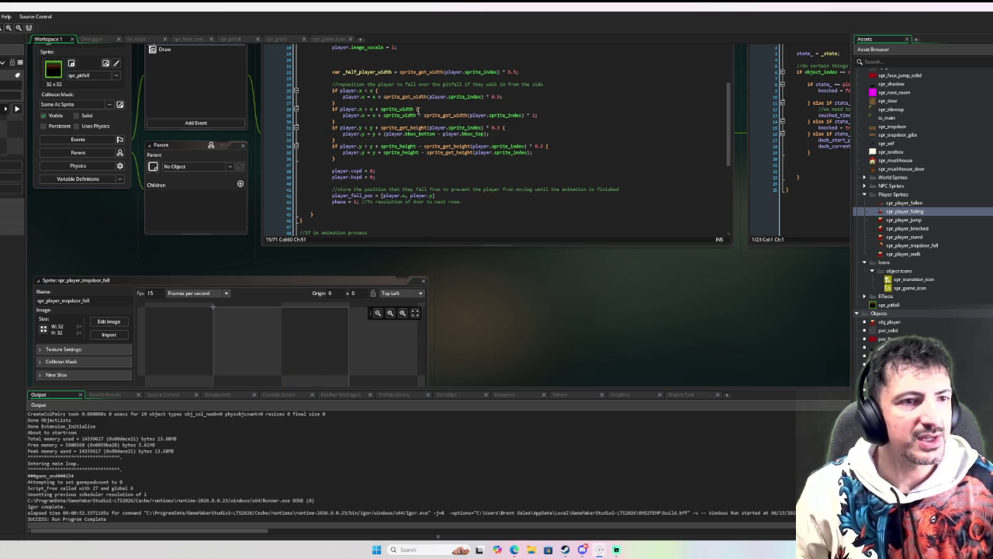
click(382, 115)
mouse_move(373, 115)
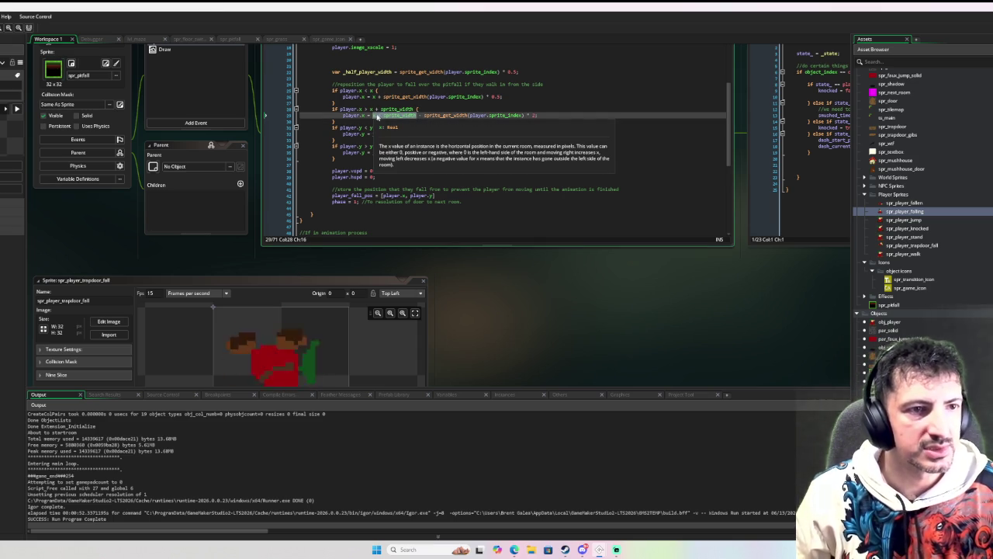
text(bbox_right)
key(Right)
key(Right)
key(Right)
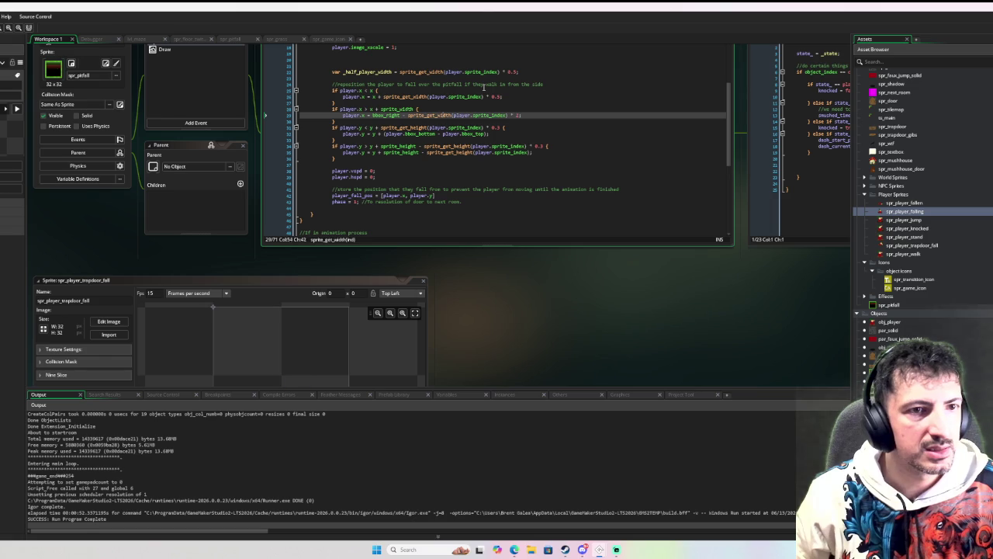
key(Right)
key(Right)
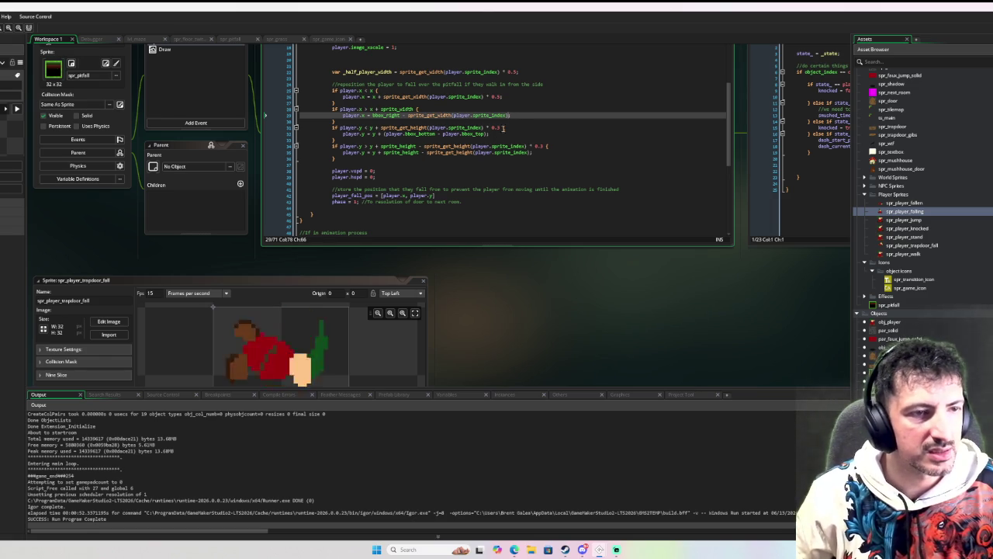
- Change the right-side condition's x + sprite_width to bbox_right
click(542, 112)
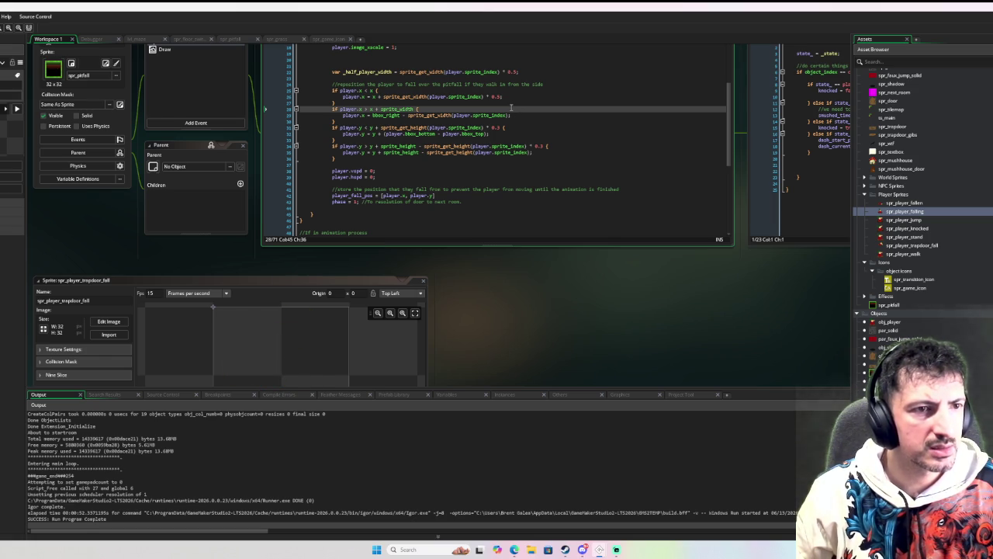
mouse_move(406, 106)
drag(416, 109, 370, 108)
text(bbox_righ)
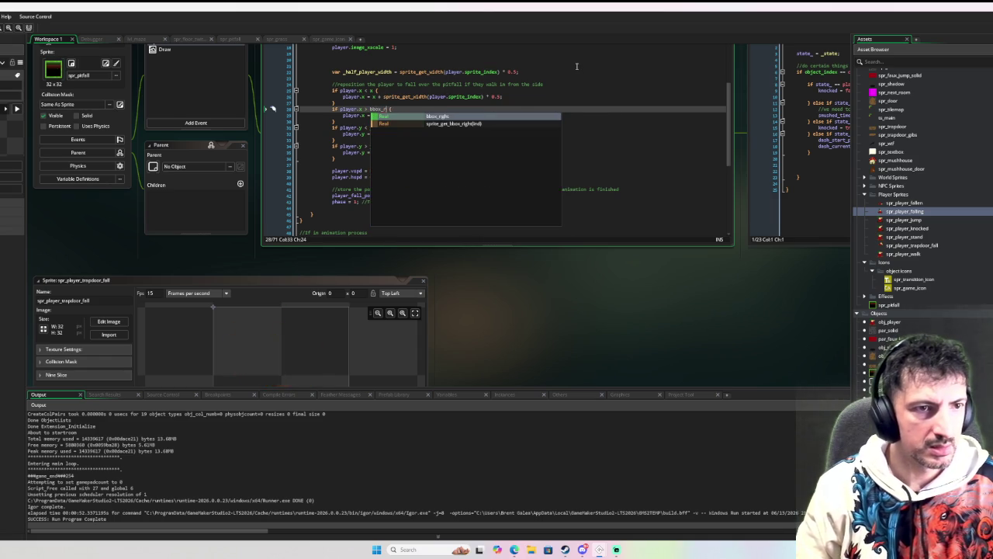
text(t)
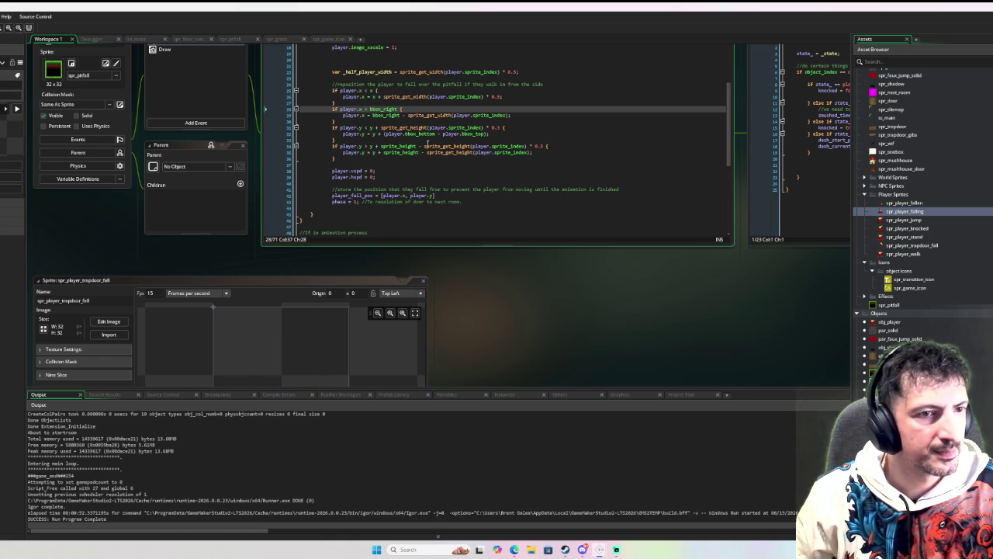
double_click(386, 109)
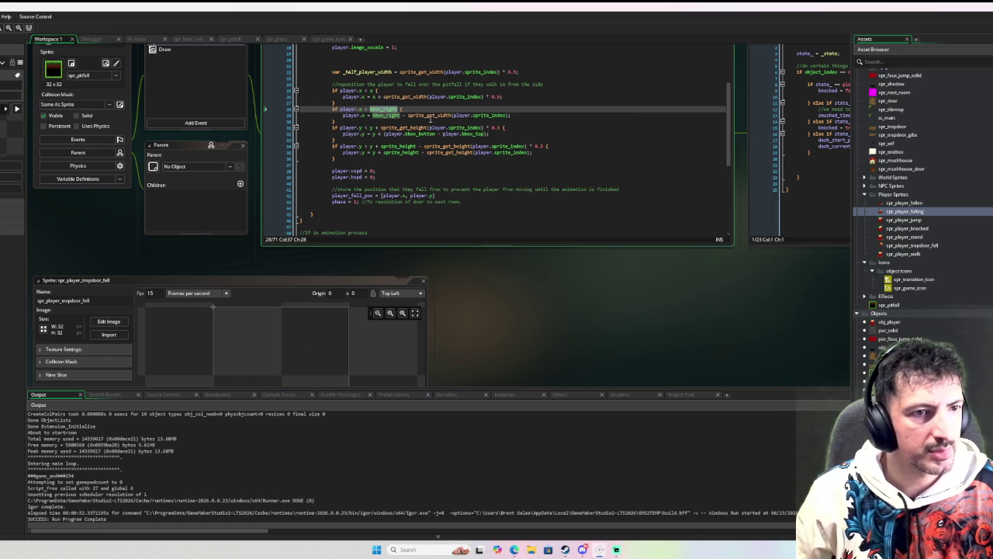
- Swap y + sprite_height for bbox_bottom in the bottom condition and y reposition
mouse_move(417, 146)
drag(416, 145, 366, 146)
text(bbox_)
key(Return)
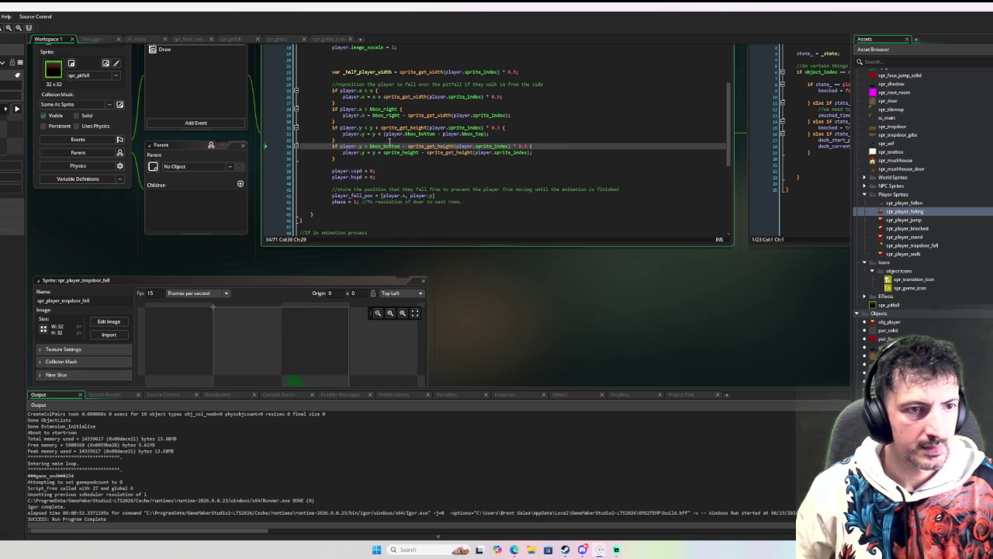
double_click(381, 146)
key(ctrl+c)
drag(417, 146, 373, 153)
click(422, 153)
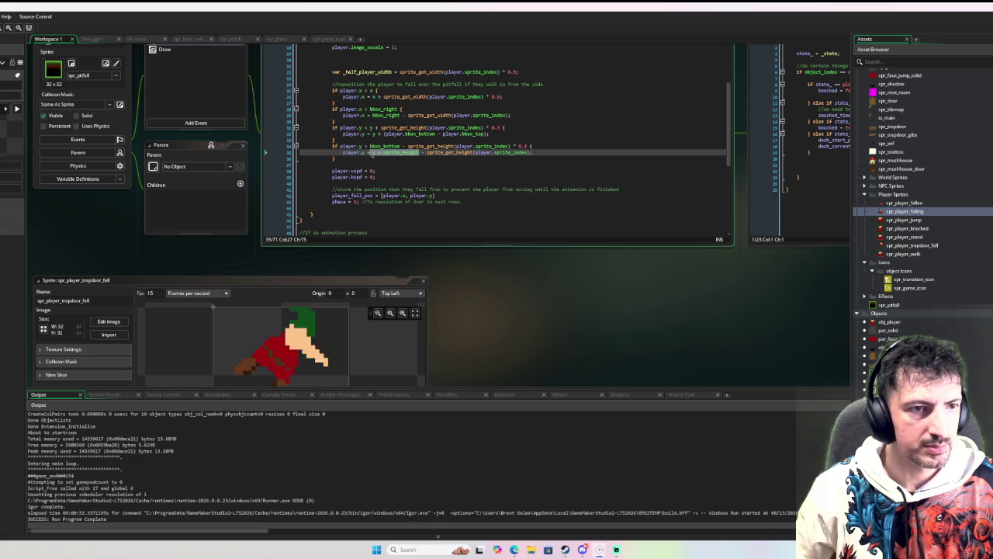
key(ctrl+v)
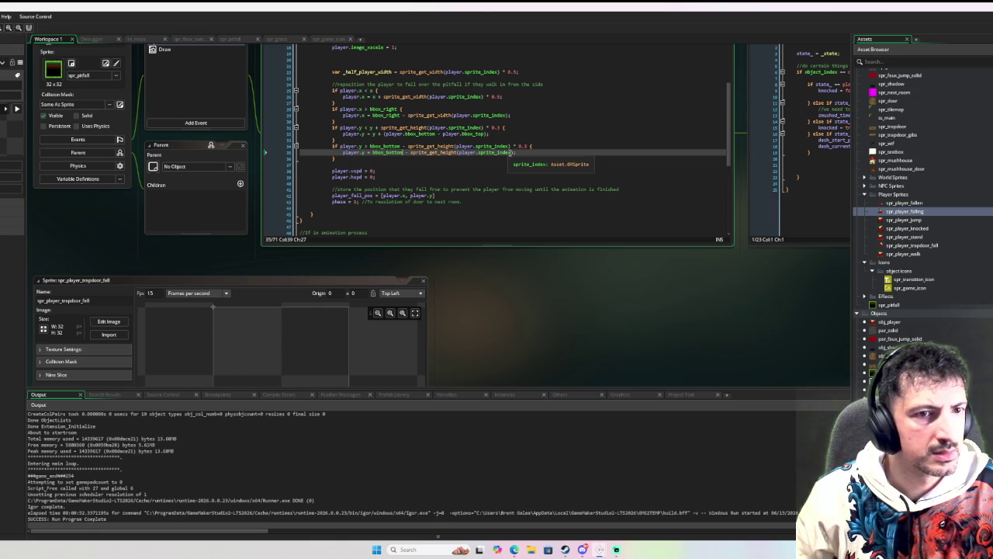
- Append a 1.05 multiplier to the y reposition and run the game
click(512, 153)
key(End)
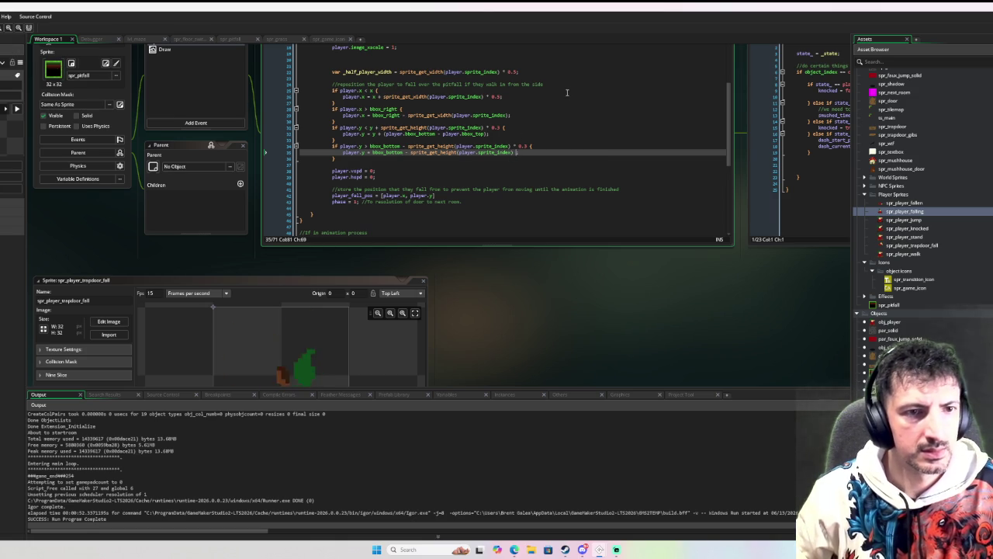
text( * 1.05)
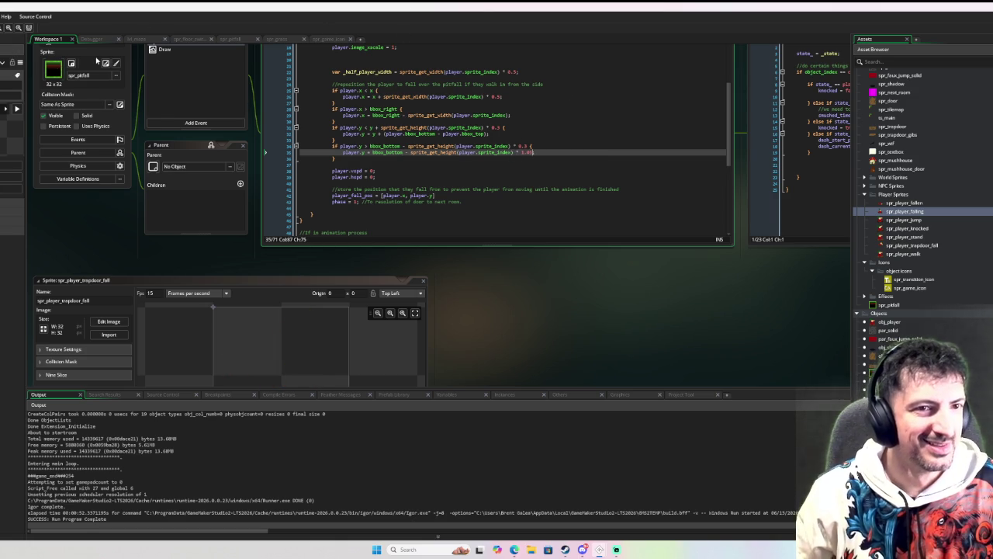
key(F6)
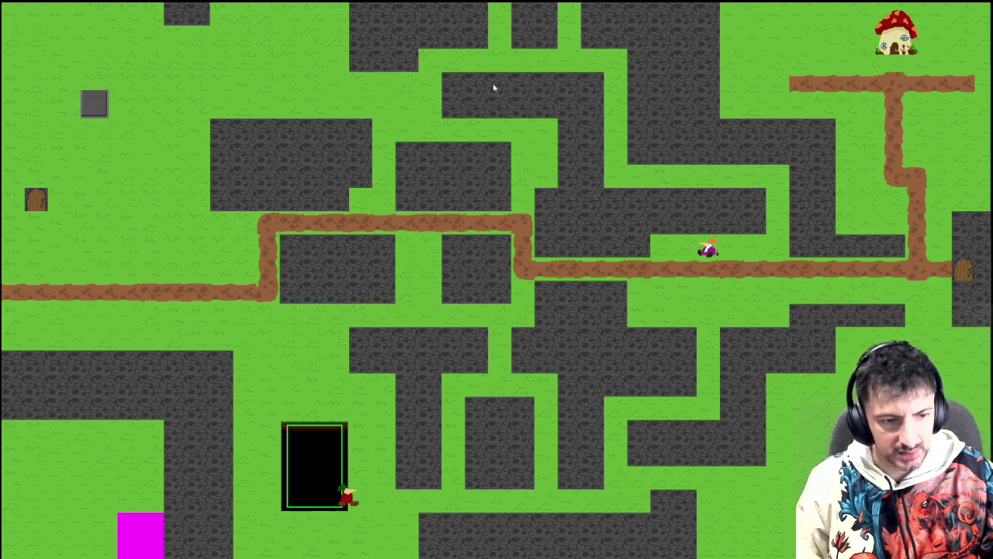
- Close the game window after testing the pitfall
key(Escape)
- Delete the '* 0.3' factor from line 34's bbox_bottom check and rerun the game
click(48, 39)
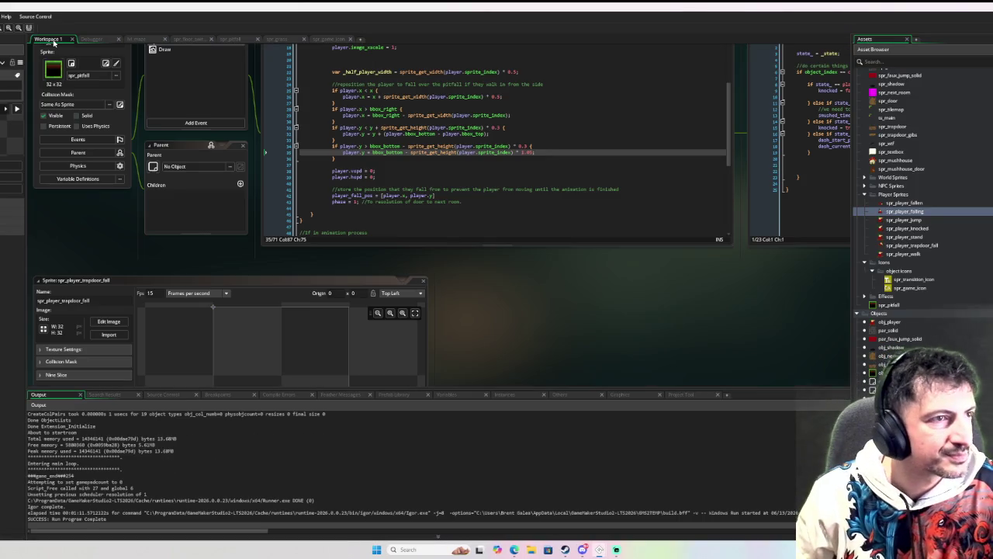
scroll(384, 156, up, 1)
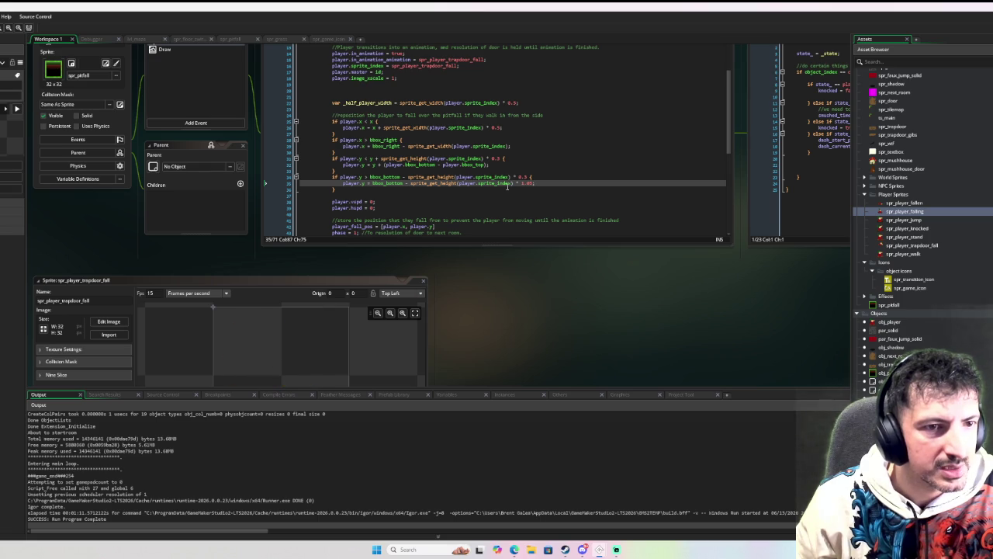
scroll(546, 194, up, 1)
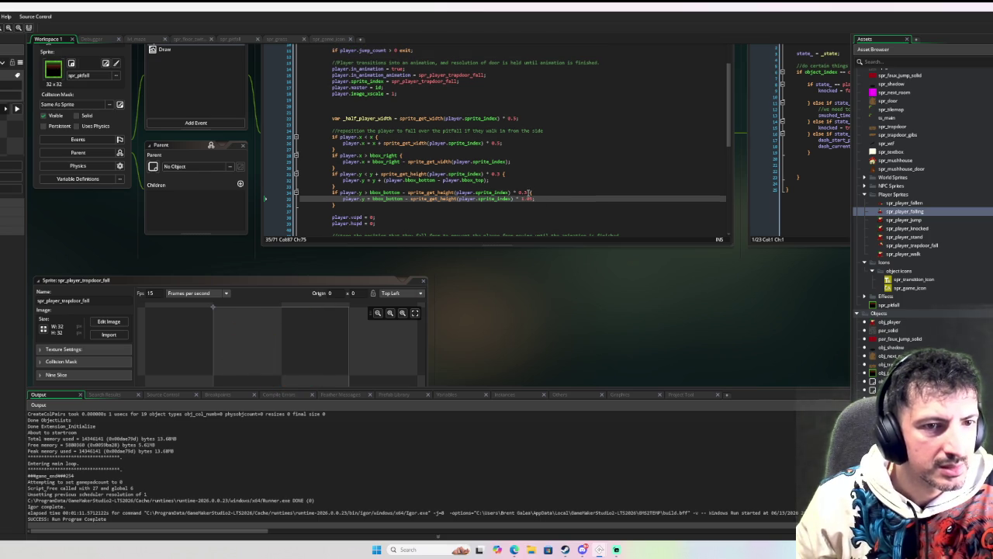
click(524, 192)
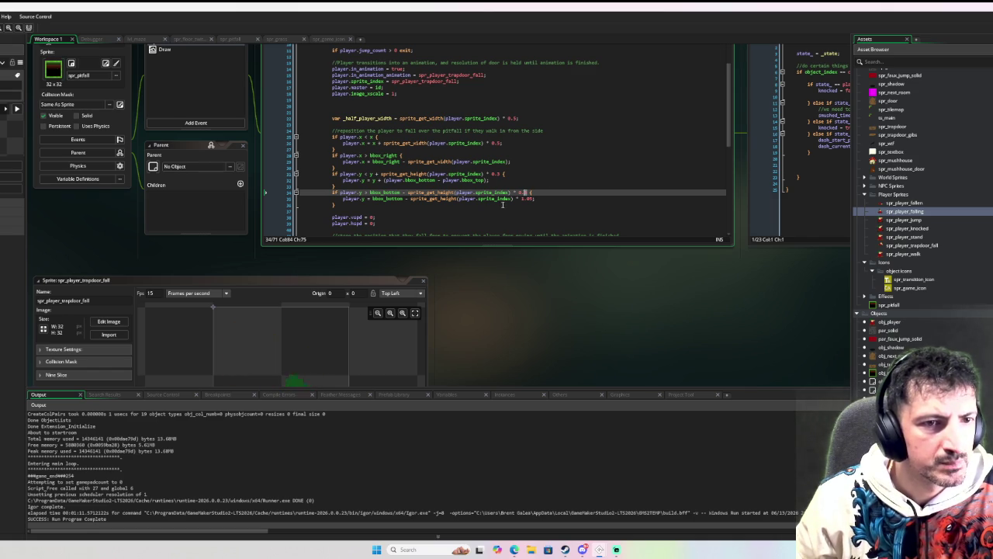
key(BackSpace)
key(BackSpace)
key(BackSpace)
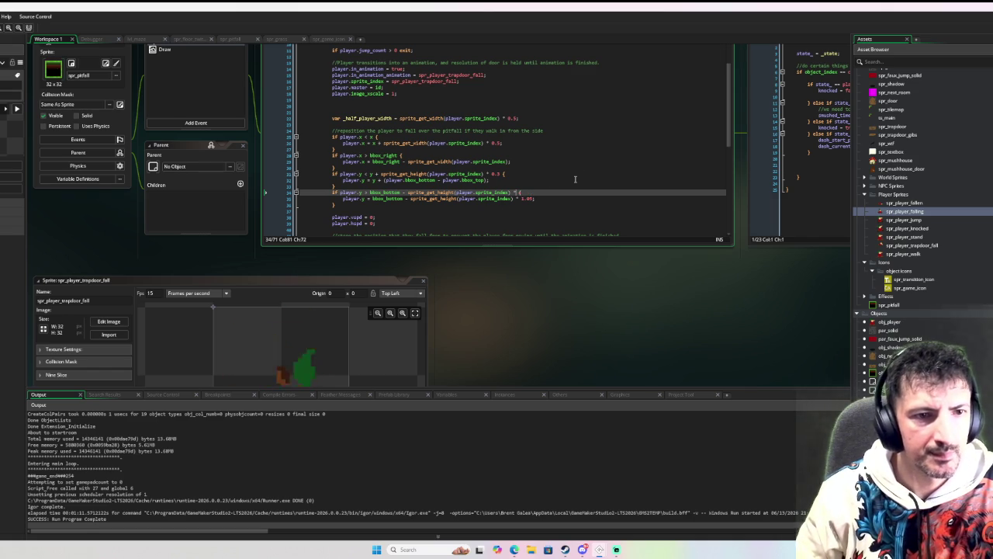
click(584, 165)
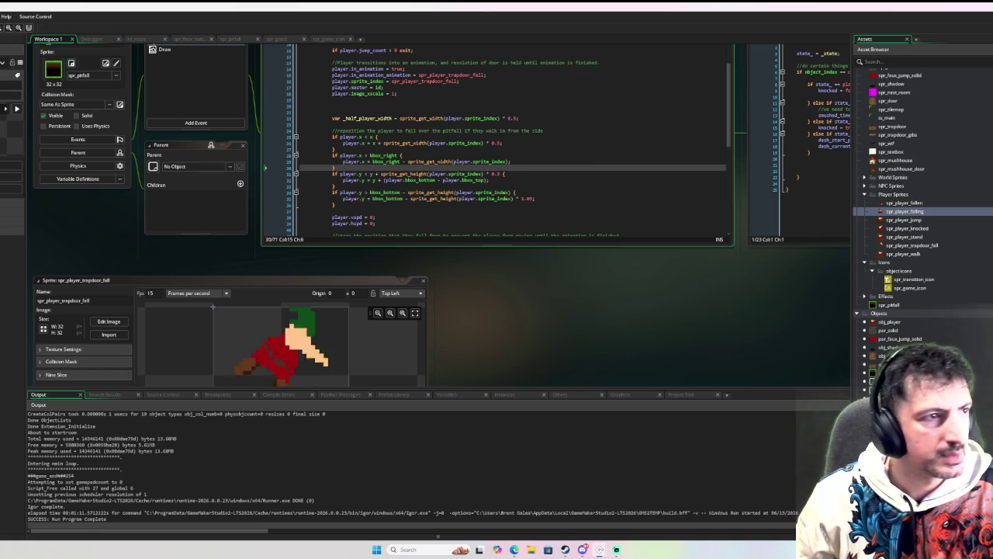
key(F6)
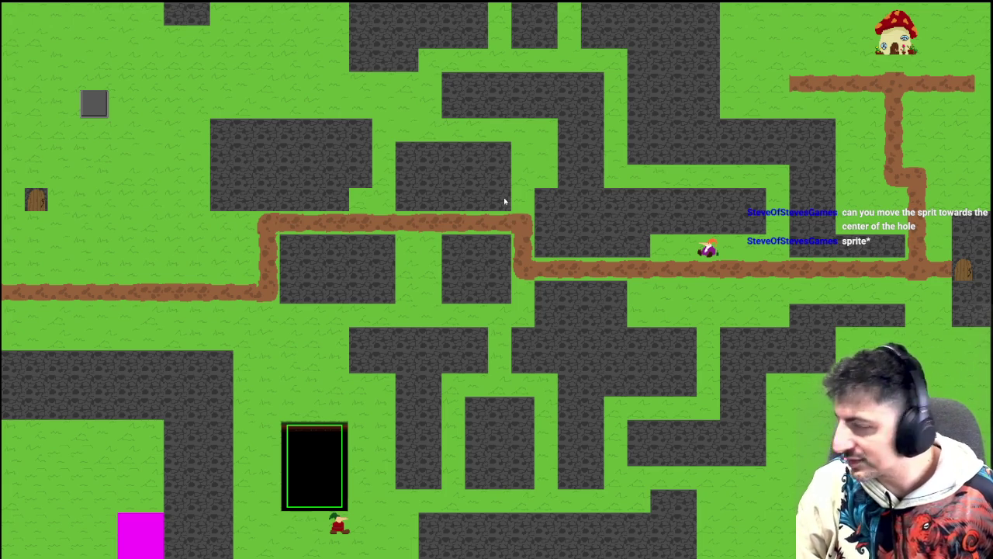
- Close the game after walking the player to the pit near the maze bottom
key(Escape)
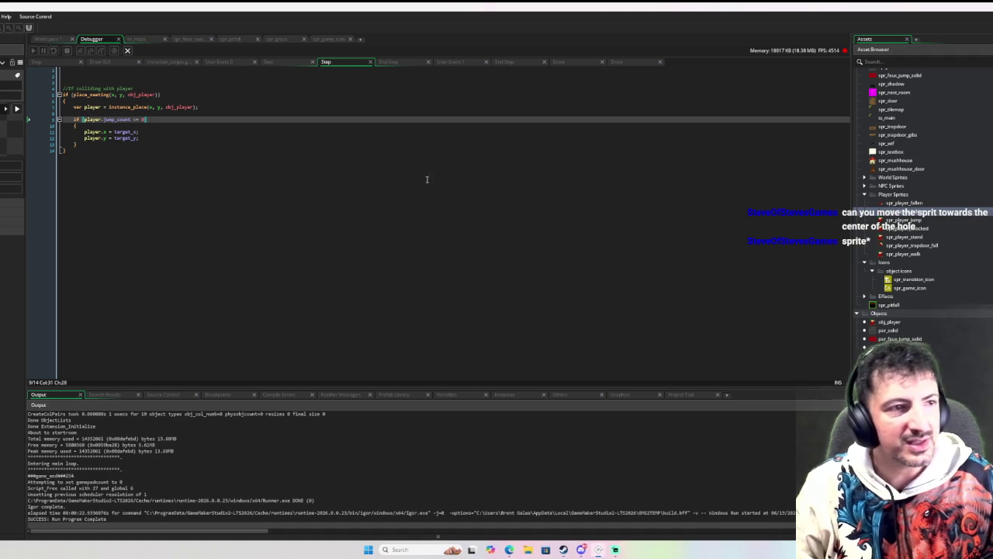
- Paste sprite_get_width(player.sprite_index) into line 28's bbox_right check, drop '* 0.5', and debug-run
click(60, 40)
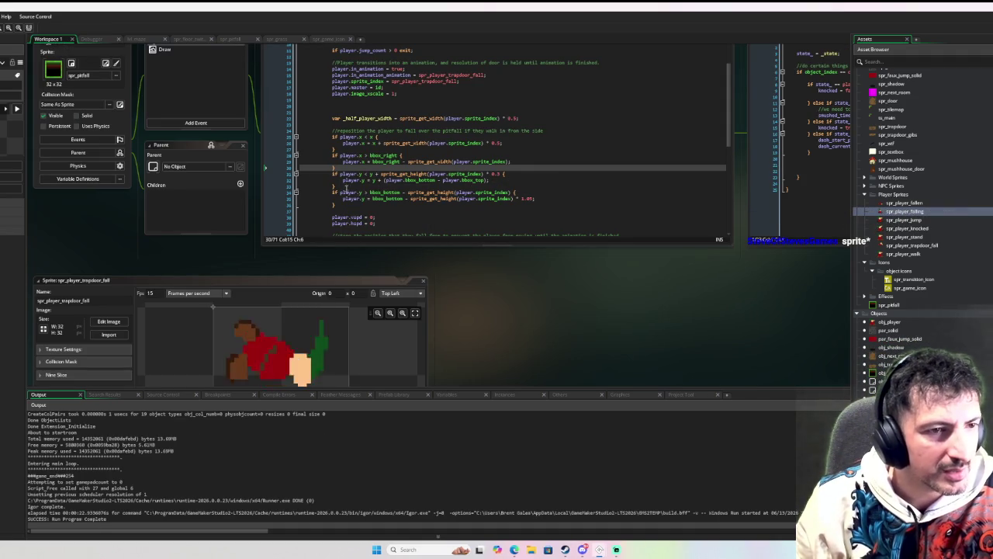
mouse_move(339, 194)
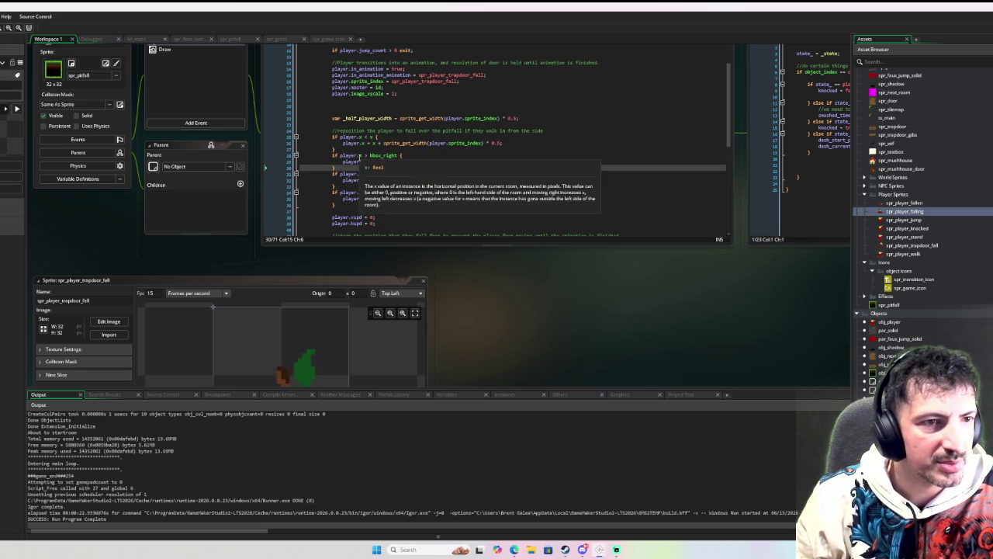
click(398, 155)
text(-)
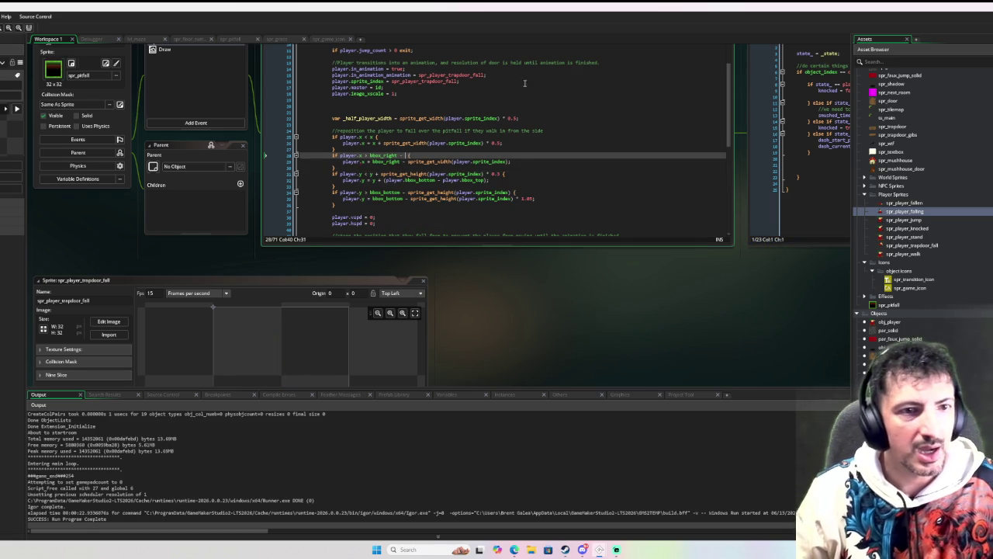
drag(510, 161, 408, 163)
key(ctrl+c)
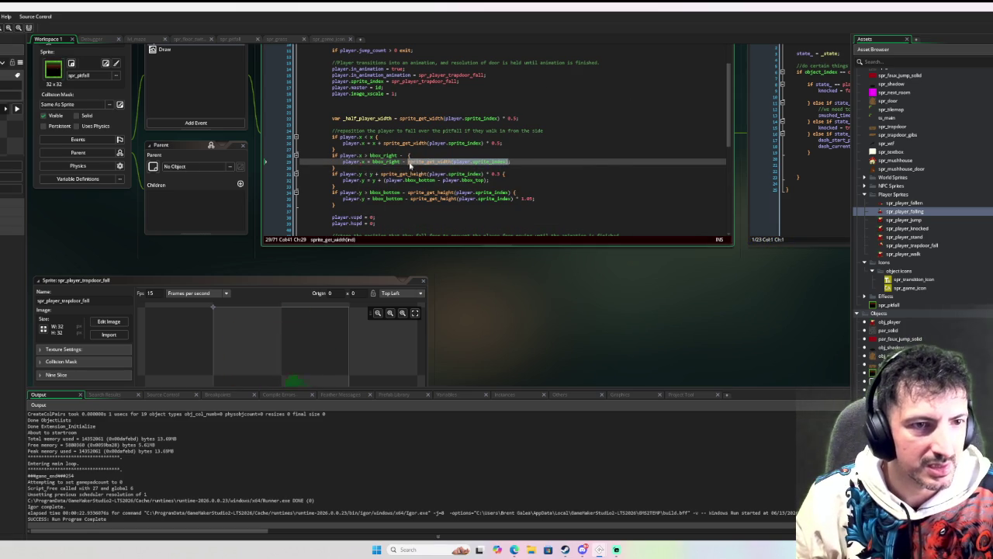
click(407, 155)
key(ctrl+v)
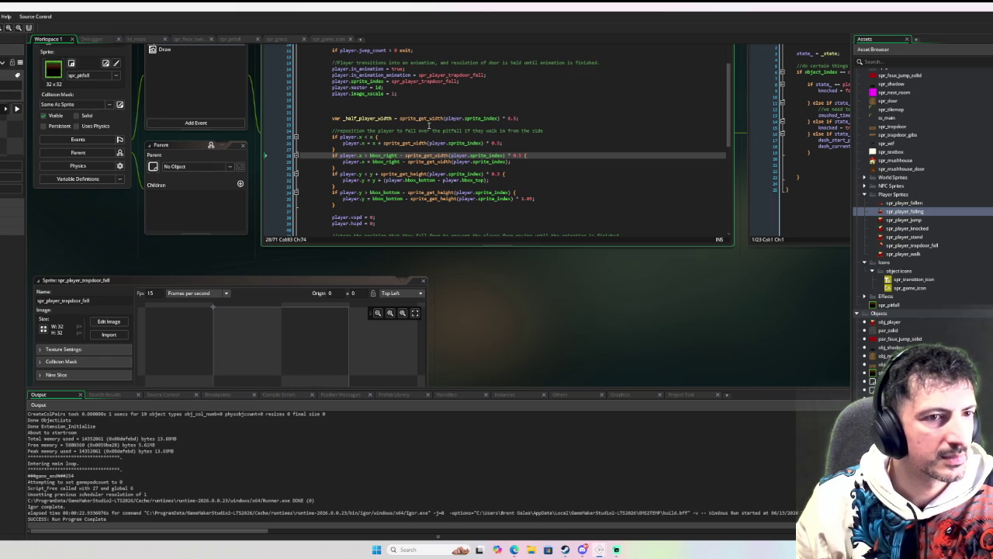
key(BackSpace)
key(BackSpace)
key(BackSpace)
click(569, 180)
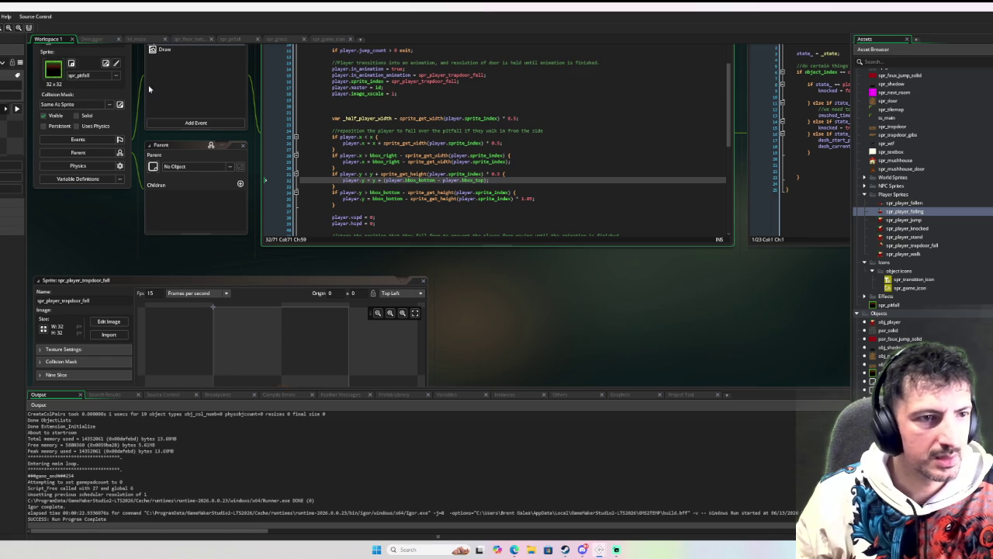
key(F6)
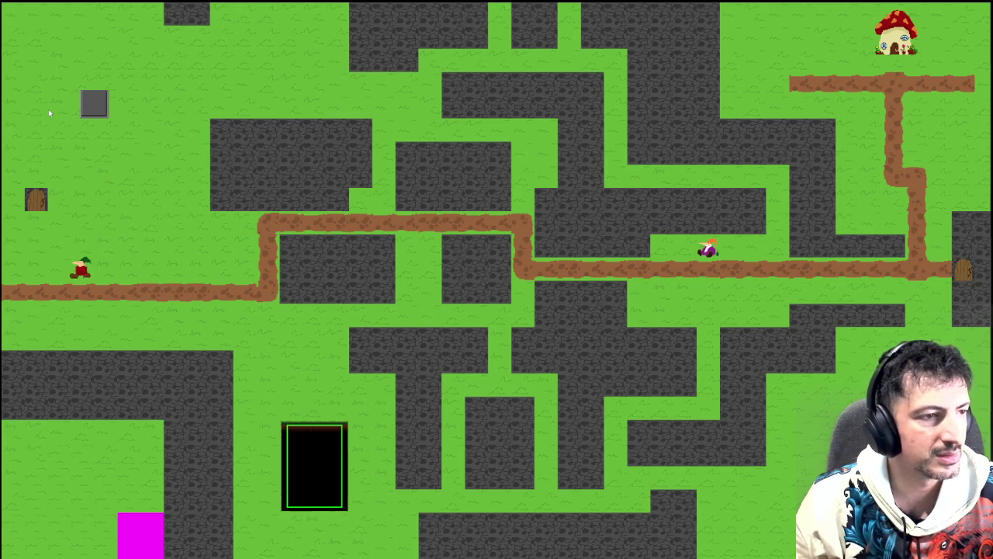
- Close the debug run after watching the player fall into the pitfall
key(Escape)
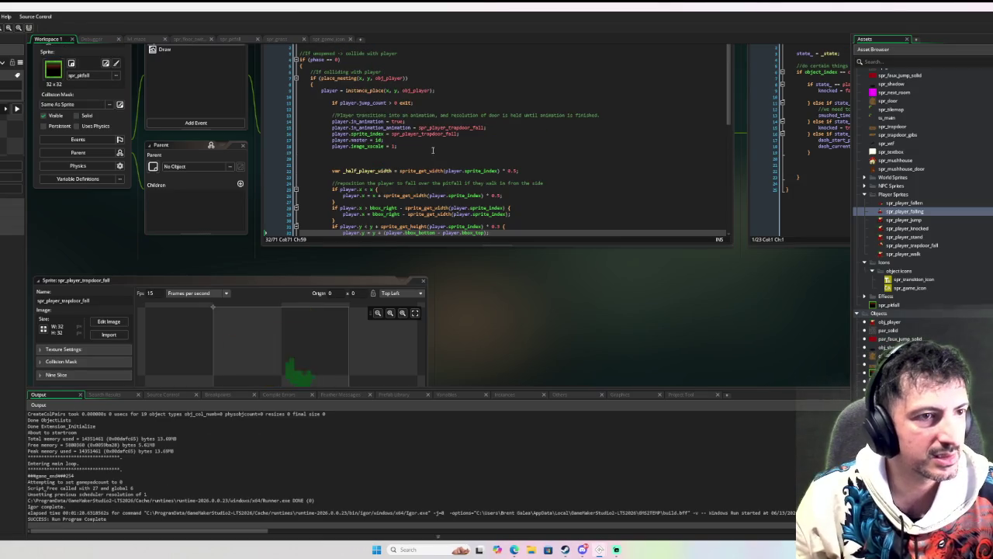
- Open obj_player's User Event 0 - Move State code at its jump_count checks
scroll(207, 237, up, 3)
click(211, 125)
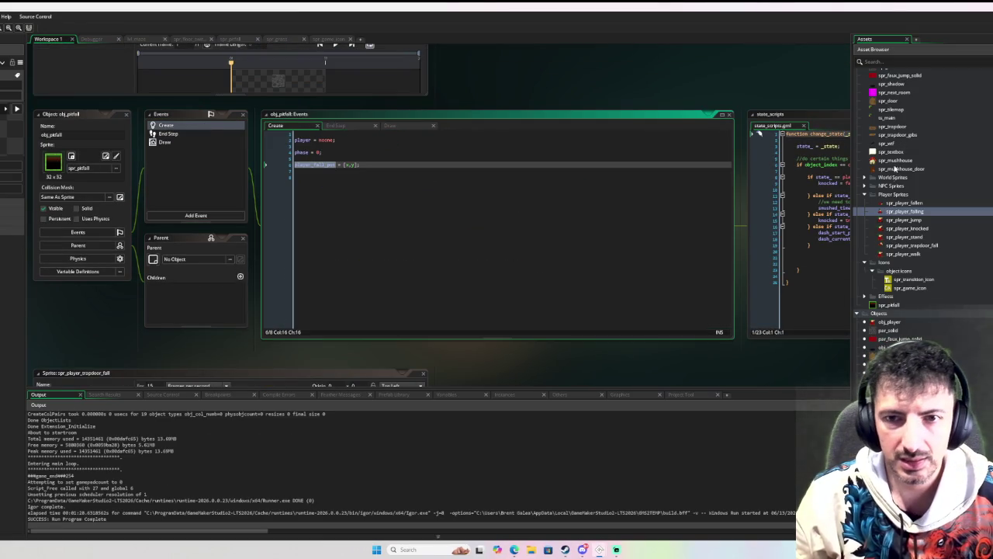
scroll(897, 170, down, 2)
double_click(890, 291)
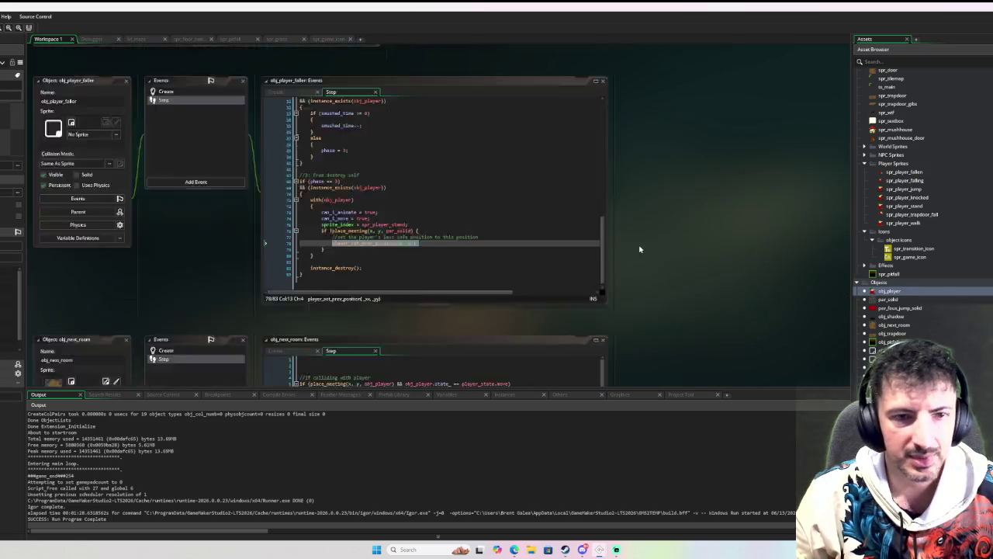
click(200, 98)
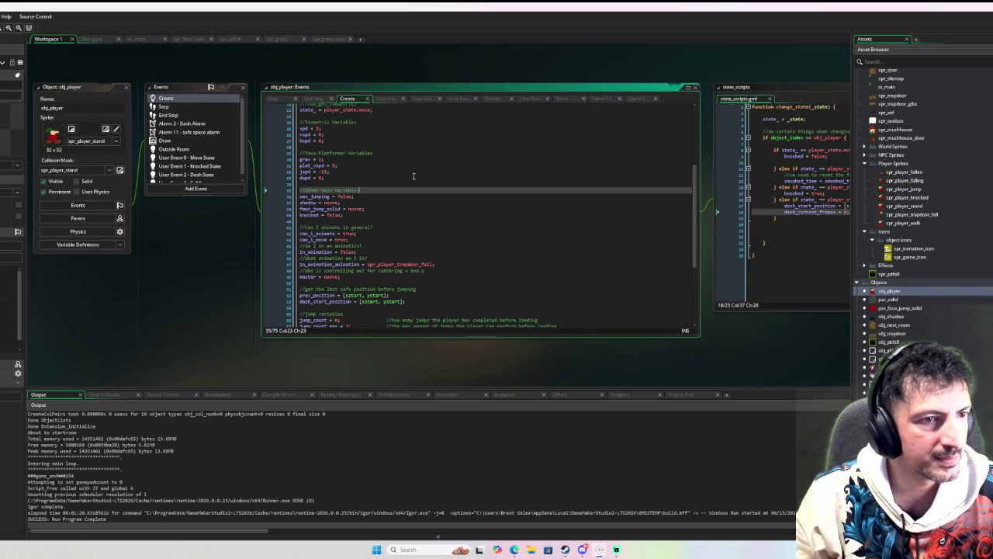
scroll(200, 166, down, 1)
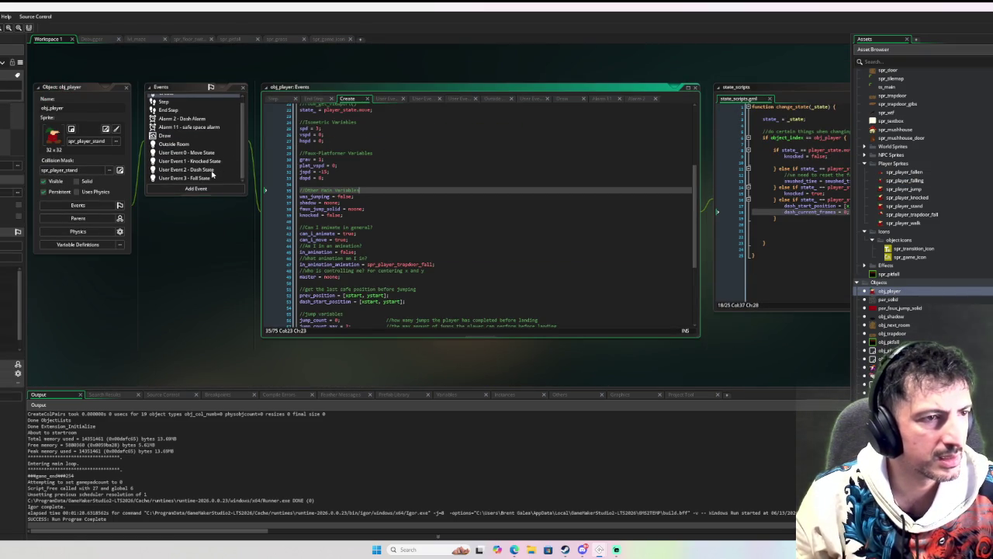
click(186, 152)
scroll(547, 260, up, 2)
scroll(547, 261, up, 1)
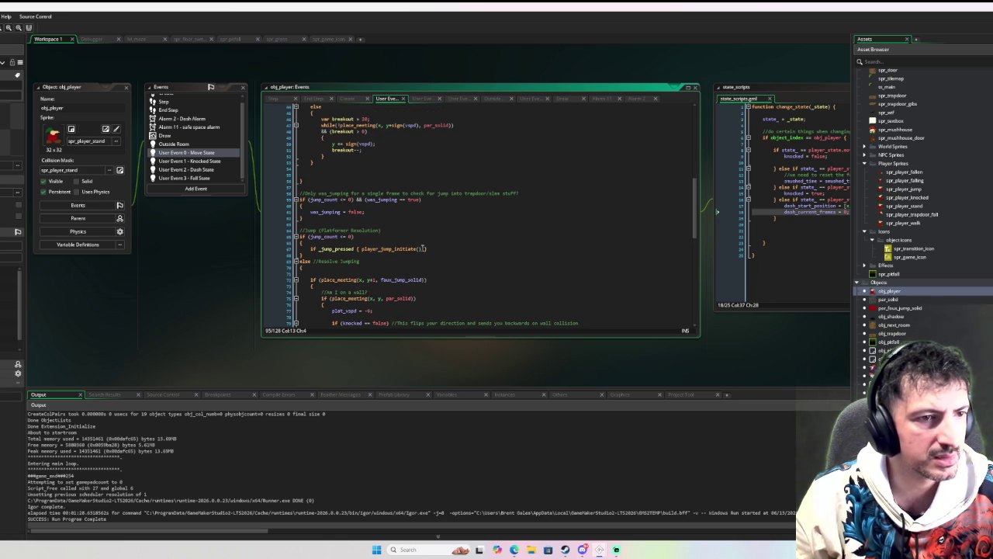
- Change line 65 to 'if (jump_count < jump_count_max)' and start a debug run
click(350, 236)
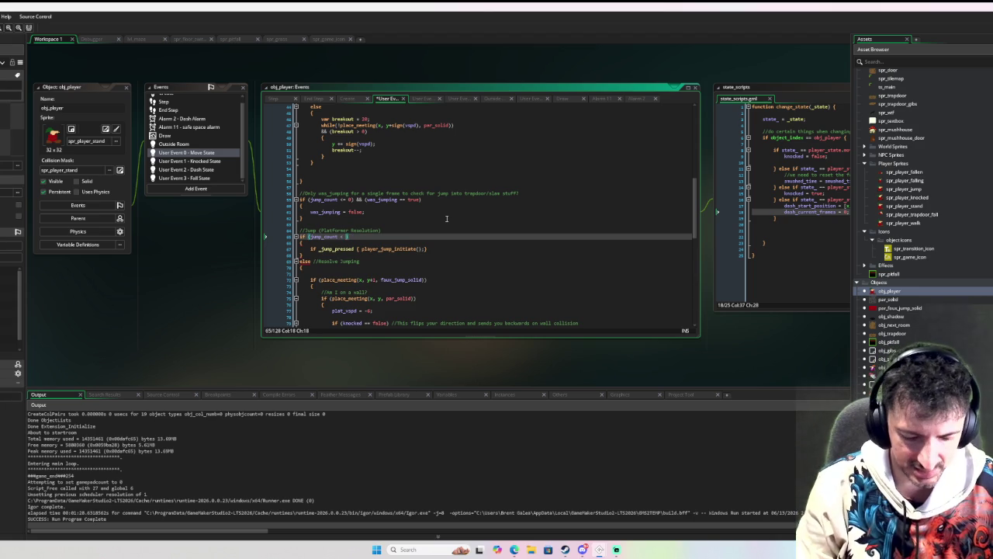
text(jump_)
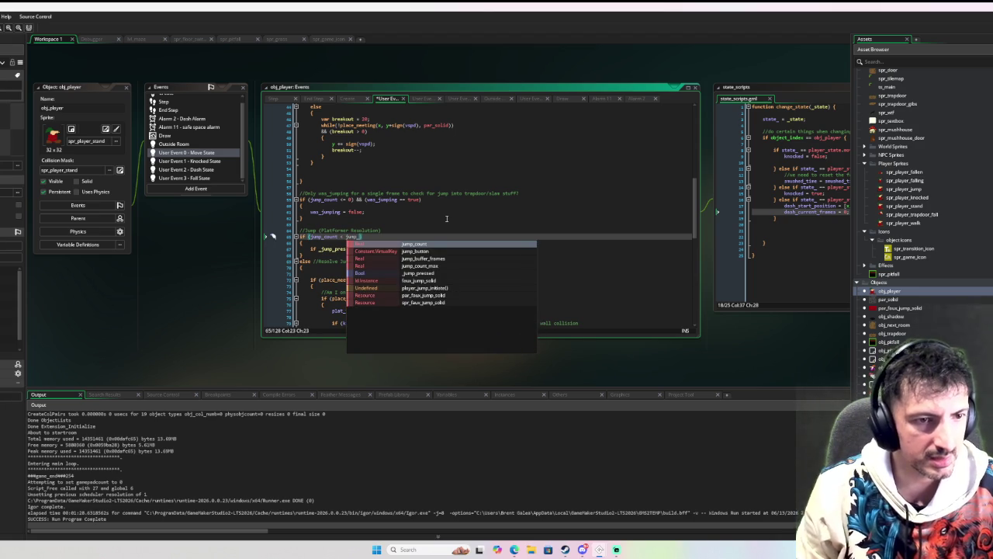
key(Down)
key(Down)
key(Down)
key(Return)
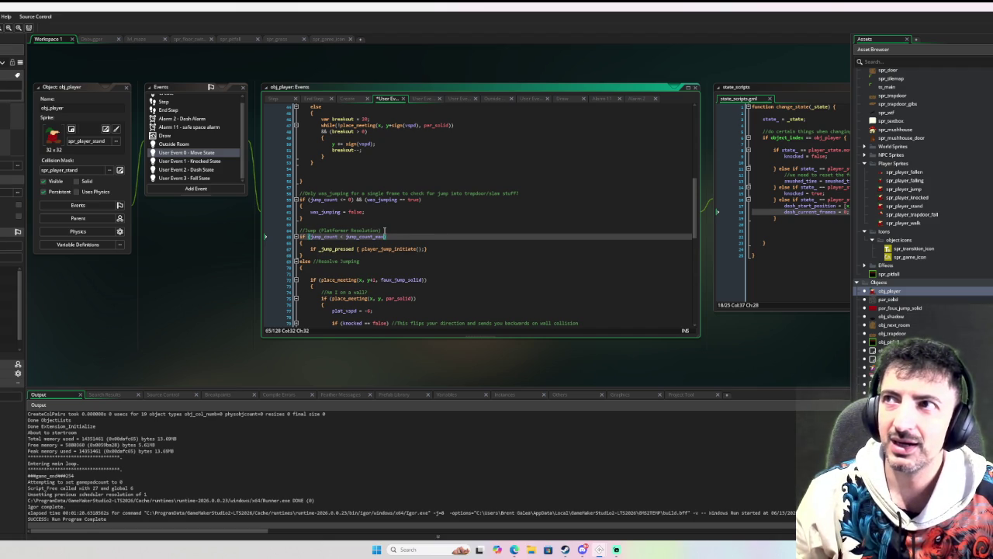
key(F6)
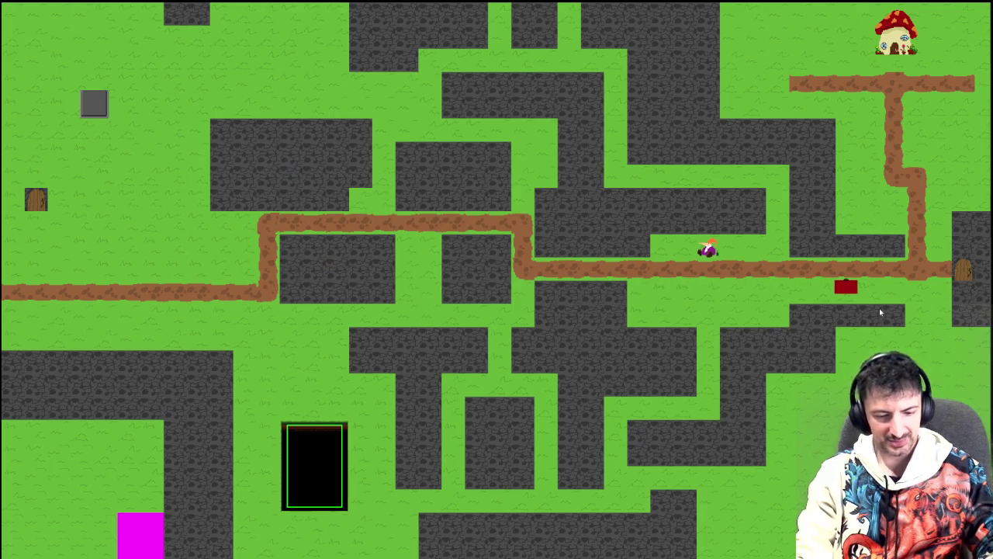
- Close the running game to return to the debugger's teleport Step code
key(Escape)
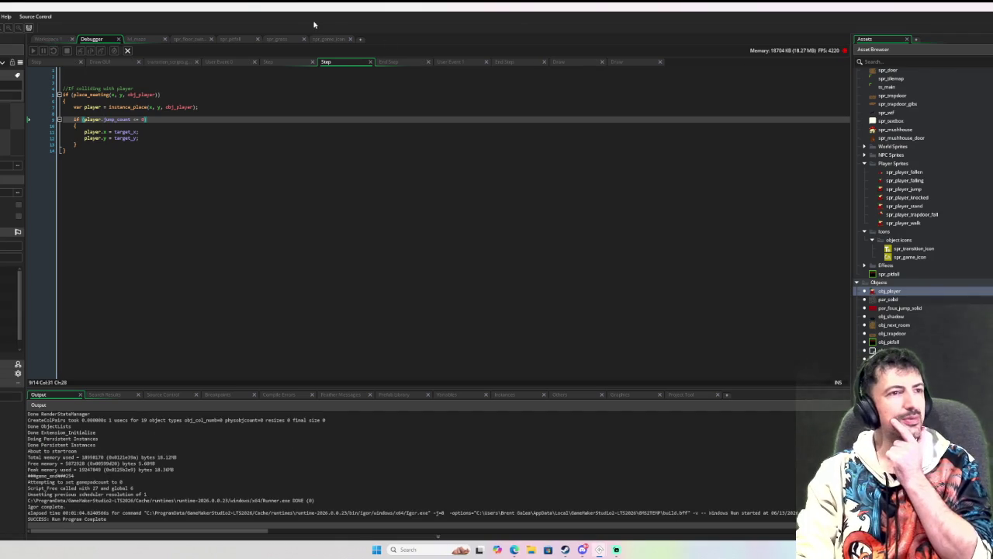
- Open obj_player's Step event and review the jump_count > 0 check gating z-movement and gravity
click(63, 40)
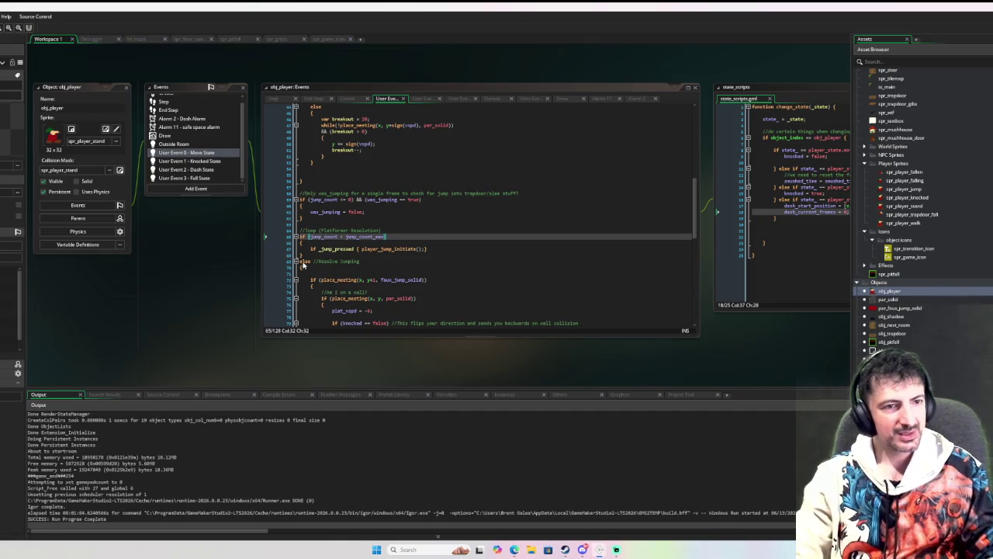
scroll(416, 274, down, 1)
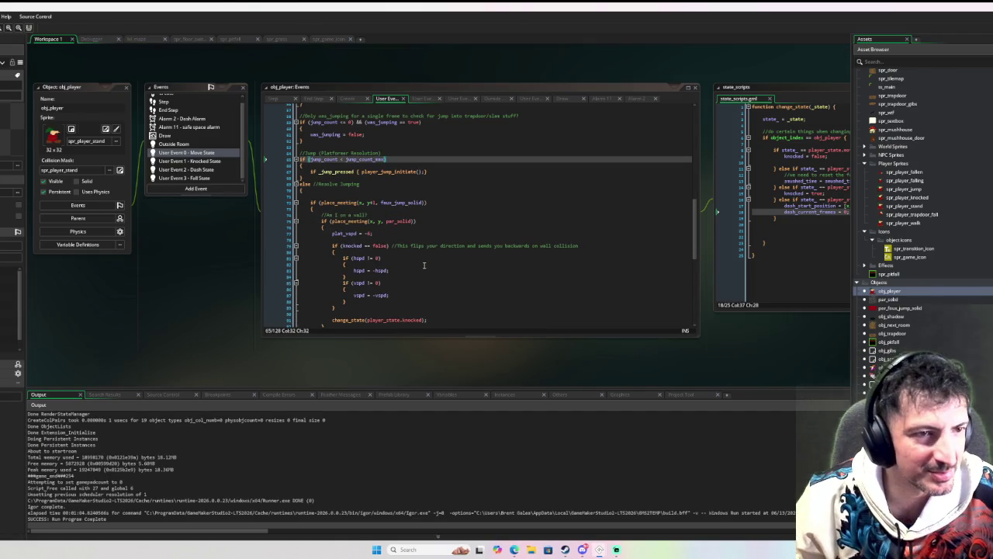
scroll(203, 118, up, 1)
click(206, 108)
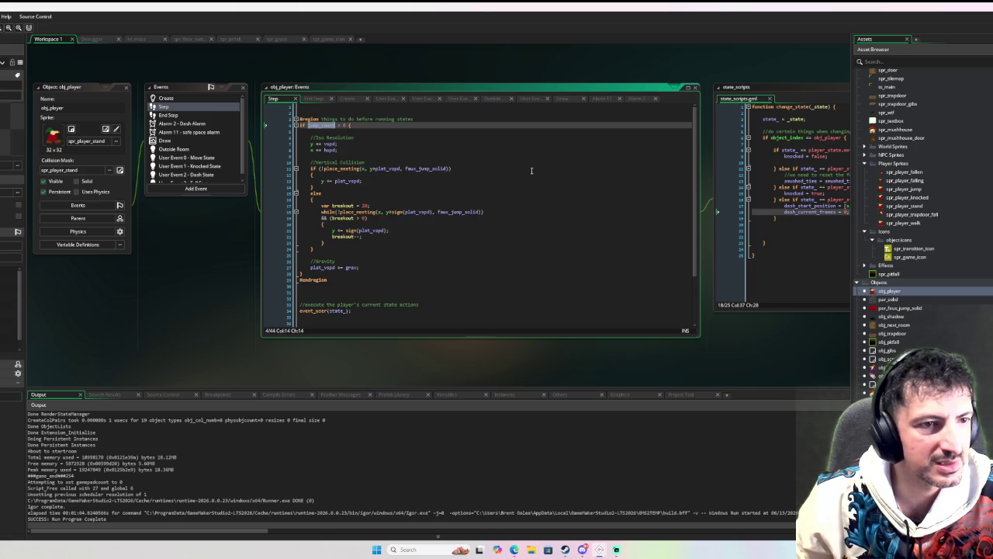
scroll(522, 166, down, 2)
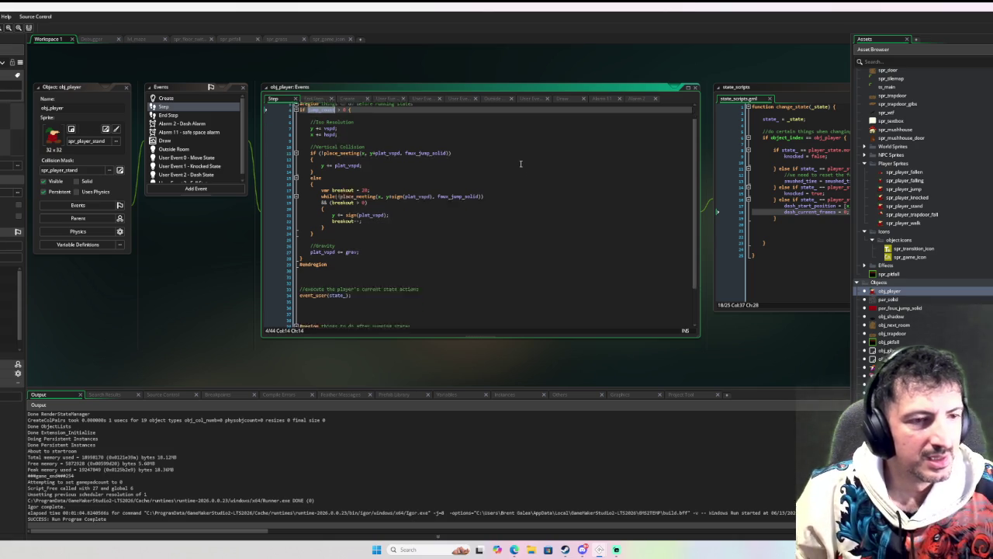
key(ctrl+z)
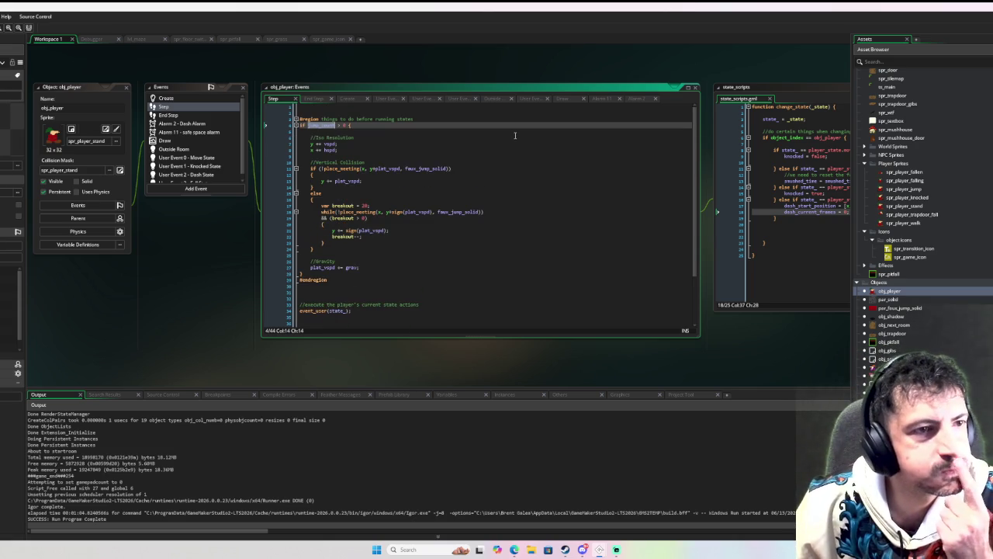
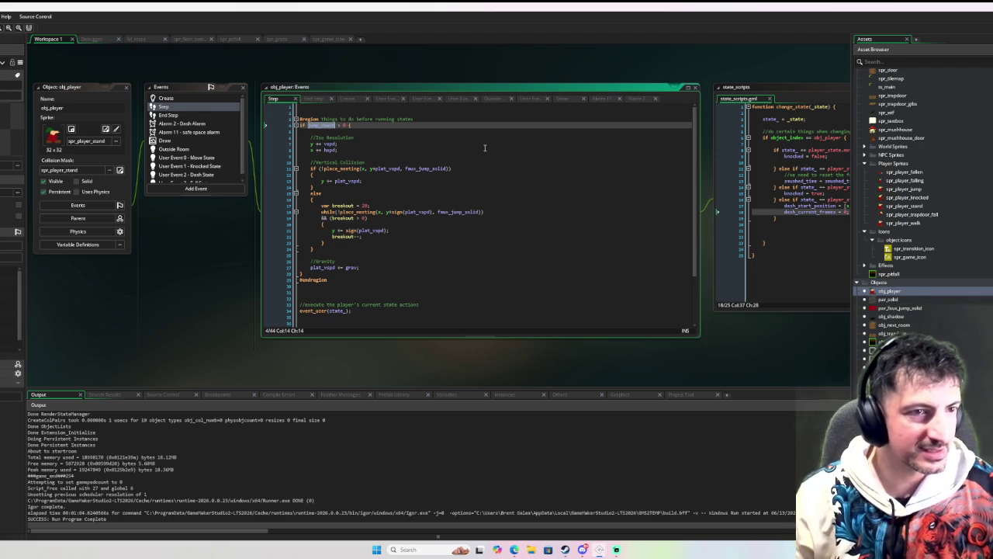
- Deselect jump_count and open obj_player's User Event 0 – Move State code
click(368, 126)
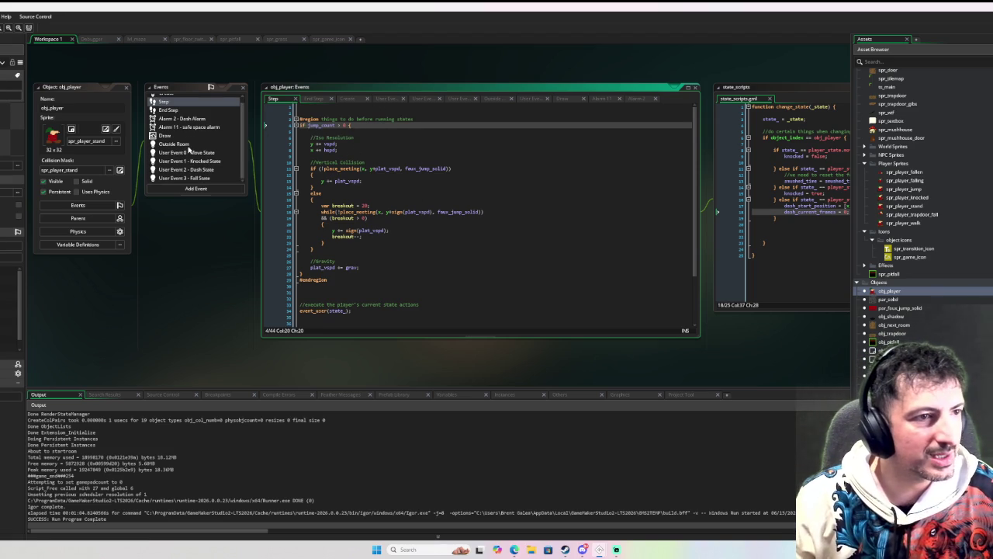
click(186, 152)
scroll(401, 200, down, 3)
scroll(400, 200, down, 3)
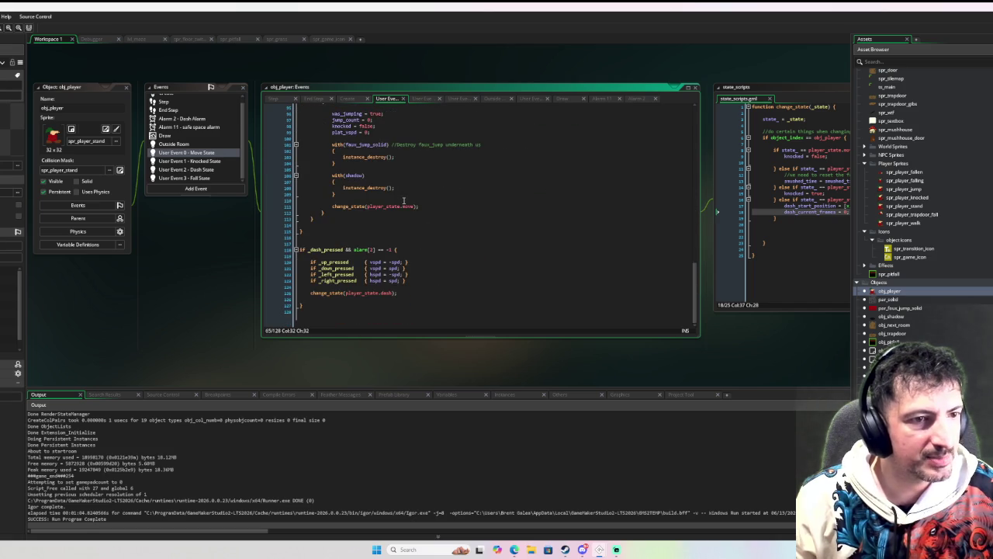
scroll(404, 197, up, 2)
scroll(404, 197, up, 4)
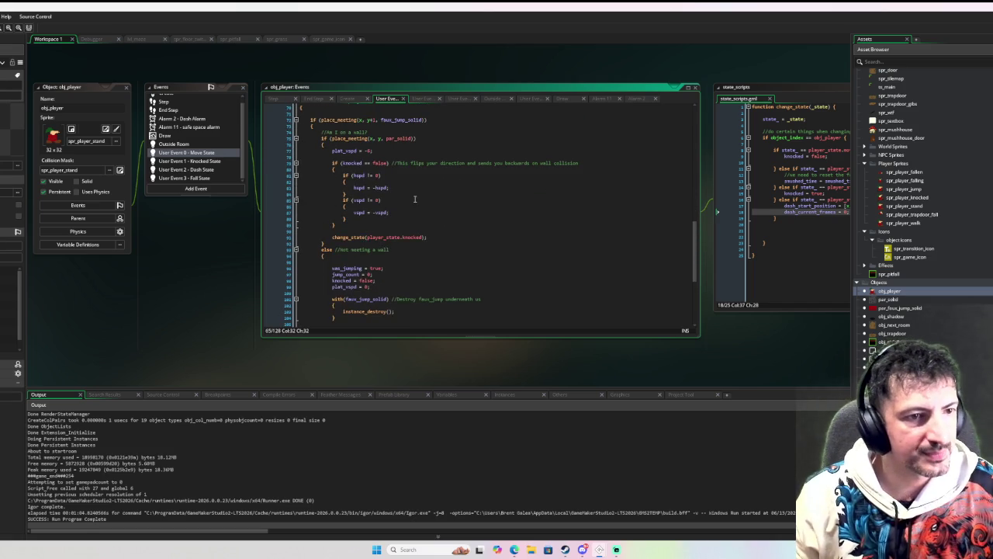
scroll(431, 158, up, 2)
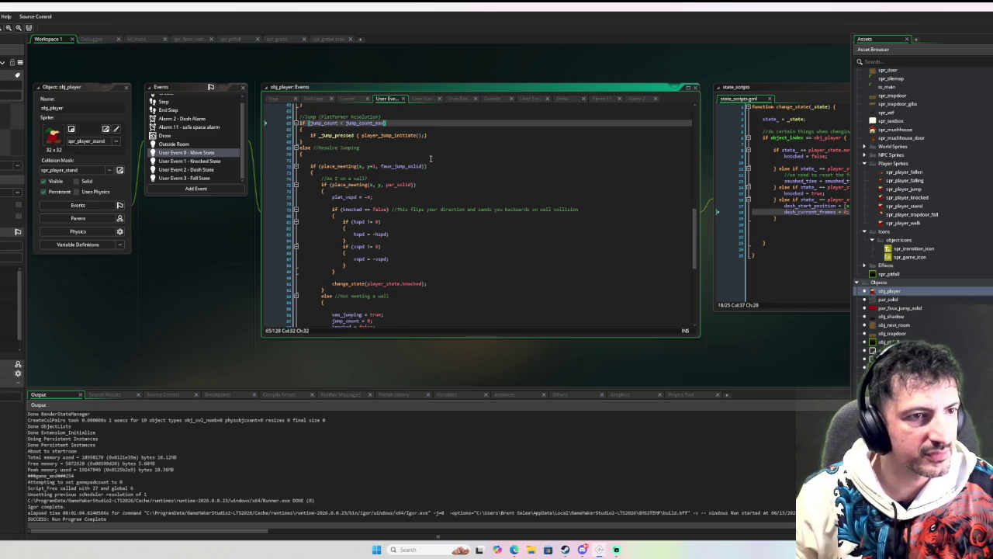
- Add a breakpoint on the line 74 wall check
click(285, 209)
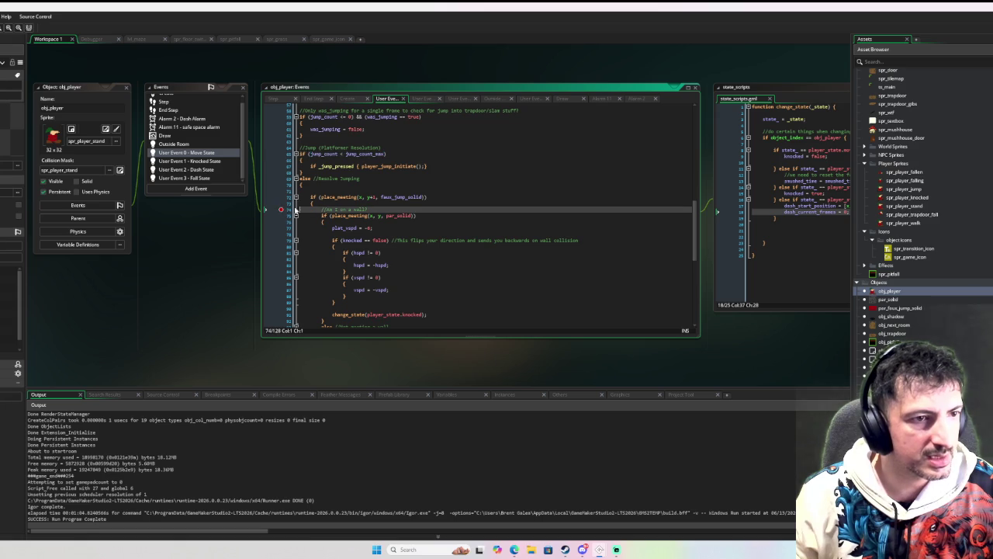
scroll(392, 190, down, 5)
scroll(391, 186, down, 5)
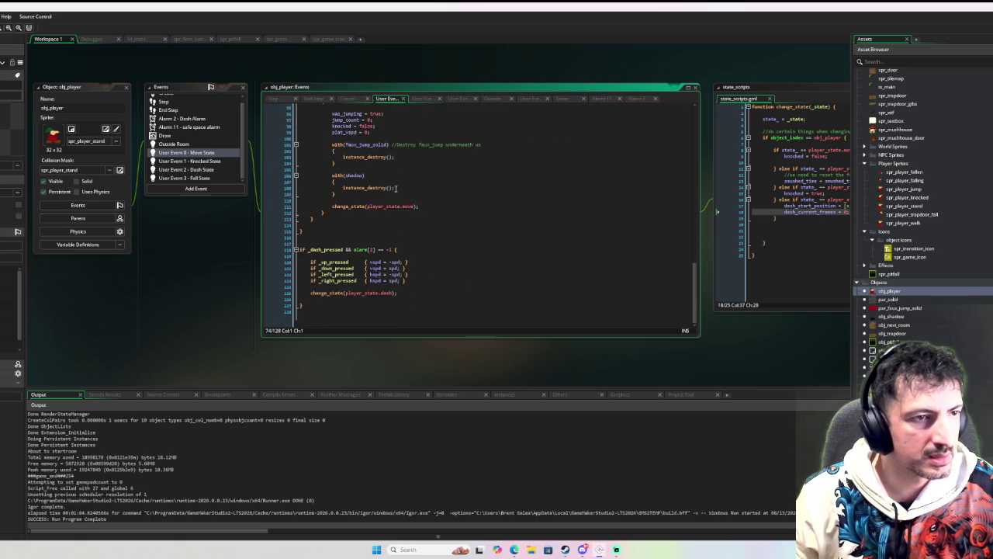
scroll(392, 186, up, 4)
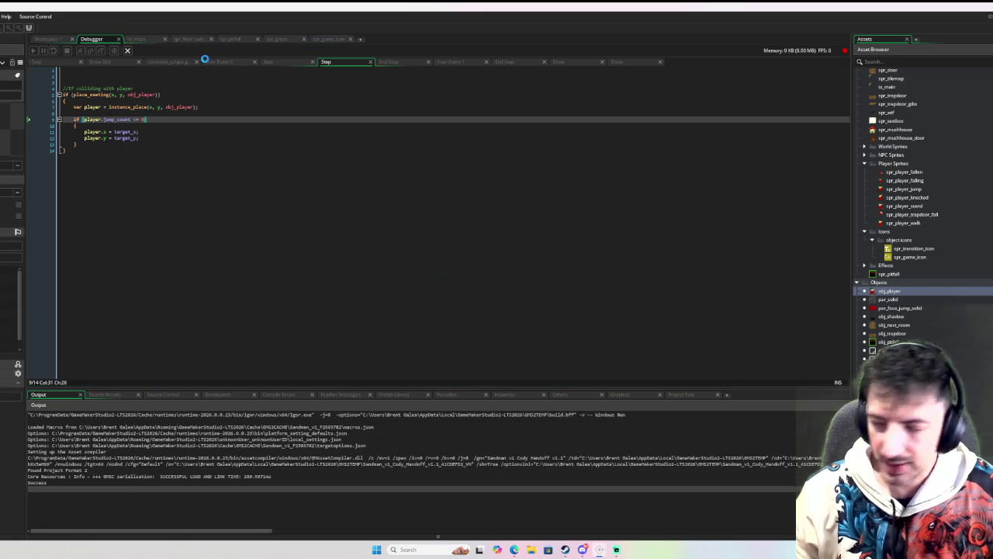
- Resume the paused game and go back to the obj_player code in Workspace 1
key(F5)
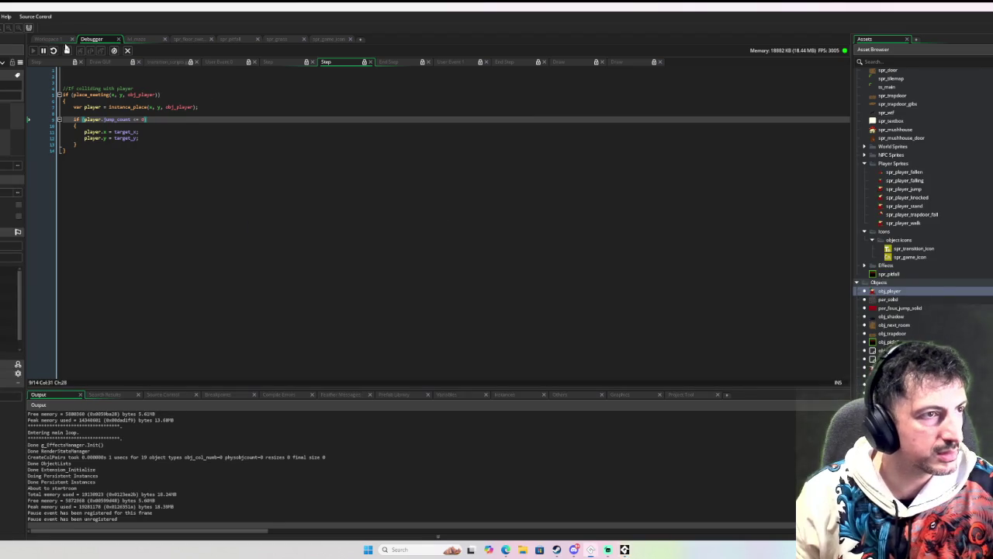
click(45, 40)
scroll(453, 229, up, 6)
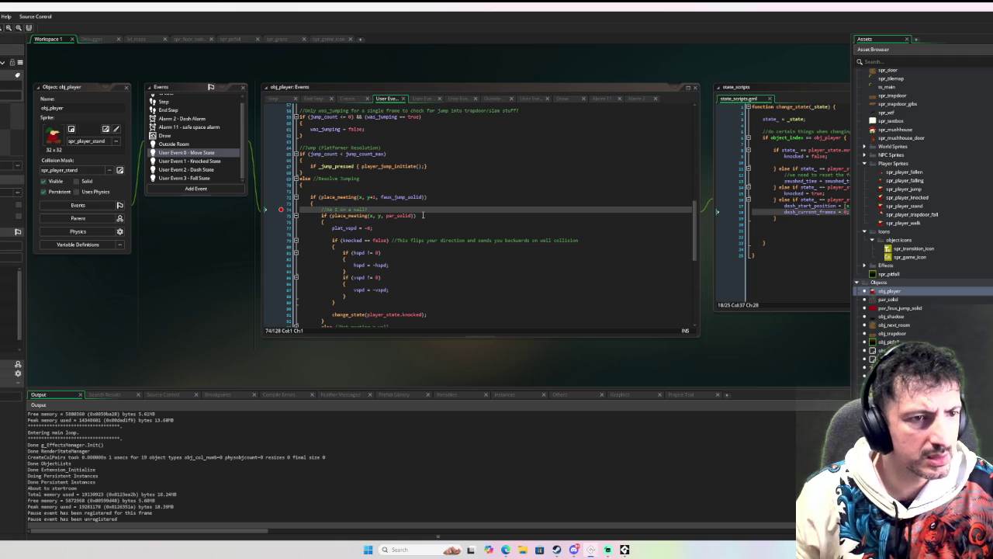
- Move the breakpoint from line 74 to line 71, then make the player jump in-game
scroll(411, 213, down, 4)
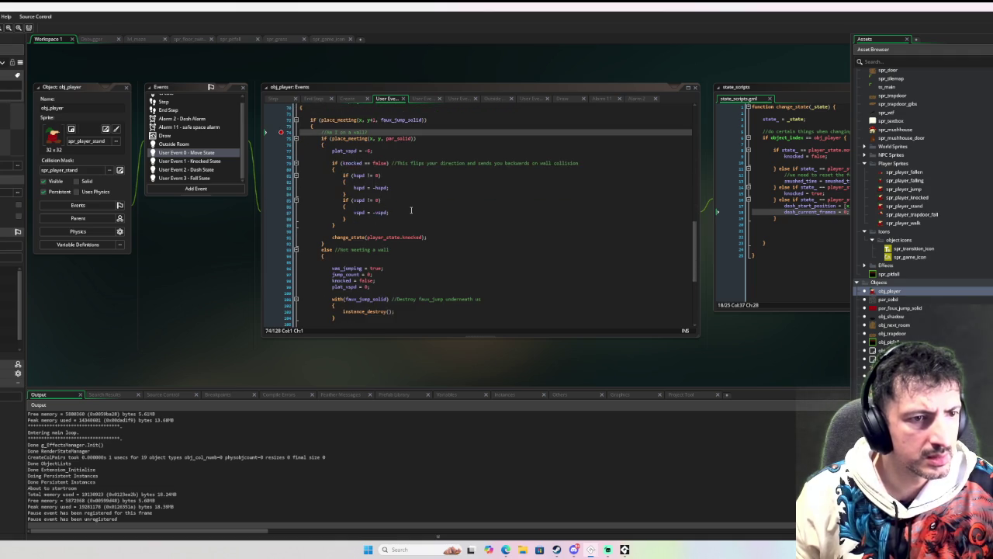
scroll(411, 210, down, 1)
scroll(411, 209, up, 4)
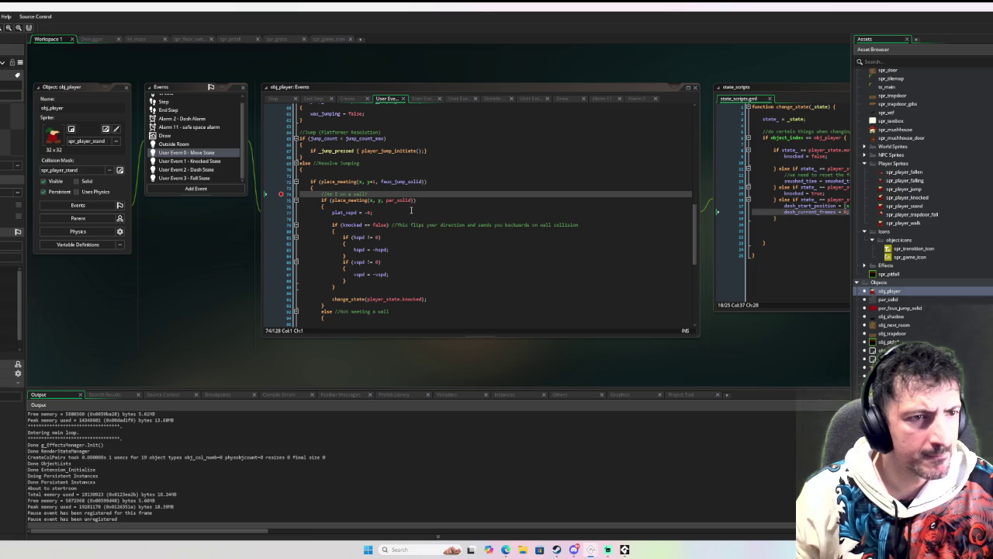
scroll(411, 209, up, 2)
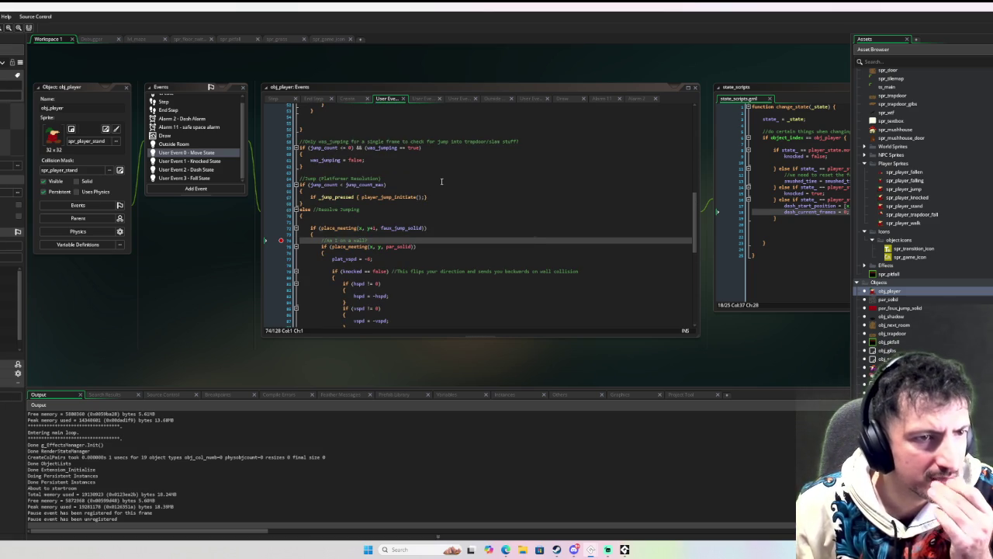
scroll(433, 180, down, 4)
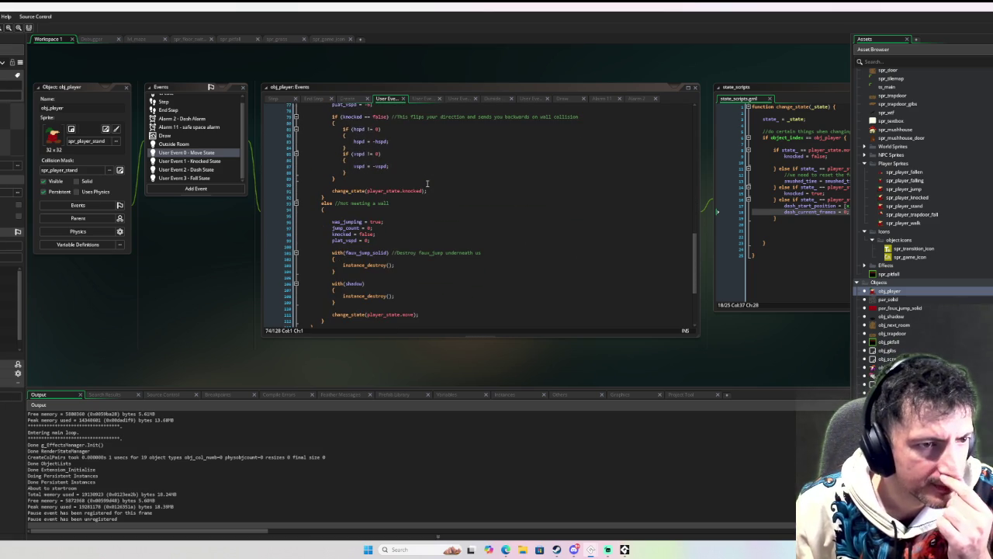
scroll(426, 183, down, 2)
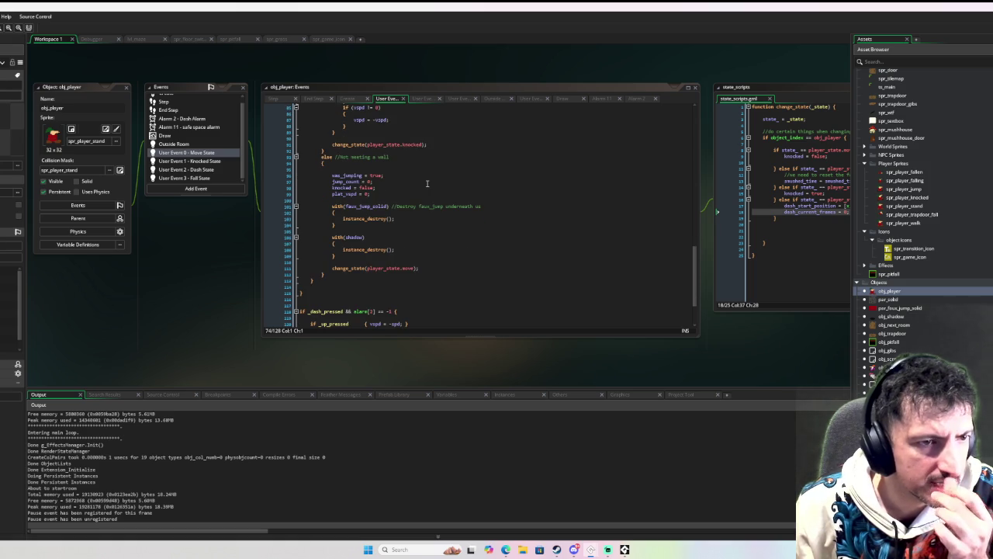
scroll(426, 183, down, 2)
scroll(427, 183, up, 5)
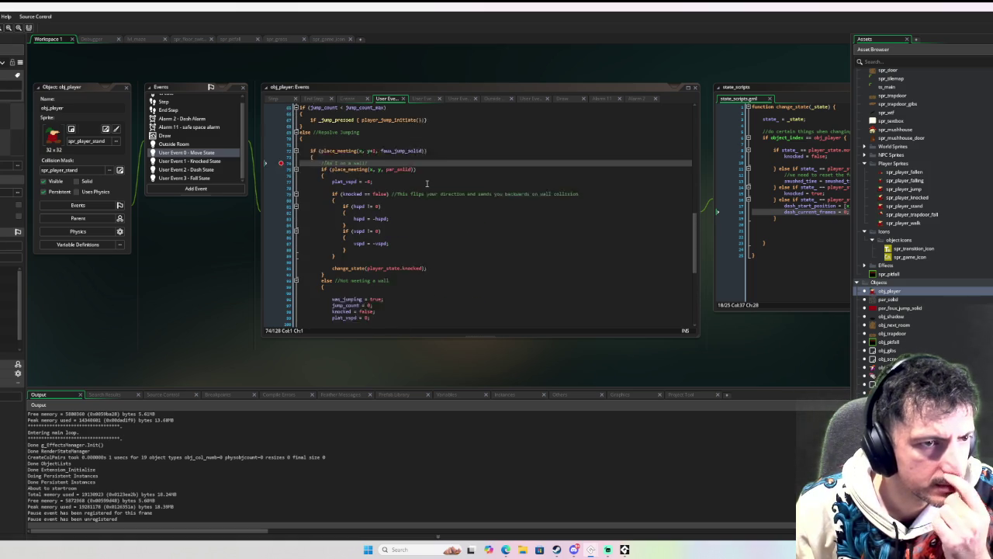
scroll(426, 184, up, 1)
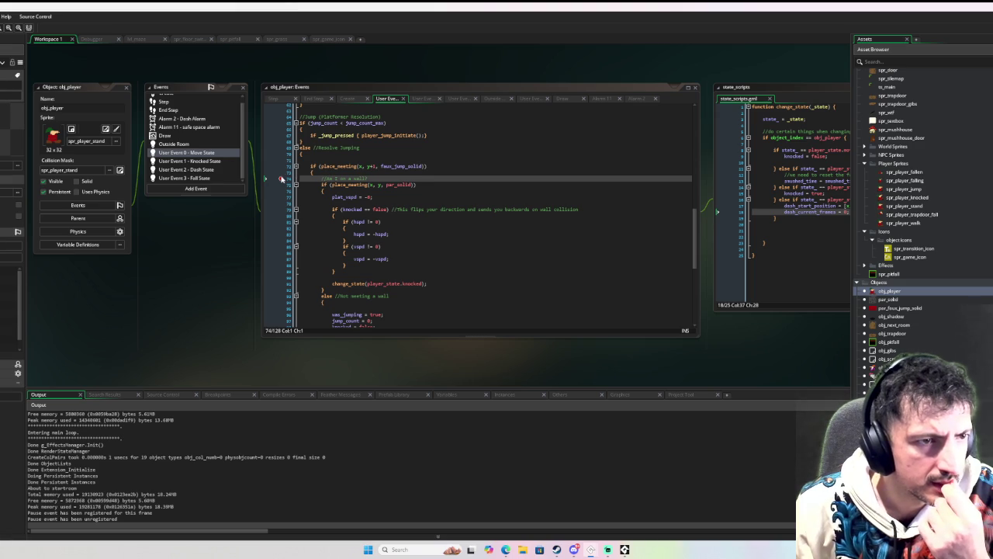
click(341, 160)
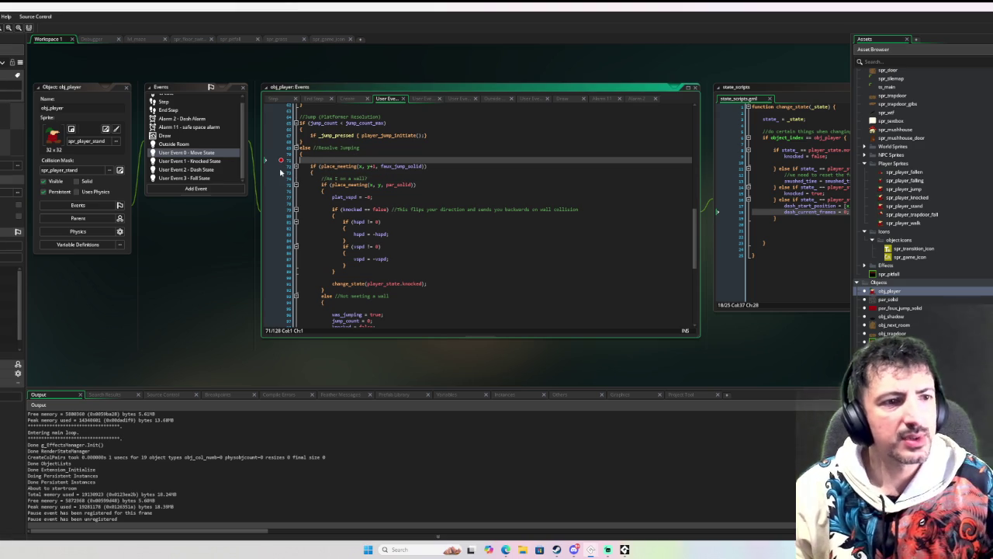
scroll(307, 174, down, 4)
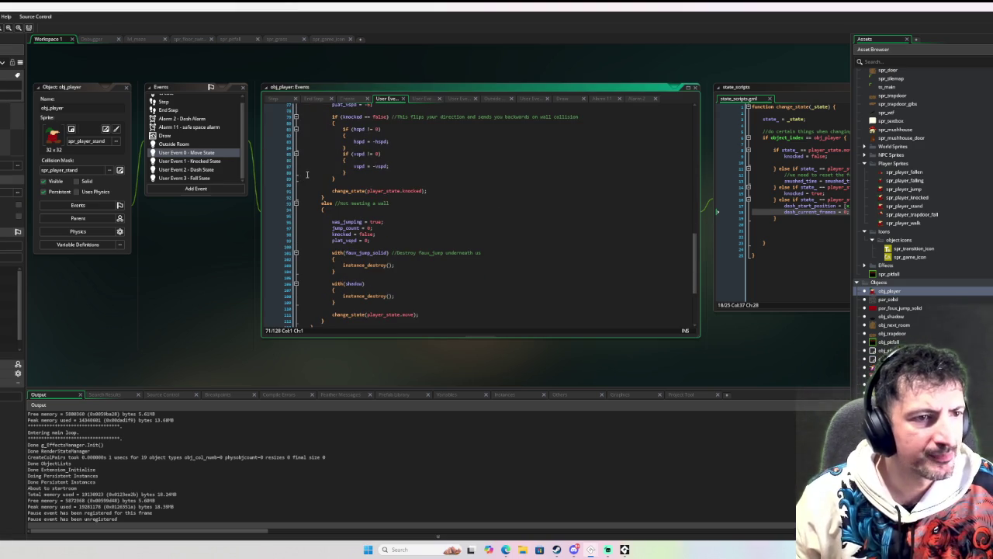
scroll(307, 175, up, 3)
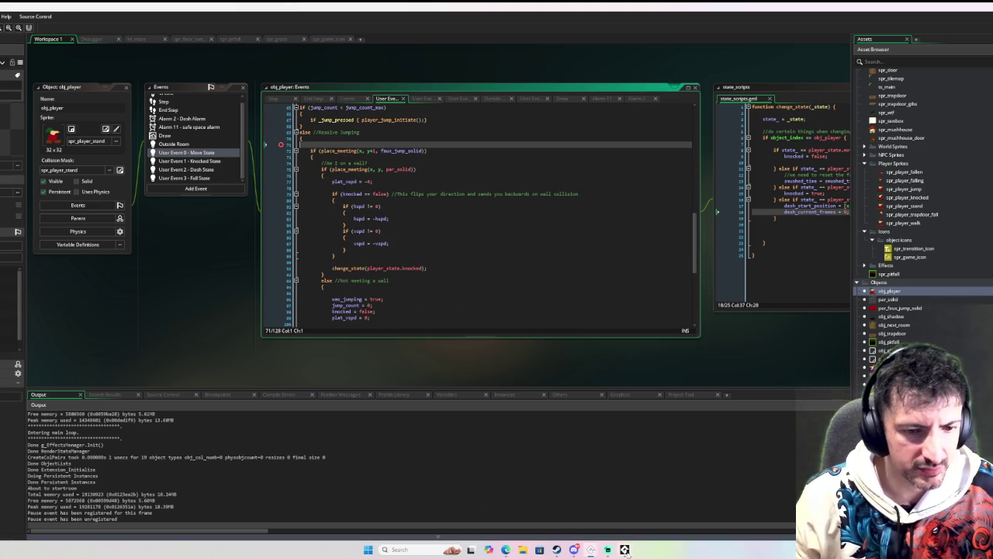
key(space)
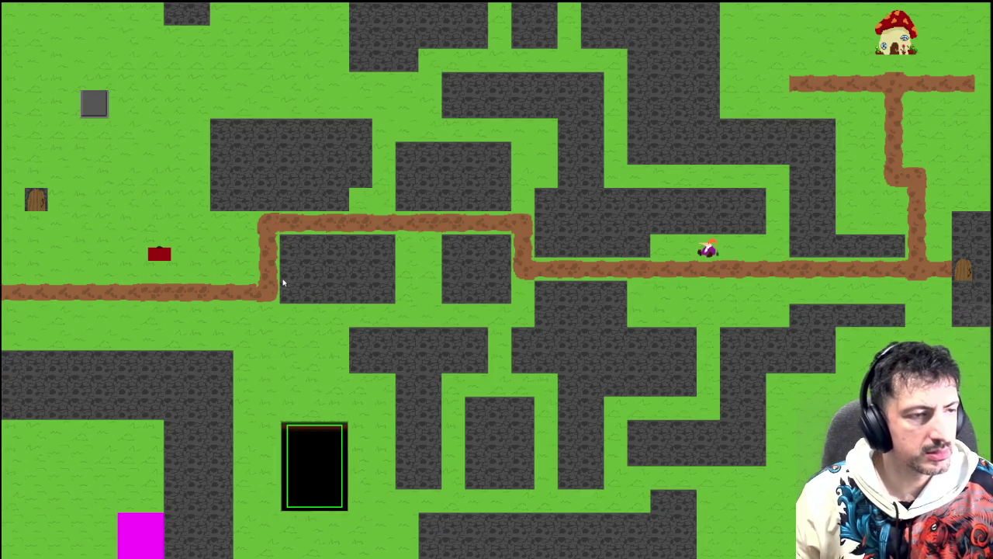
- Make the player jump once more, then close the running game with Escape
key(space)
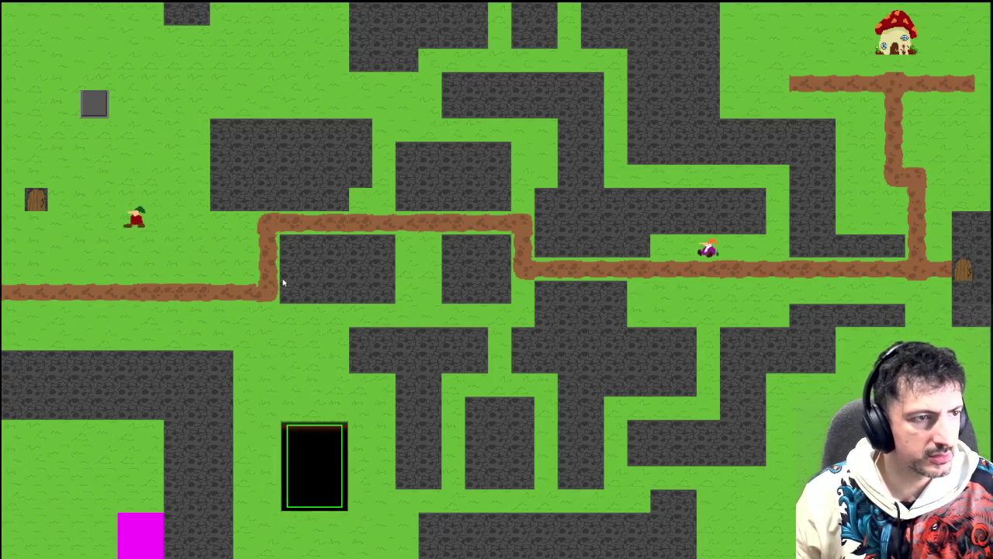
key(Escape)
scroll(297, 257, up, 4)
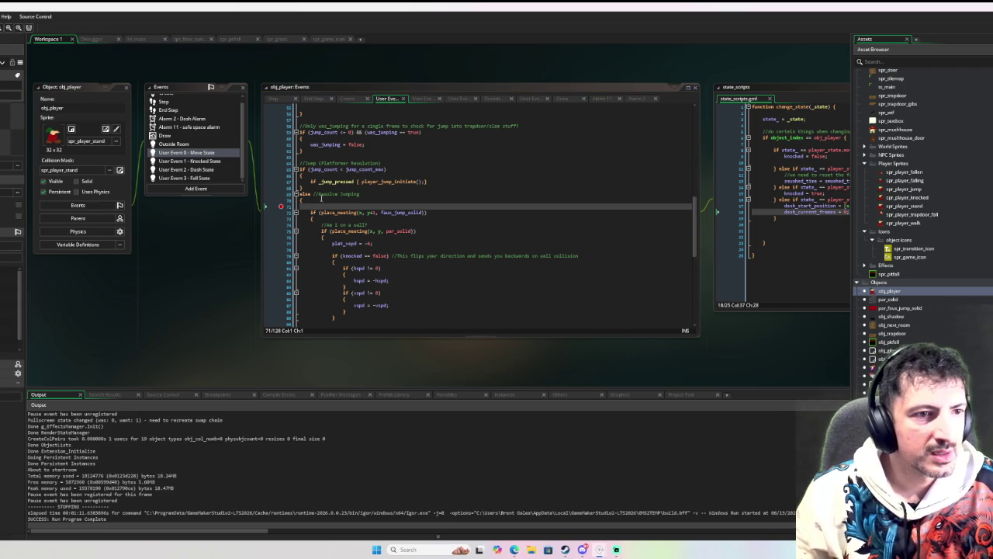
- Extend line 69's else with 'if (jump_count > 0)' and remove the line 70 breakpoint
scroll(319, 197, down, 2)
scroll(319, 197, up, 3)
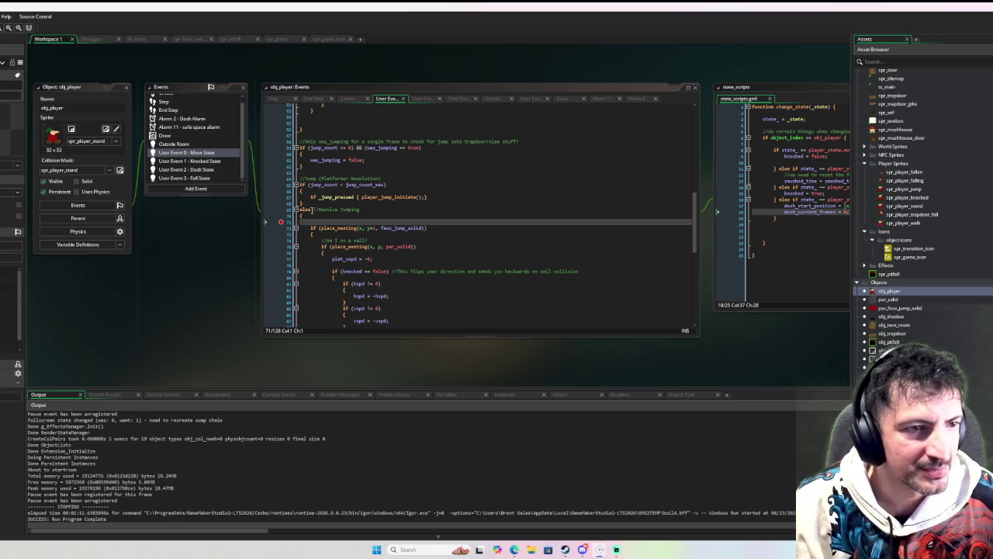
click(312, 209)
text(if (jump_c)
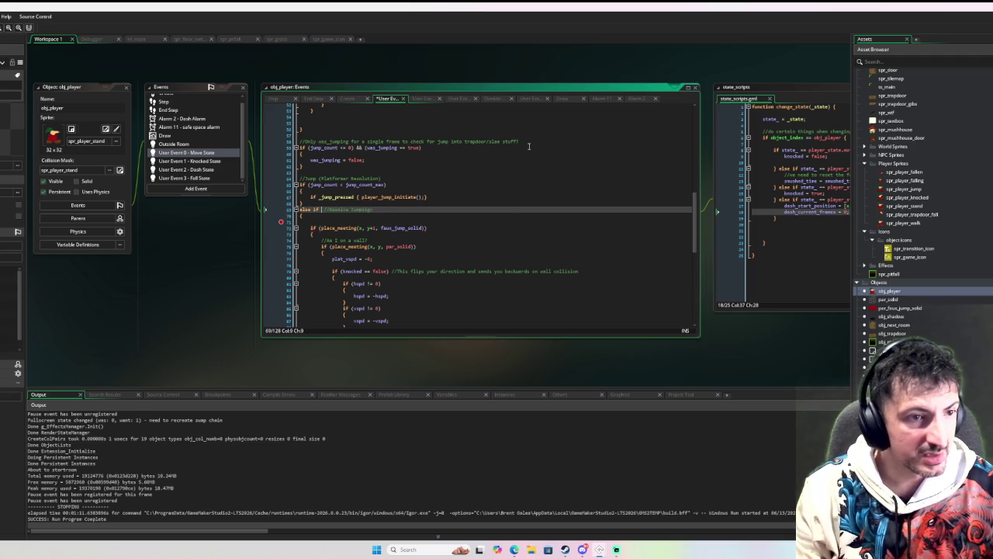
text(ount )
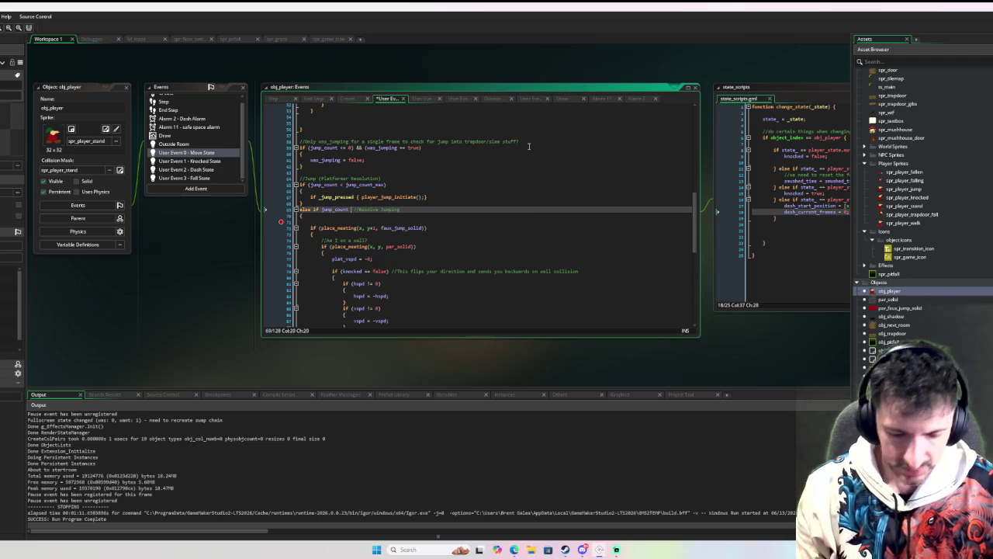
text(> 0)
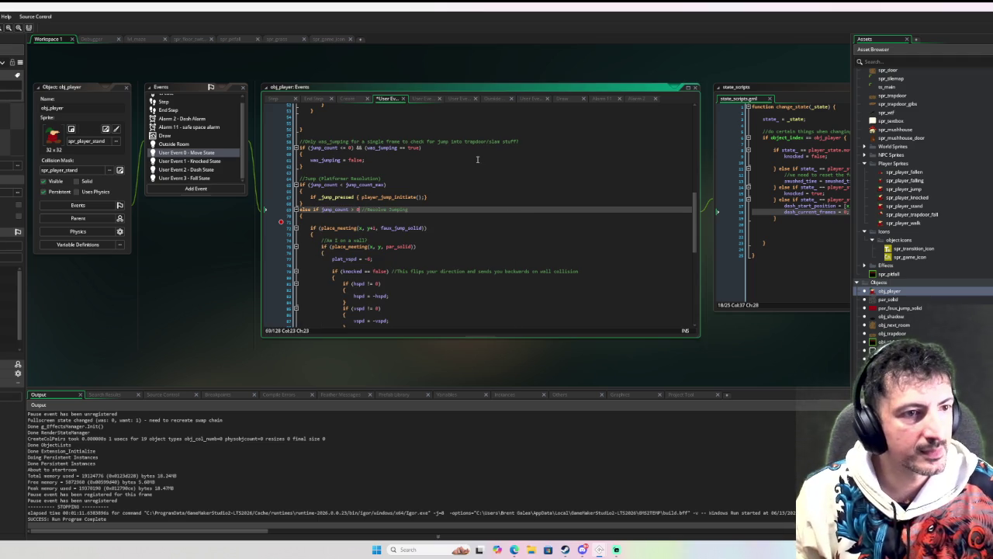
click(281, 215)
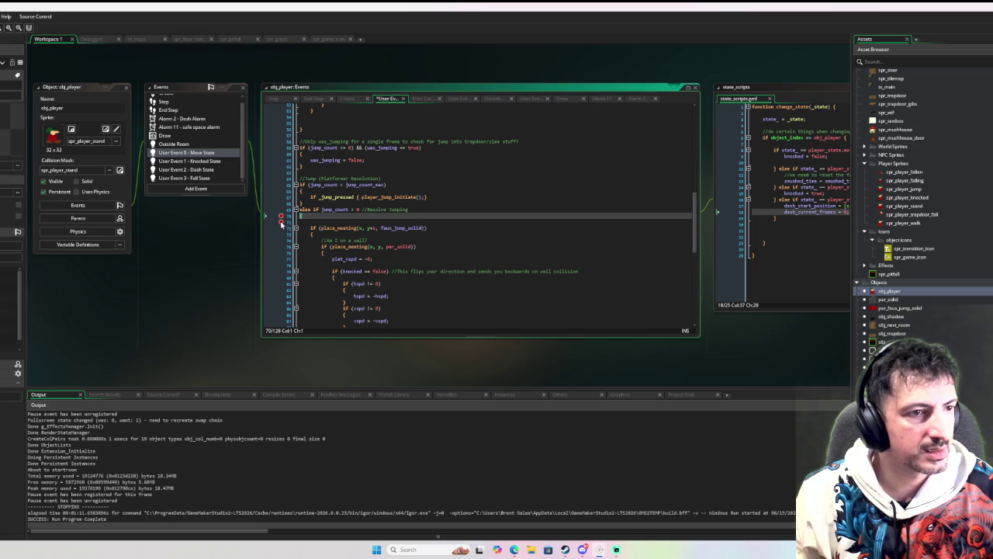
key(F6)
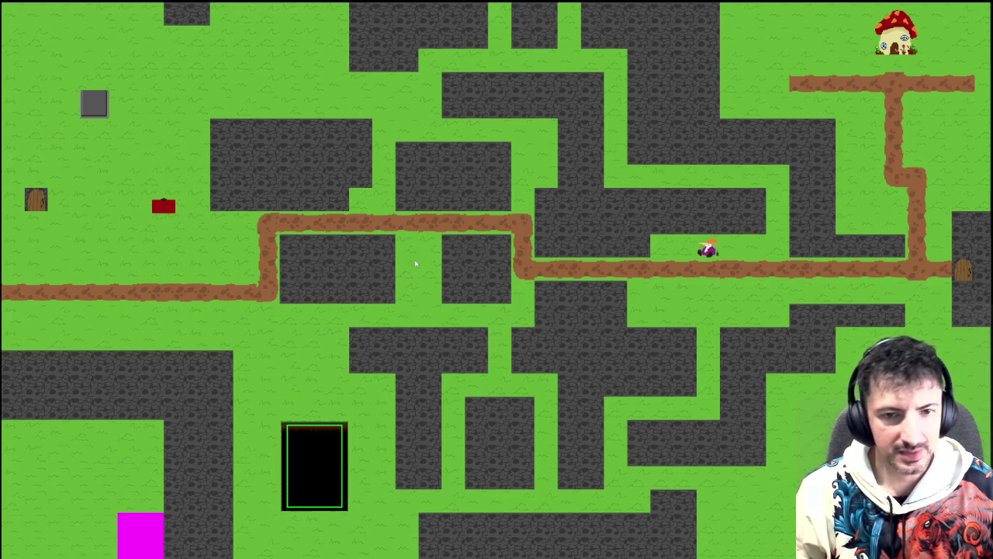
key(Escape)
click(45, 40)
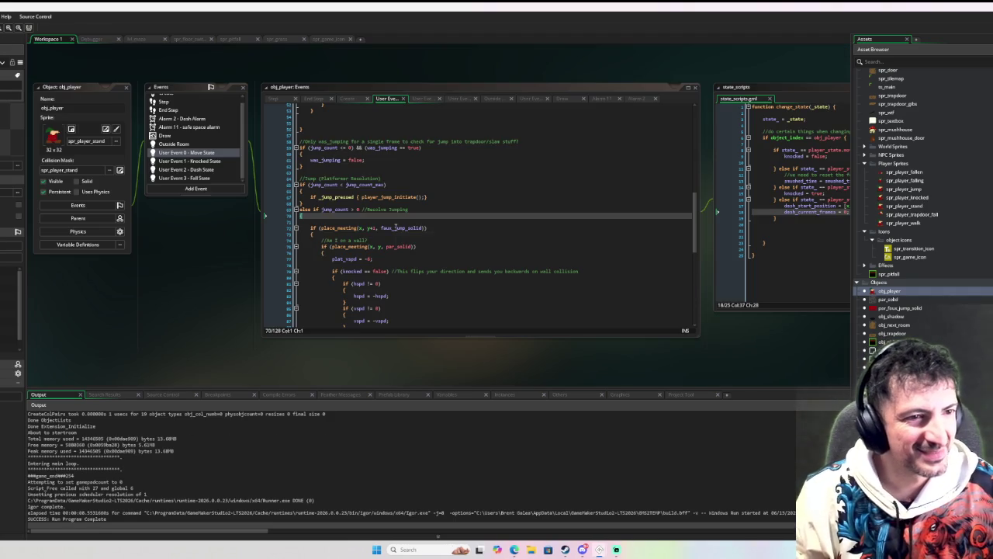
- Break the else onto its own line so 'if jump_count > 0' stands alone, then start debugging
scroll(531, 204, down, 2)
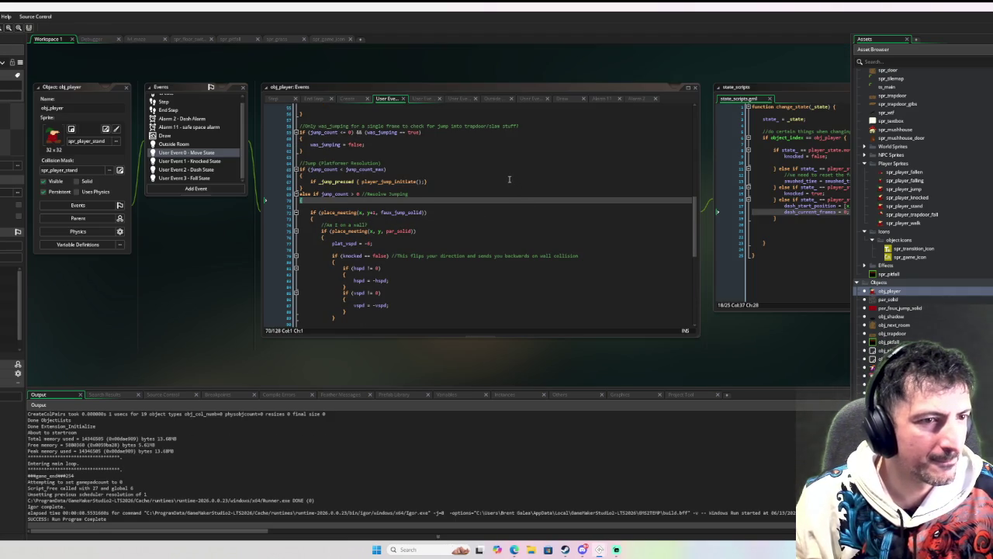
scroll(509, 180, down, 5)
scroll(509, 179, down, 2)
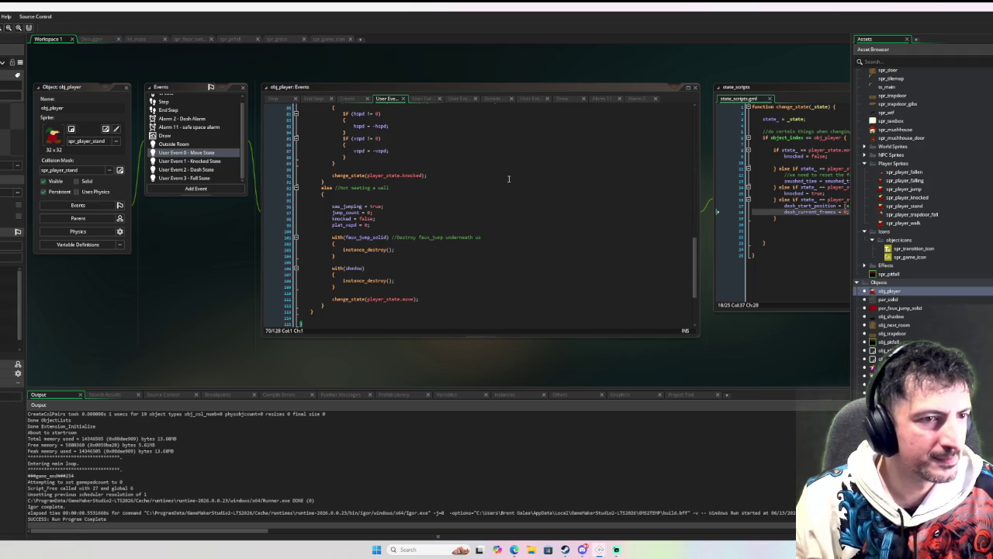
scroll(509, 180, up, 7)
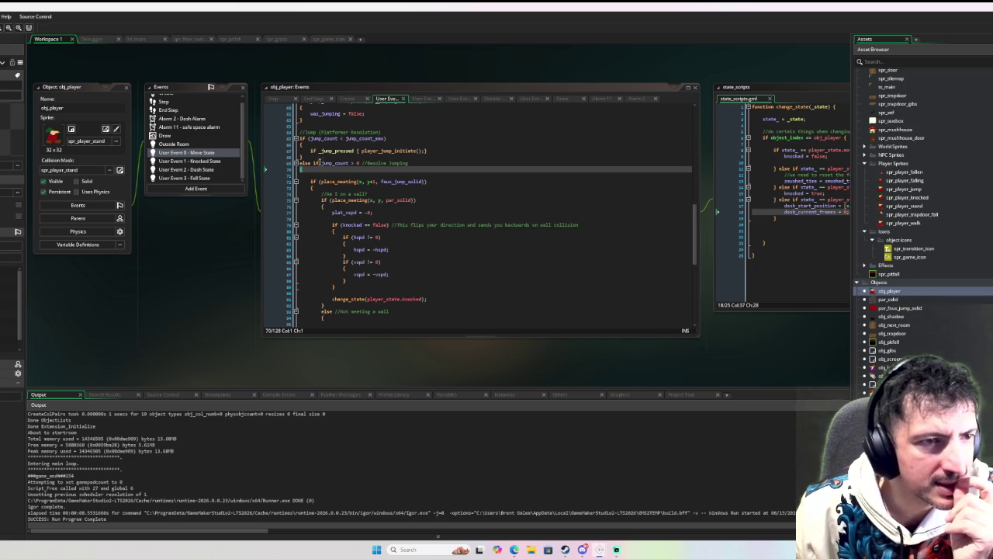
click(313, 163)
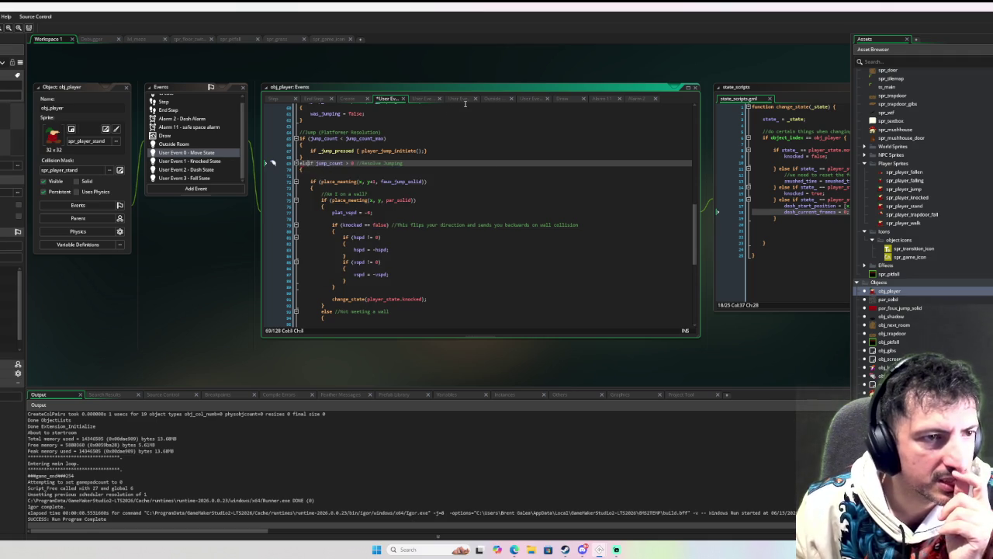
key(Return)
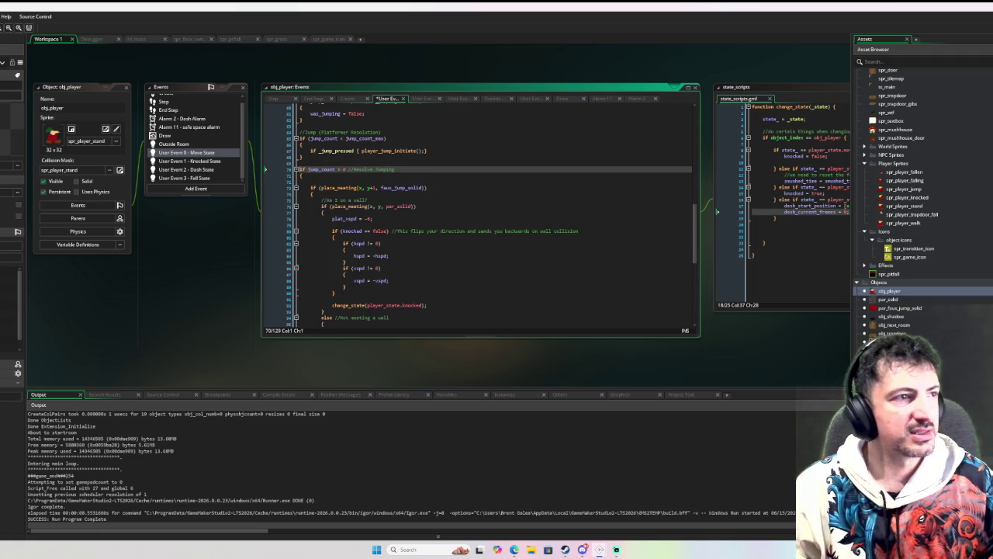
key(F6)
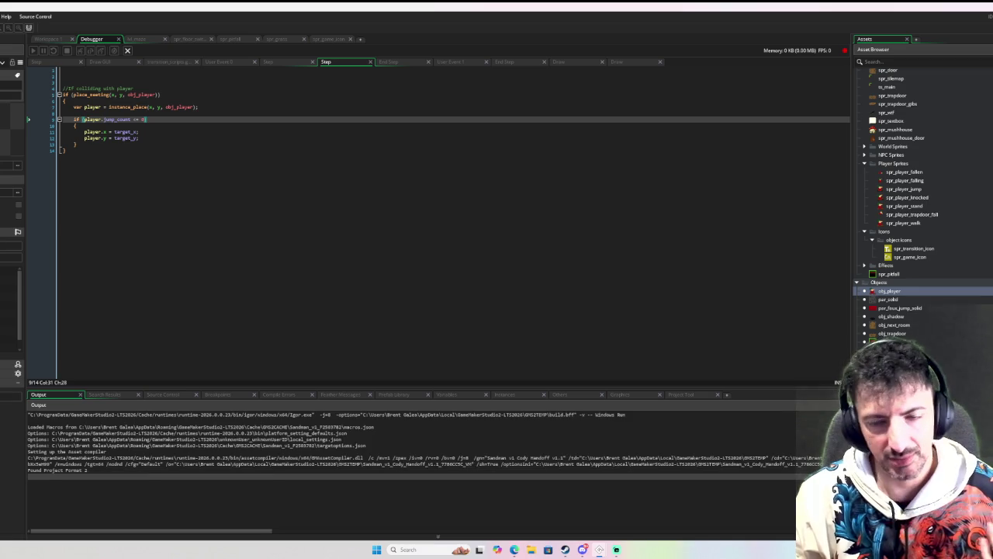
- Playtest by moving the player down, right and left, then close the game
key(Down)
key(Right)
key(Left)
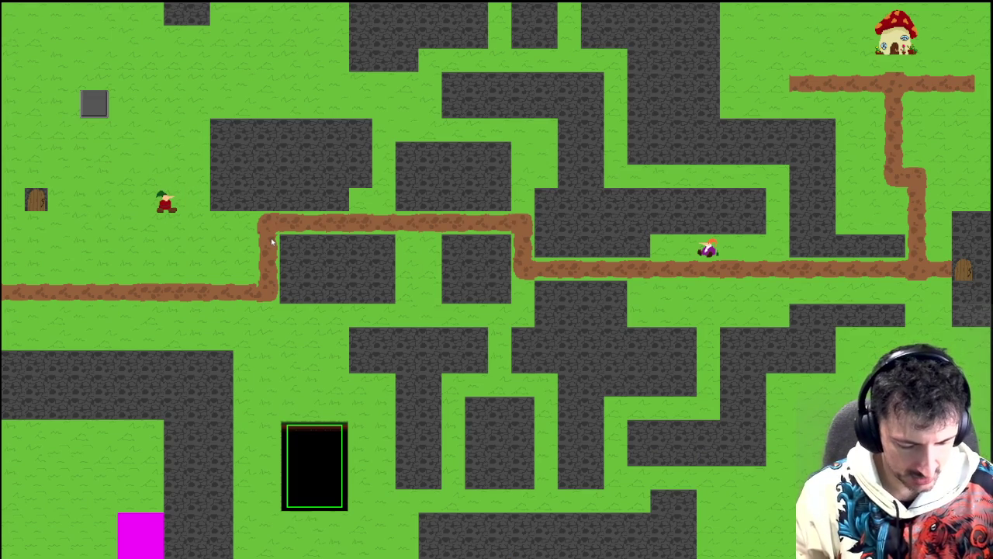
key(Escape)
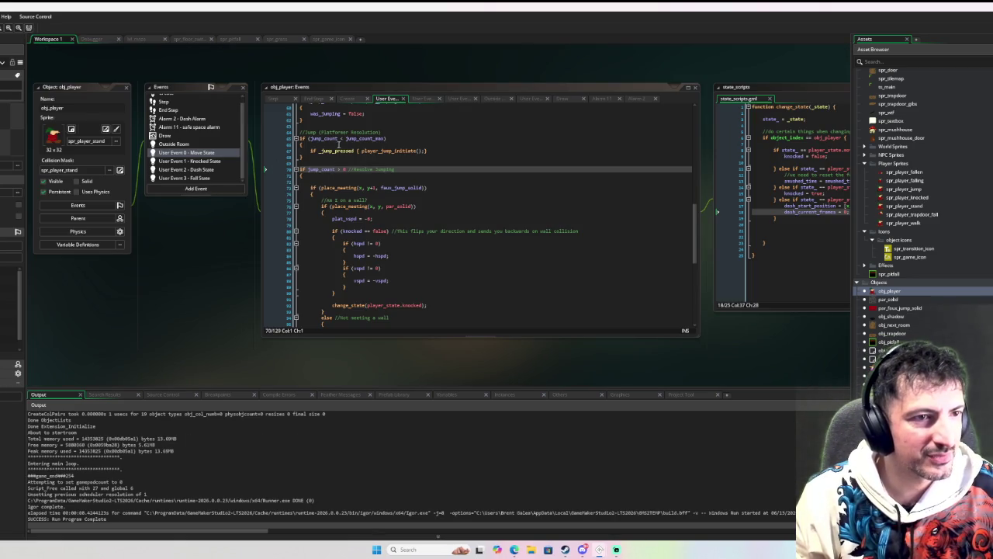
- Add a breakpoint on line 72 inside the jump_count > 0 block and launch a debug run
click(314, 144)
click(310, 139)
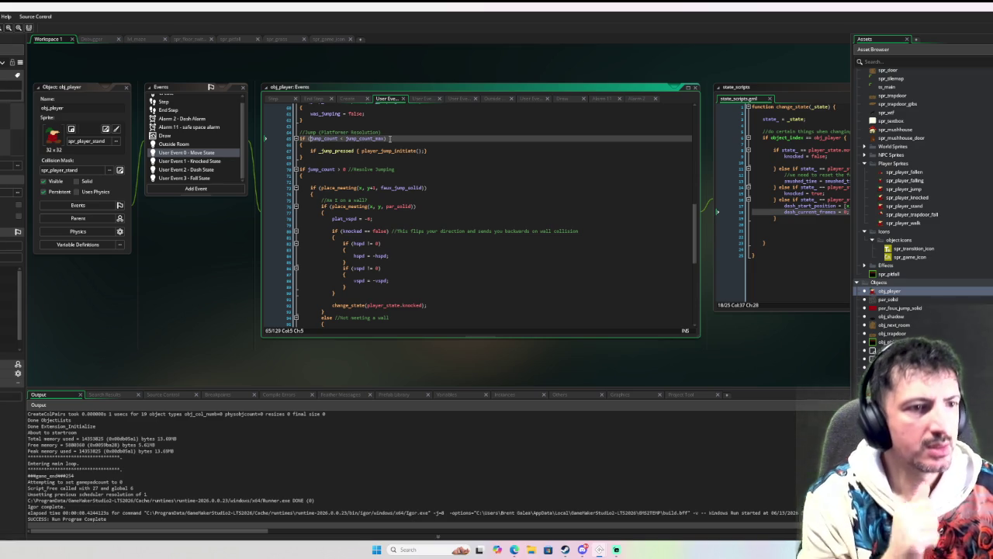
scroll(388, 148, down, 1)
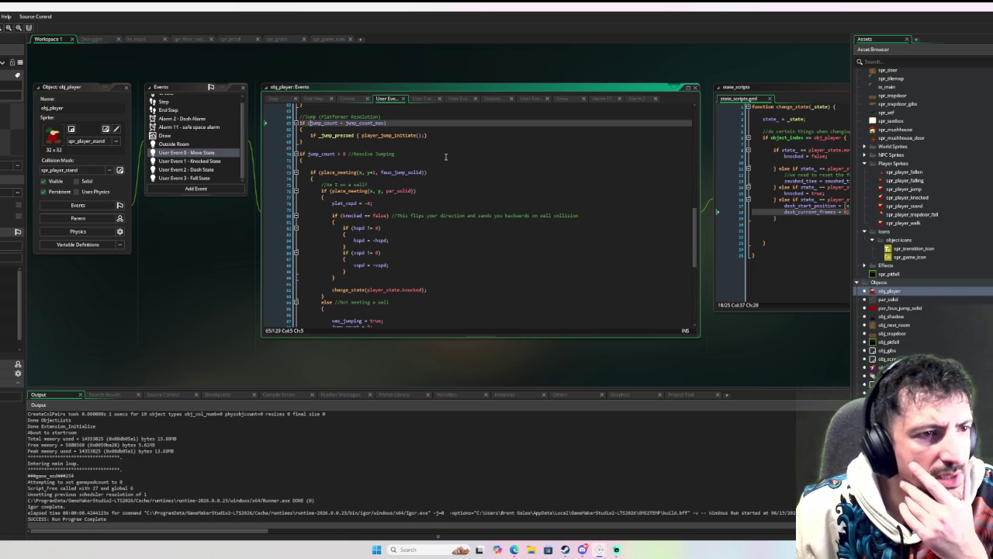
scroll(445, 156, up, 2)
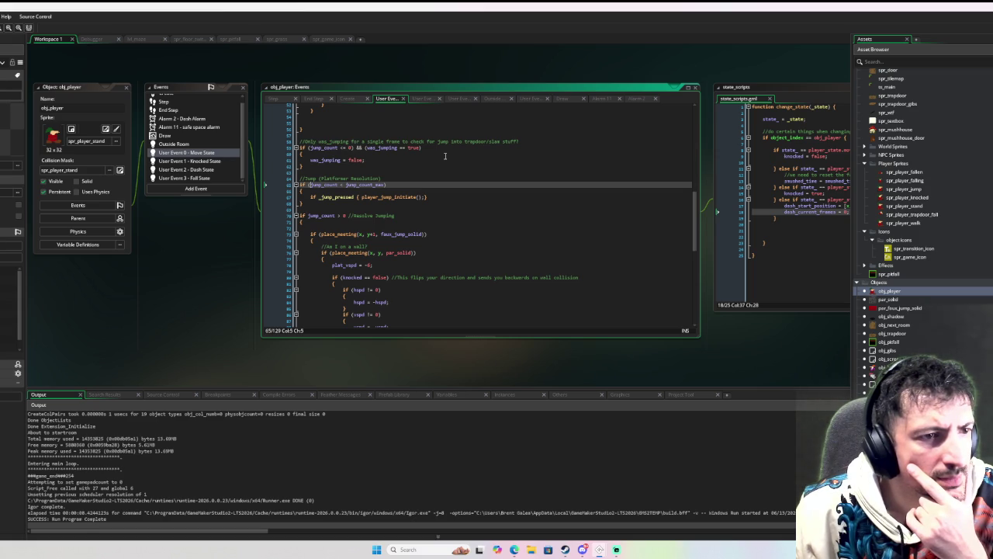
click(294, 230)
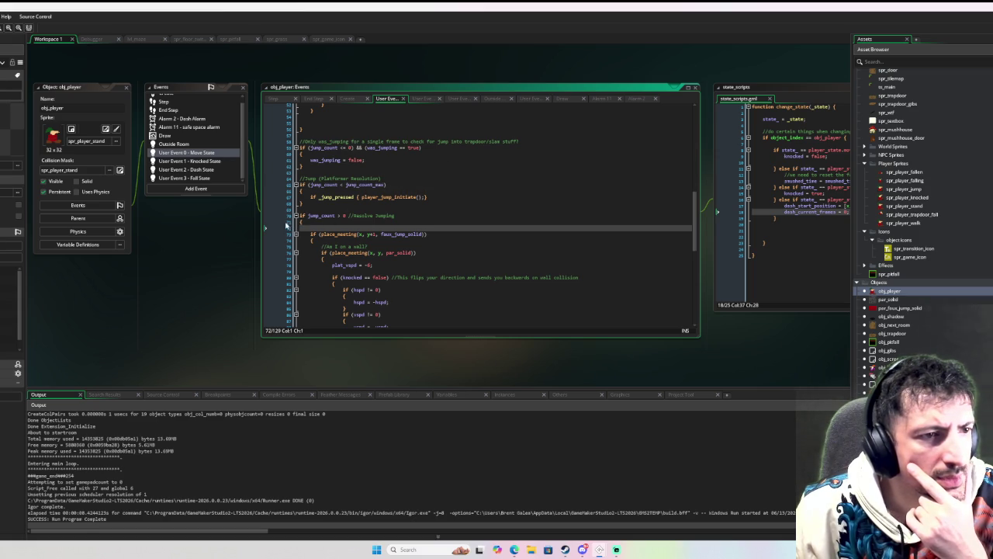
click(281, 228)
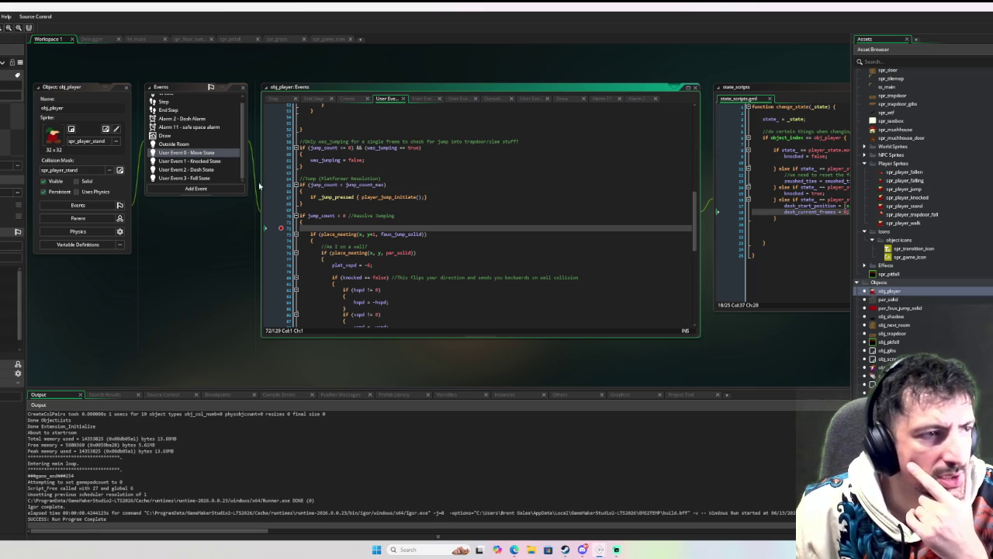
key(F6)
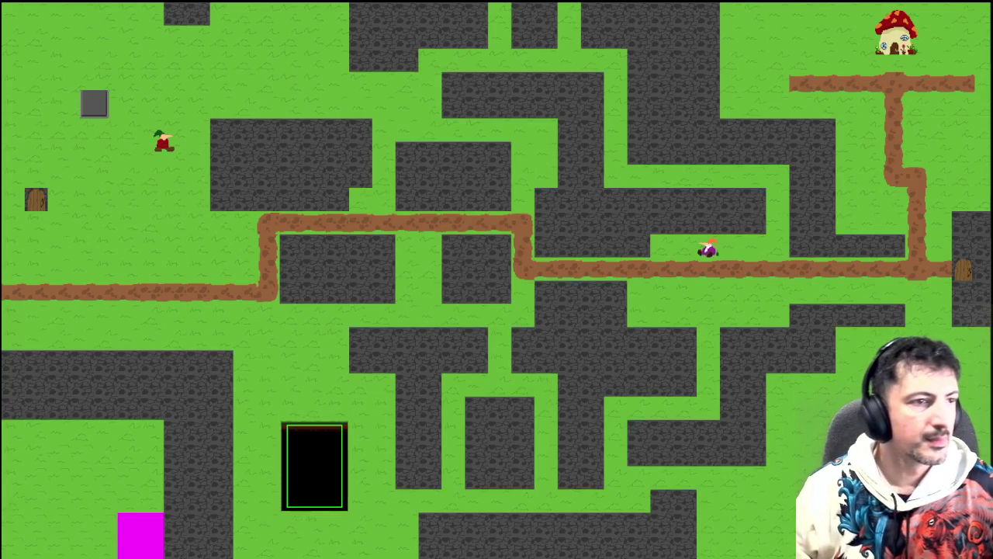
- Move the player down until the debugger halts at line 72's faux_jump_solid place_meeting check
key(Down)
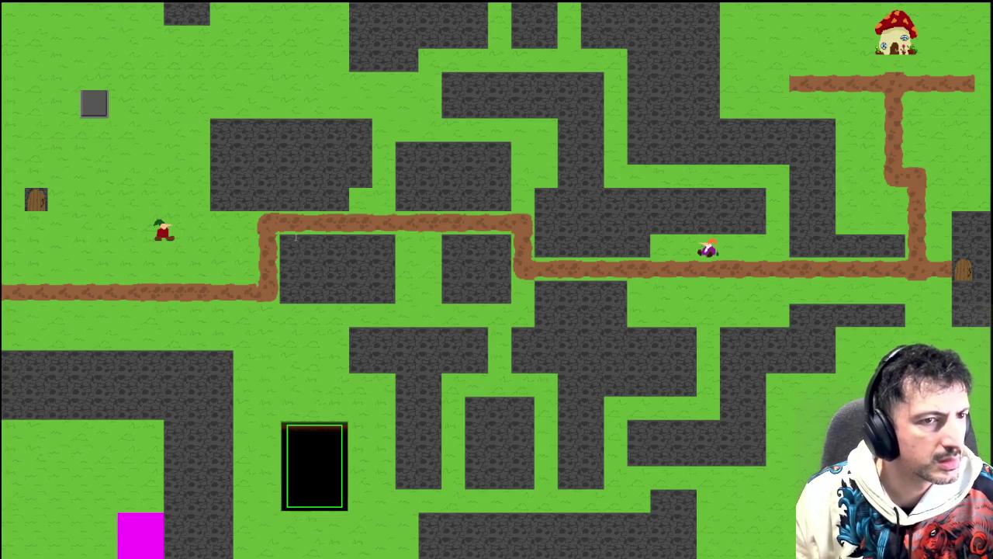
scroll(251, 94, up, 2)
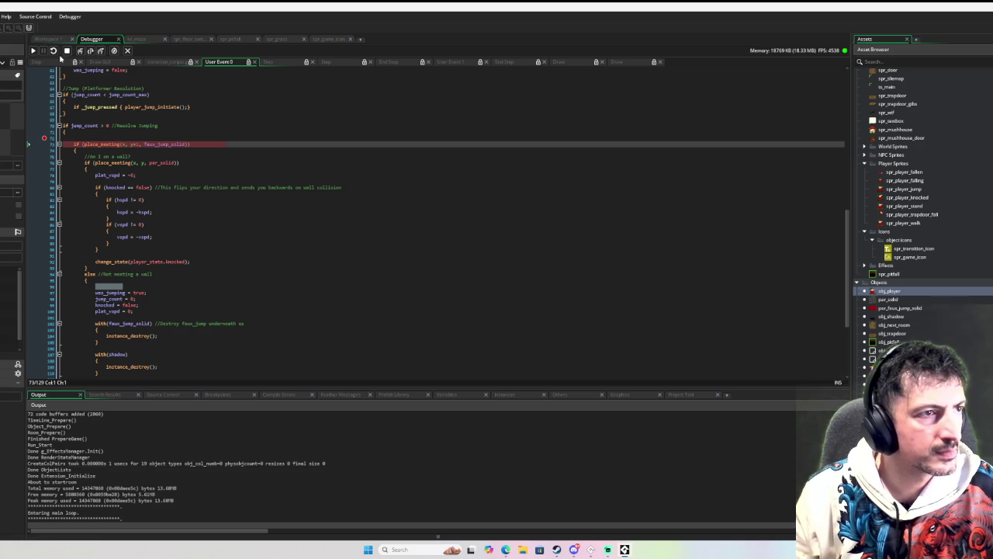
- Restart the debug run, jump until the breakpoint hits, and check jump_pressed's value
click(67, 51)
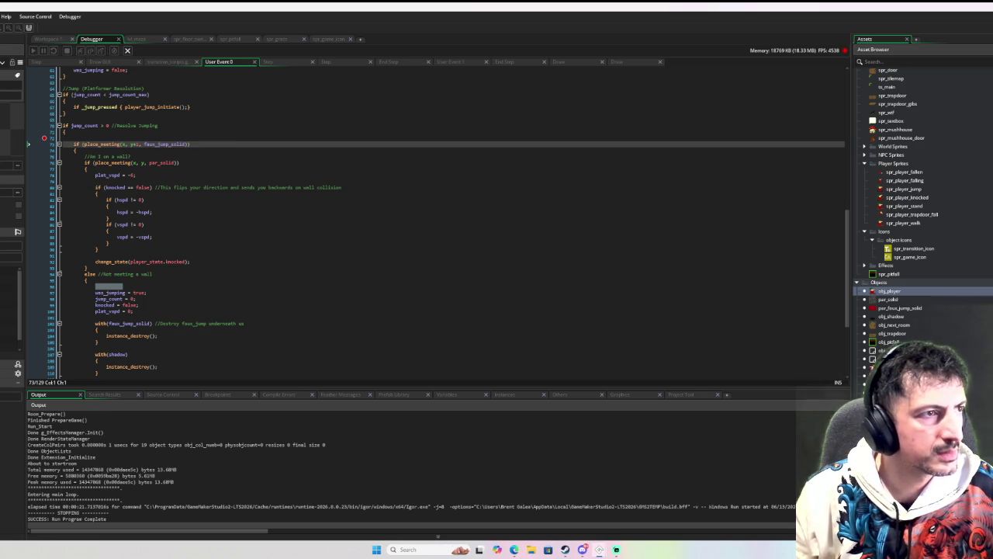
key(F6)
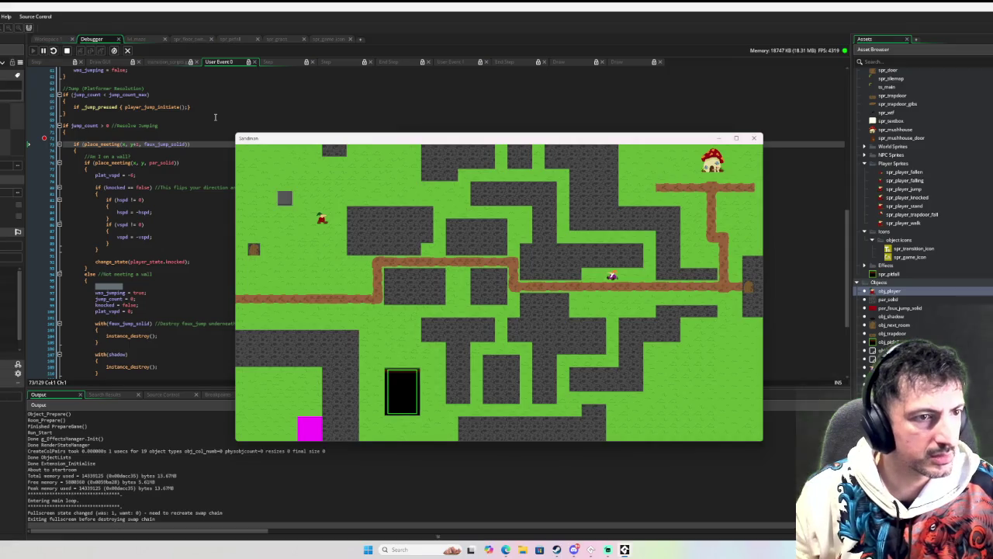
key(space)
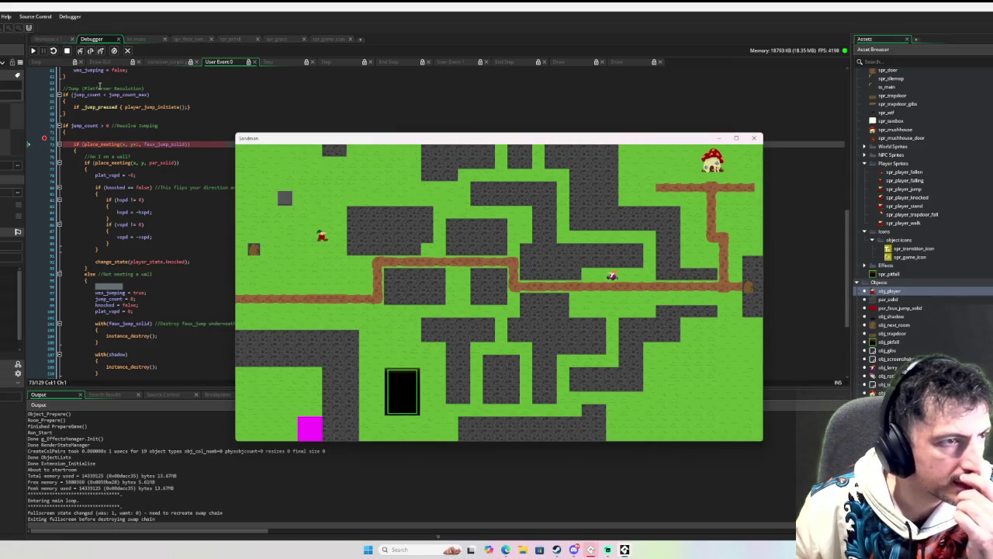
mouse_move(109, 107)
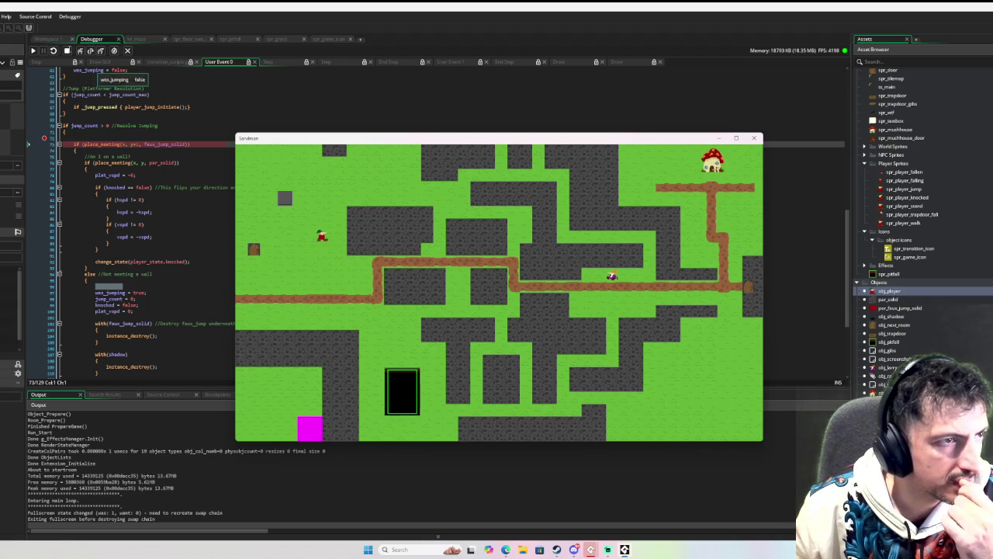
- Stop the game and debugger, returning to line 74 of the Move State code
click(66, 50)
click(83, 149)
scroll(84, 146, down, 6)
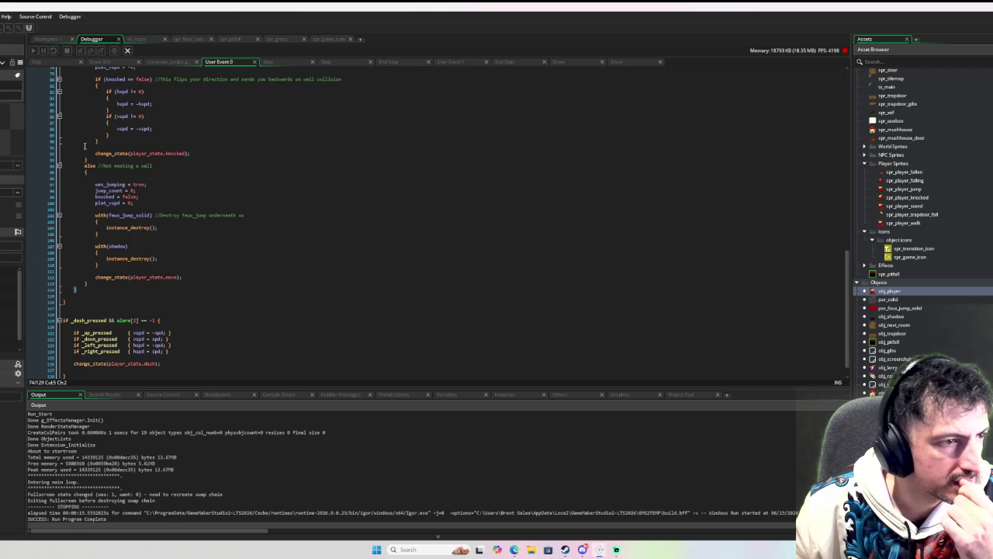
- Join the jump_count > 0 and faux_jump_solid checks with && and append a 'Touching jumping' comment
scroll(85, 146, up, 6)
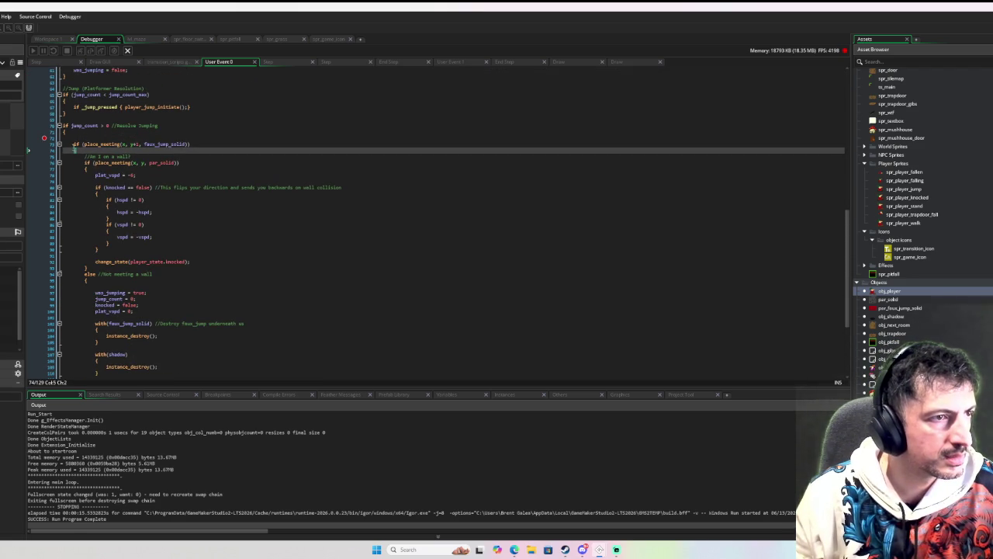
click(91, 136)
drag(157, 126, 107, 128)
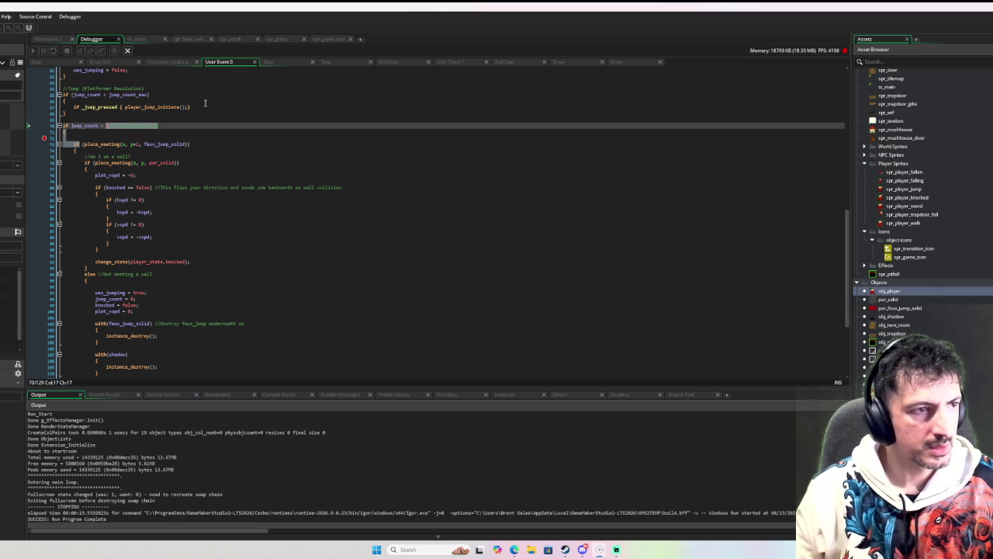
text(0 &&)
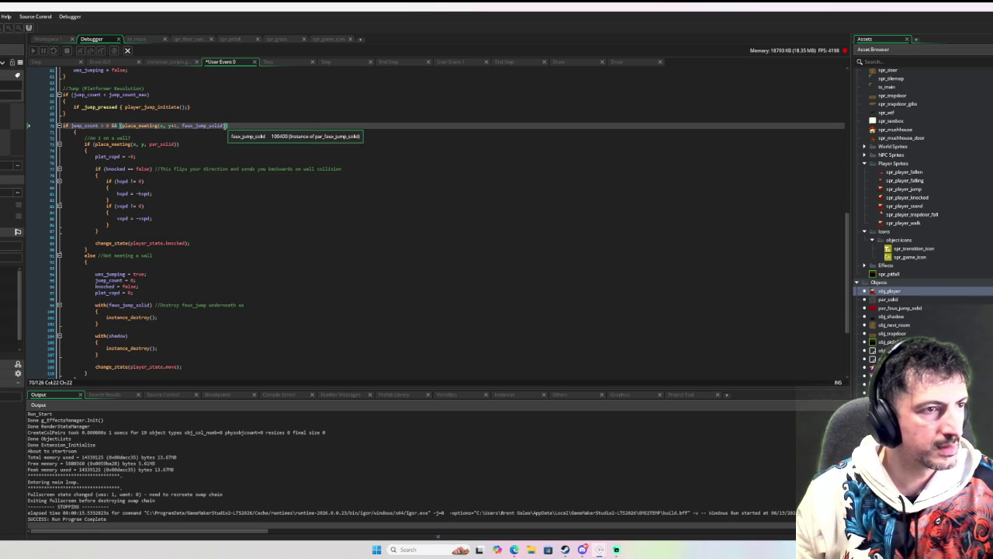
click(233, 125)
text(/Touching jumping)
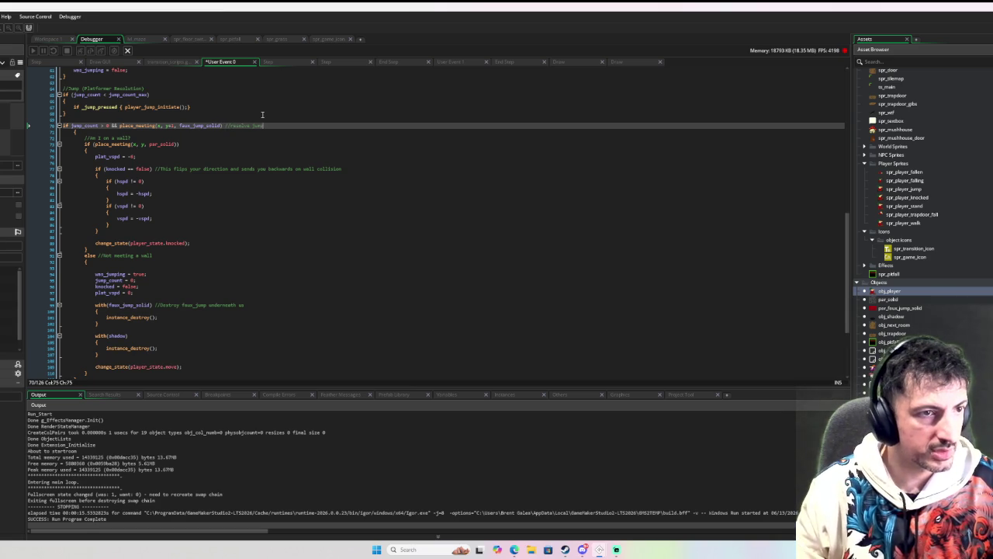
- Move the Resolve Jumping comment onto its own line above the merged if
shift+click(226, 125)
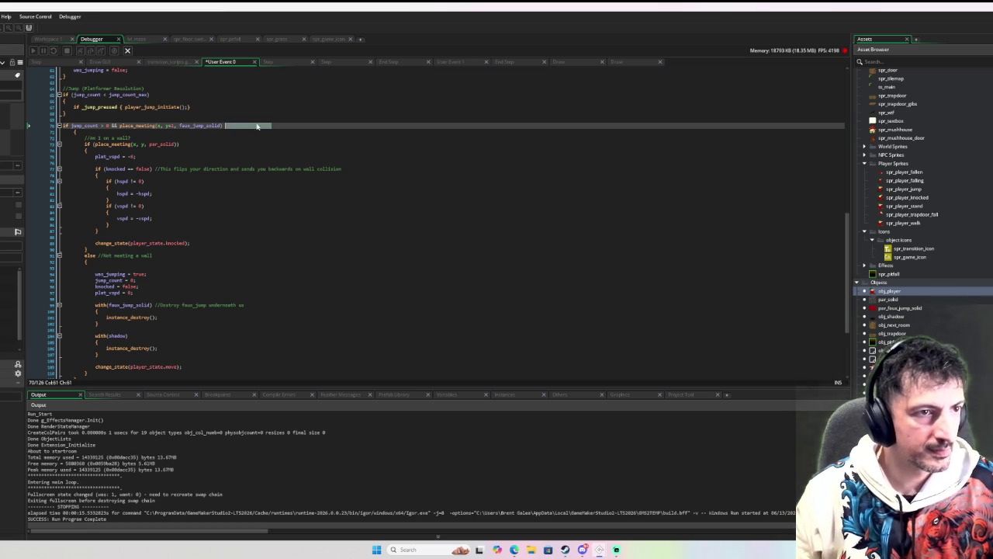
mouse_move(247, 125)
mouse_down()
mouse_move(186, 113)
mouse_move(64, 118)
mouse_up()
key(Return)
click(242, 141)
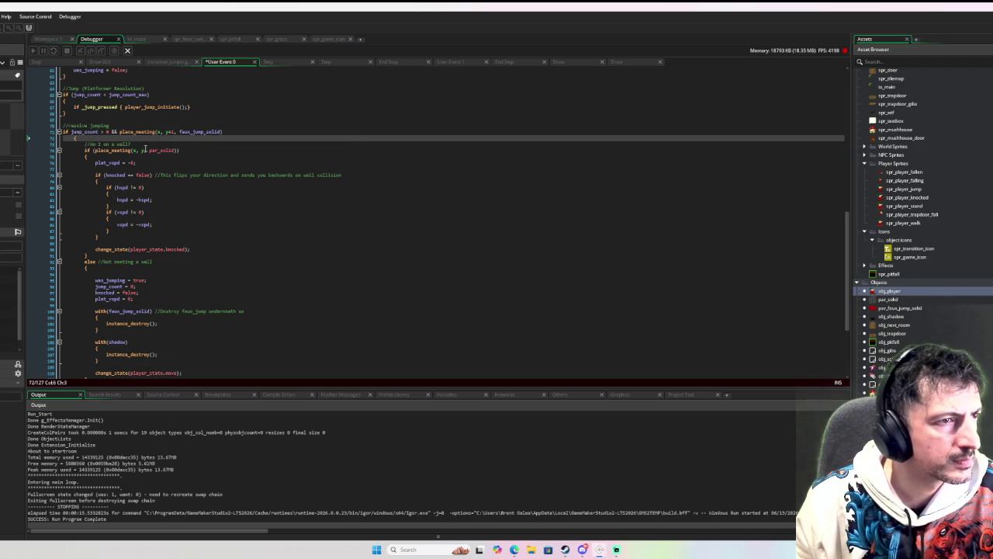
- Un-indent the block body from line 73 to 112 by one level and start a new debug run
click(73, 138)
scroll(74, 228, down, 5)
click(82, 276)
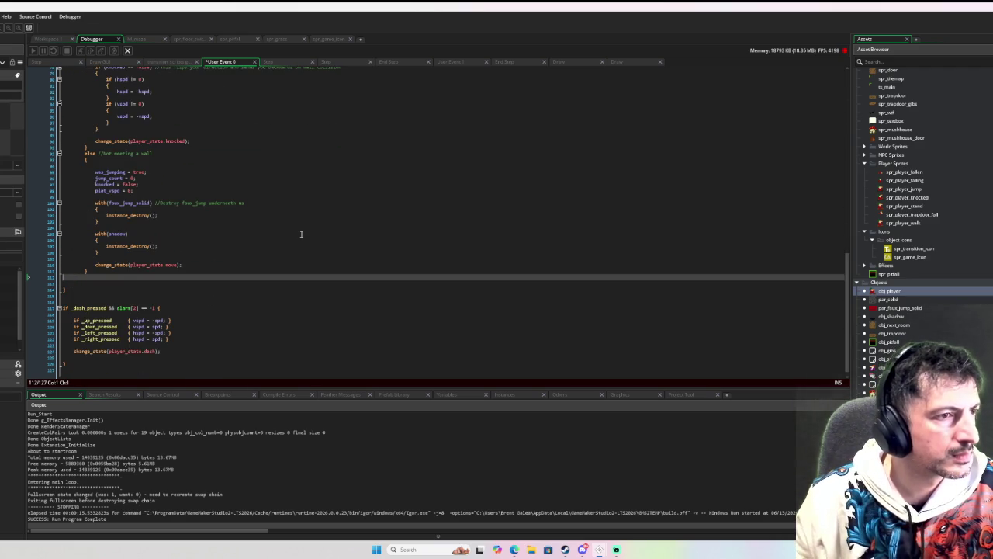
mouse_move(126, 277)
mouse_down()
mouse_move(130, 238)
mouse_move(100, 150)
mouse_move(81, 129)
mouse_up()
key(shift+Tab)
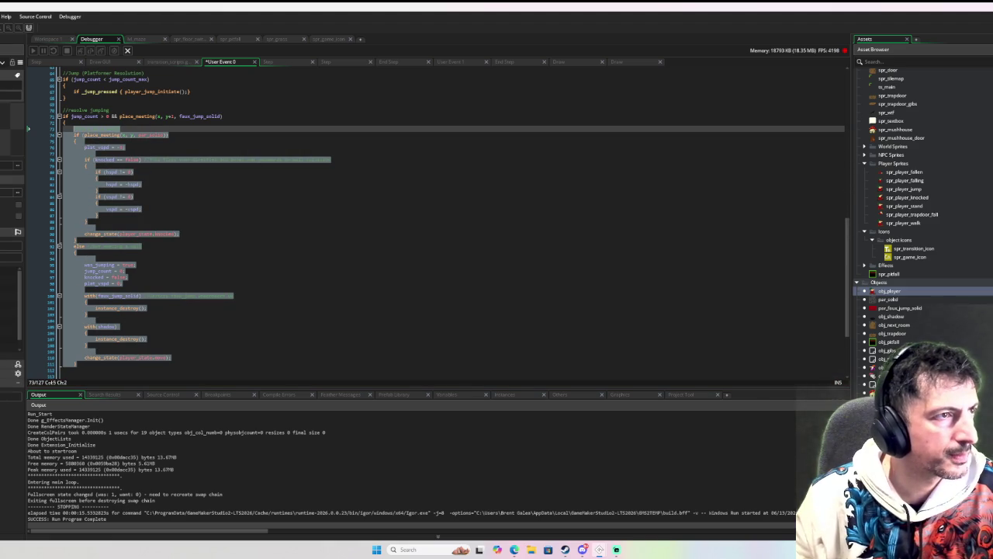
key(F6)
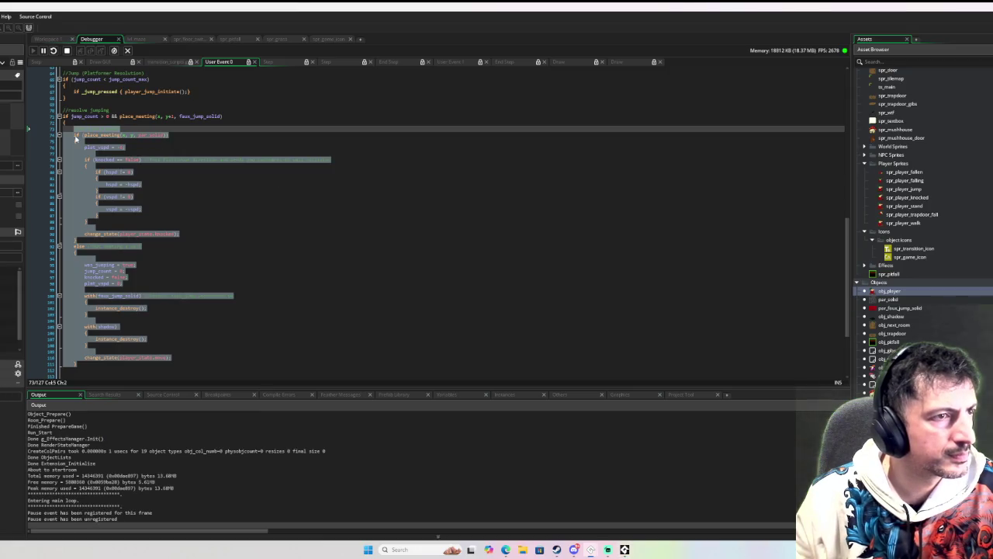
- Stop the current debug run and start a fresh one with F6
click(177, 143)
scroll(210, 173, up, 1)
scroll(195, 178, down, 5)
scroll(208, 171, up, 5)
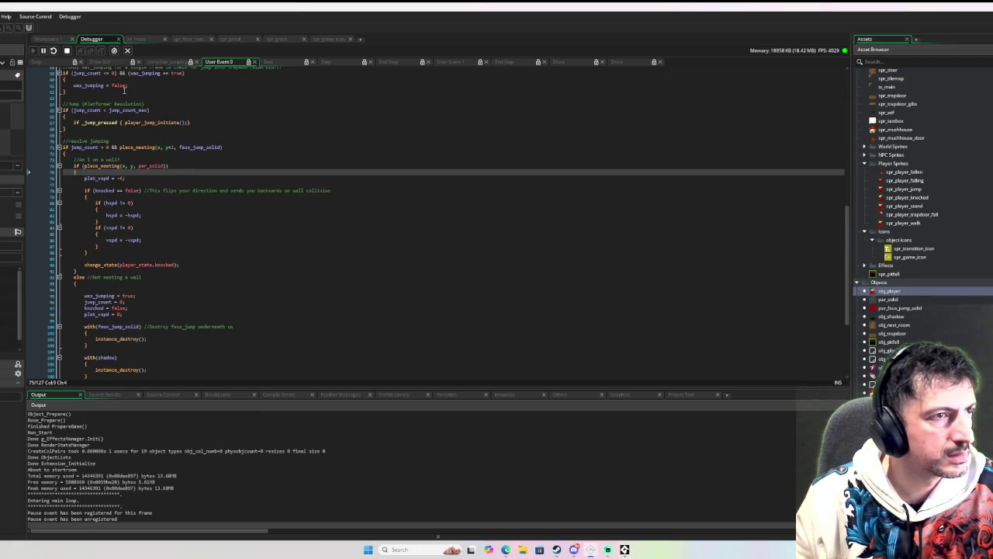
click(67, 51)
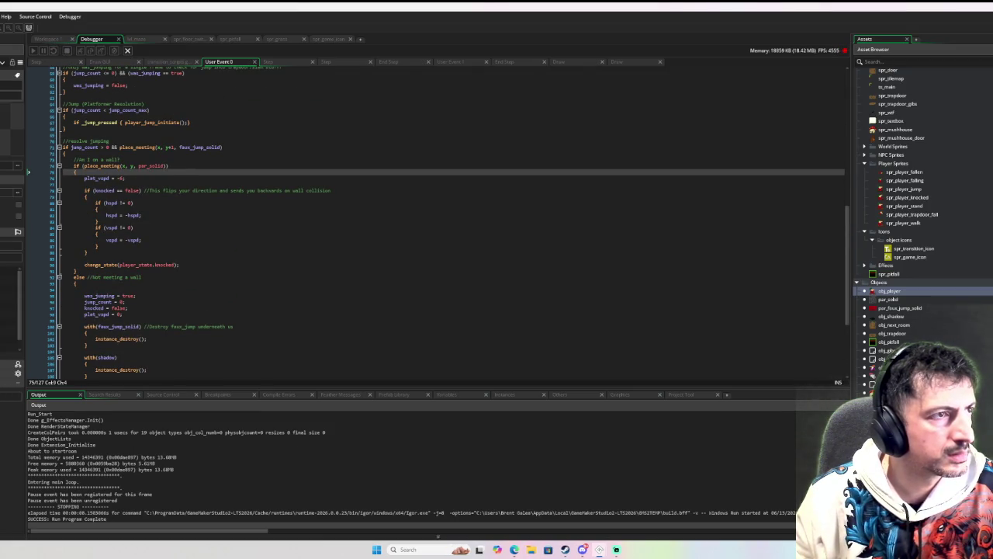
key(F6)
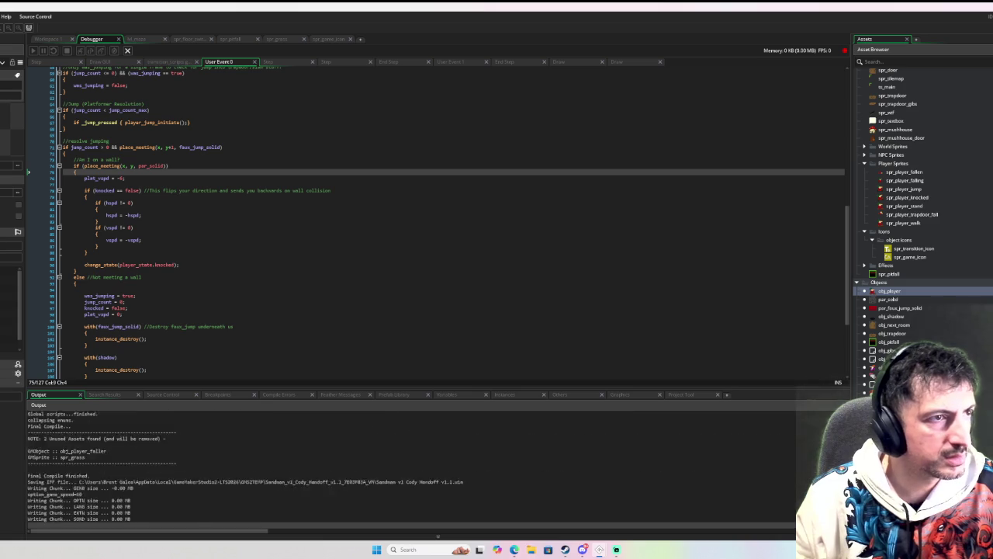
- Switch the game to windowed mode, walk the player, and jump to hit the breakpoint, then resume
key(Down)
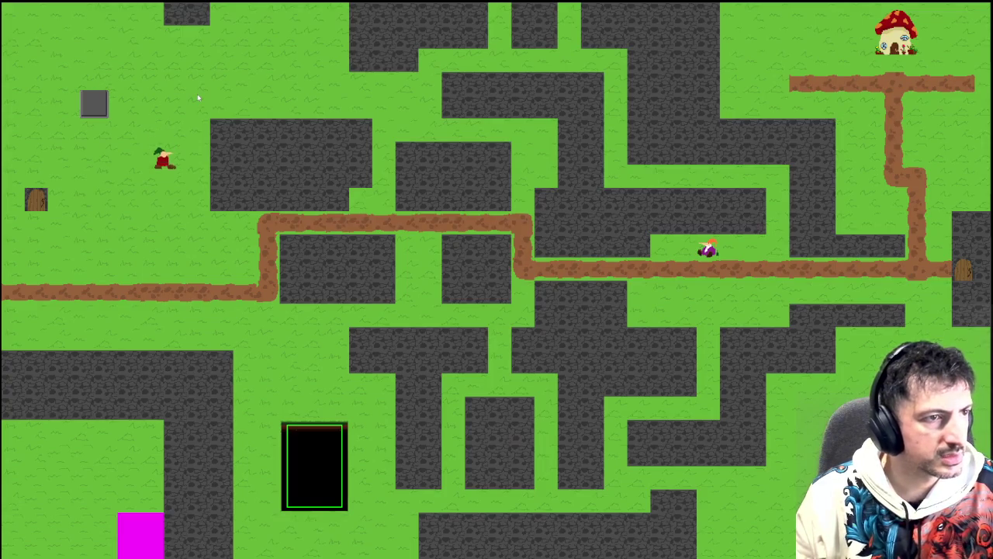
key(F11)
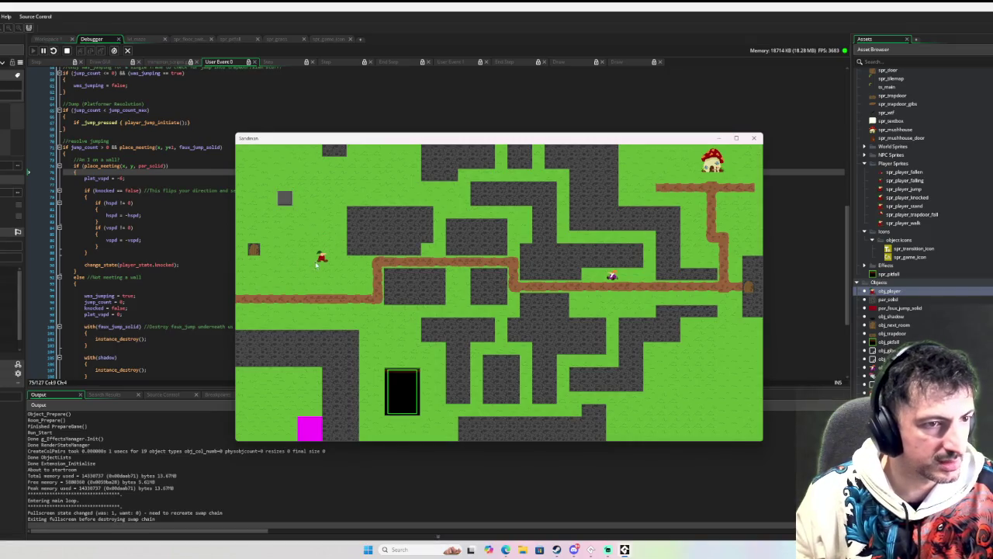
key(Right)
key(Left)
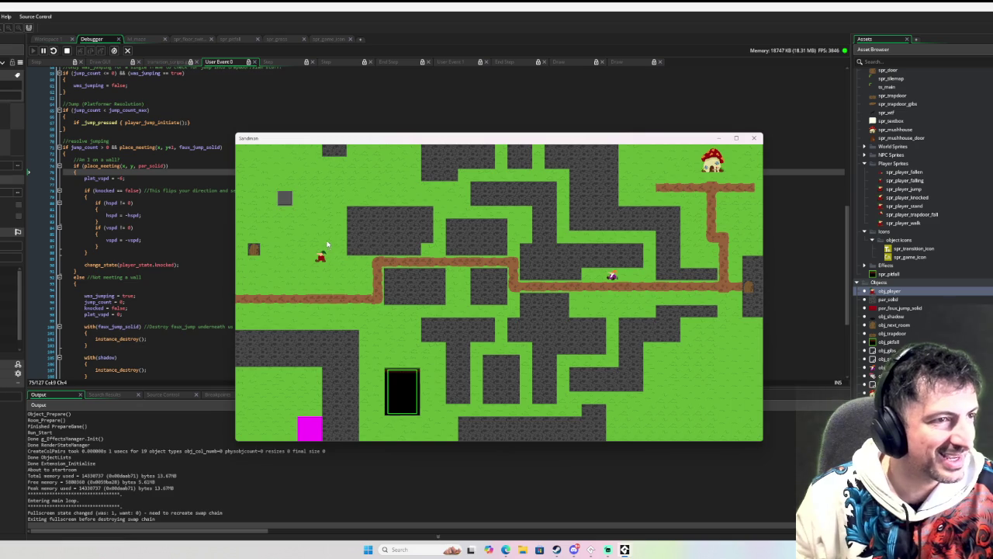
key(space)
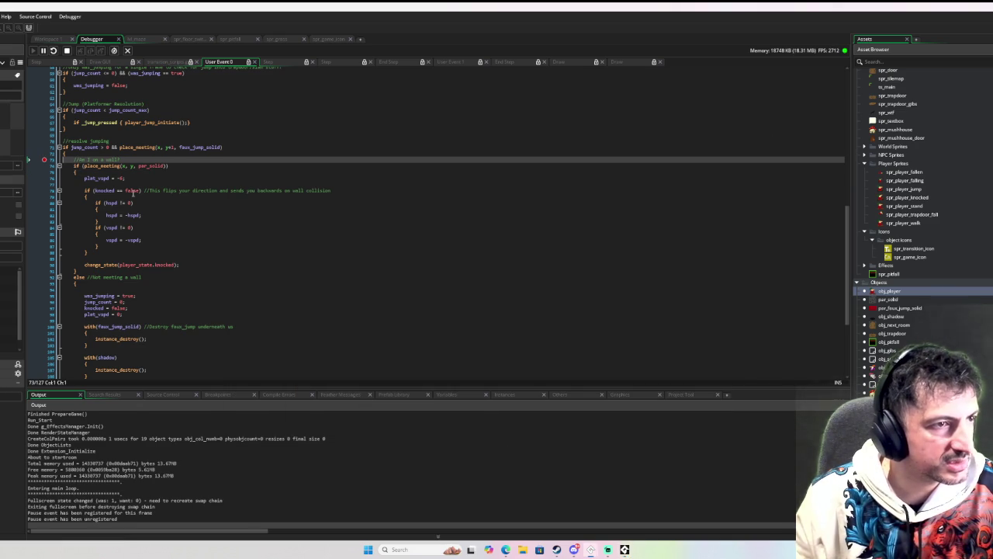
key(F5)
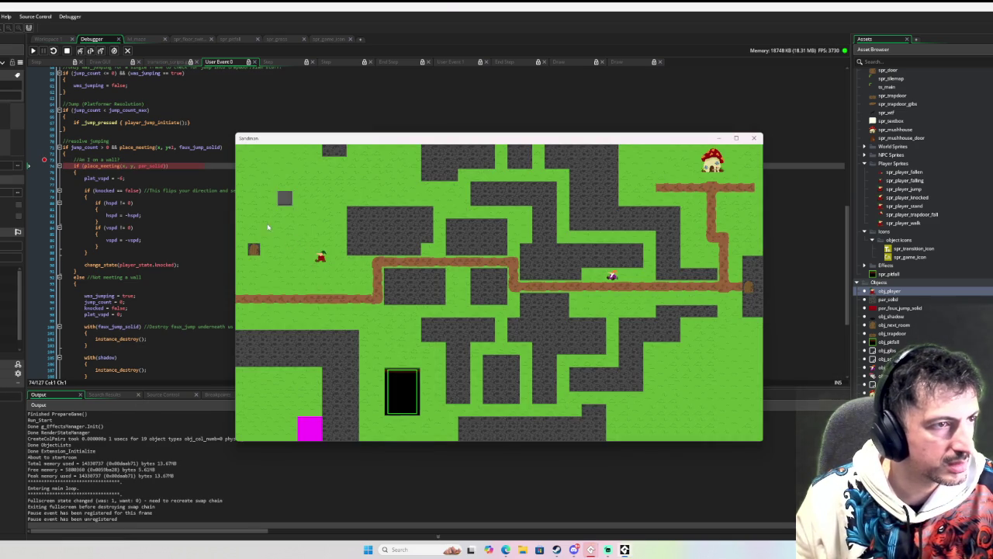
- Bring obj_player's Move State code in front of the game with the caret on line 75
mouse_move(116, 163)
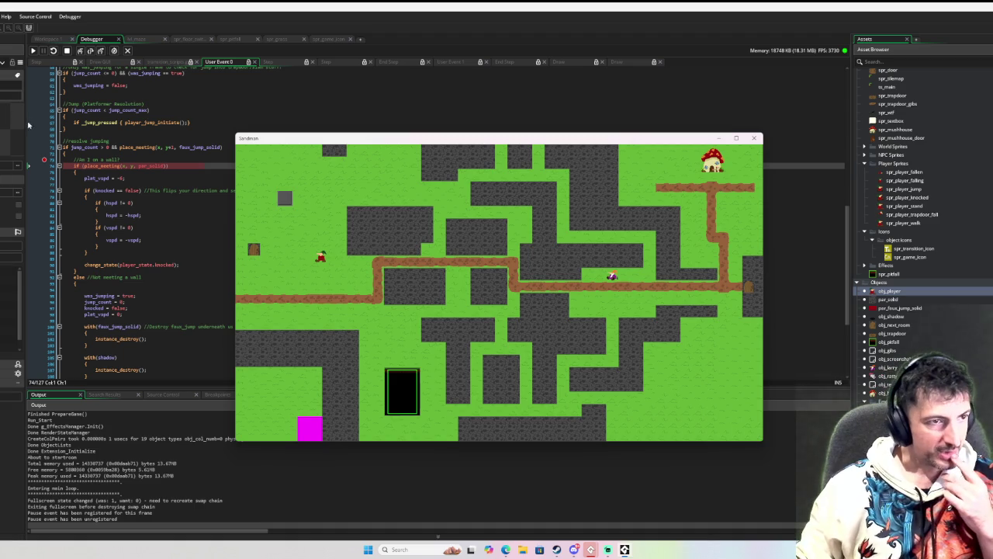
click(137, 173)
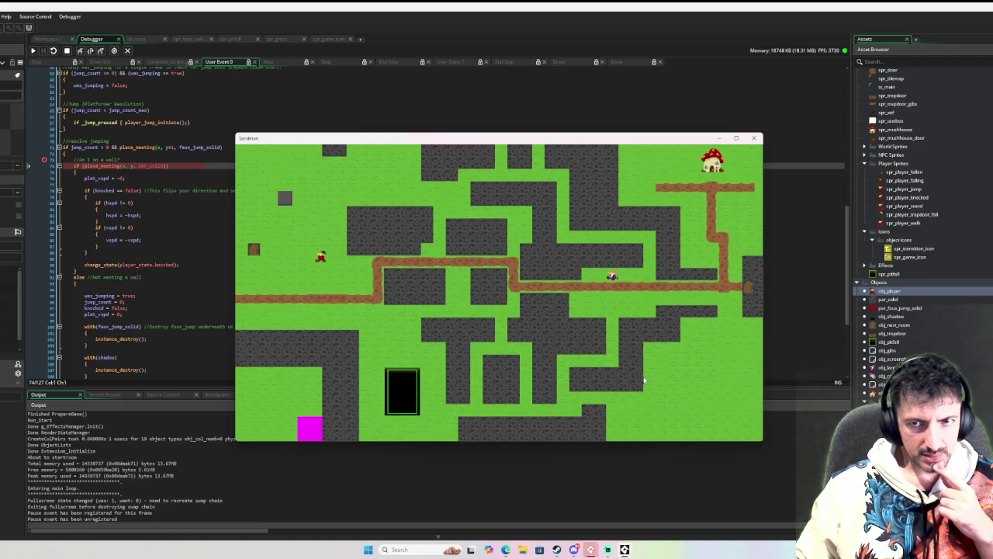
click(199, 201)
click(183, 173)
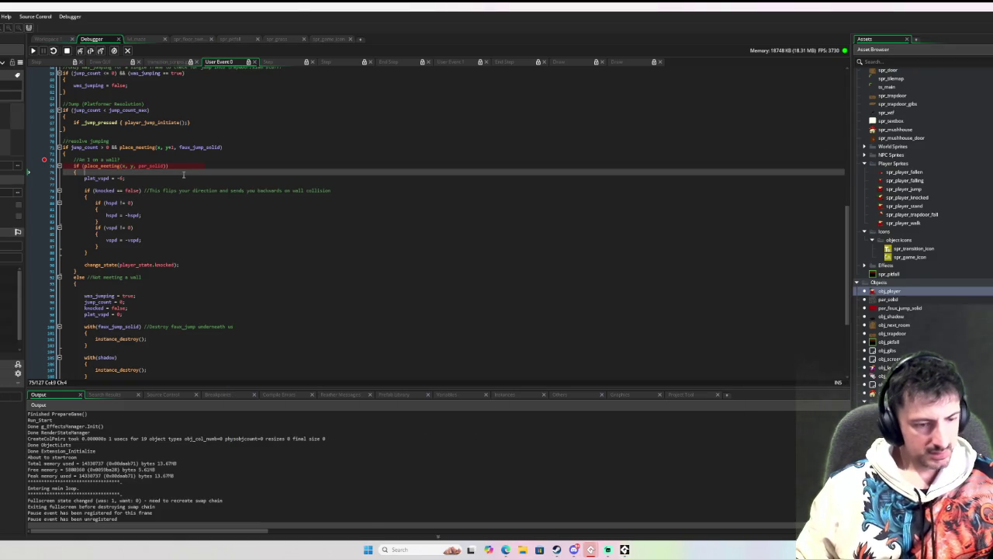
- Review earlier versions of the jump code through the edit history, ending on the merged-condition version
key(ctrl+z)
key(ctrl+z)
key(ctrl+z)
key(ctrl+z)
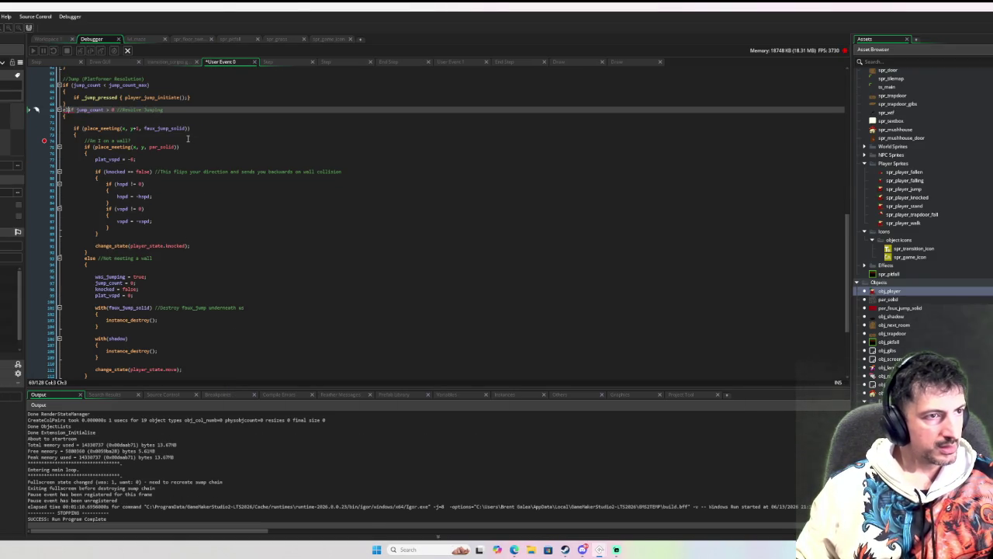
key(ctrl+z)
key(ctrl+z)
key(ctrl+z)
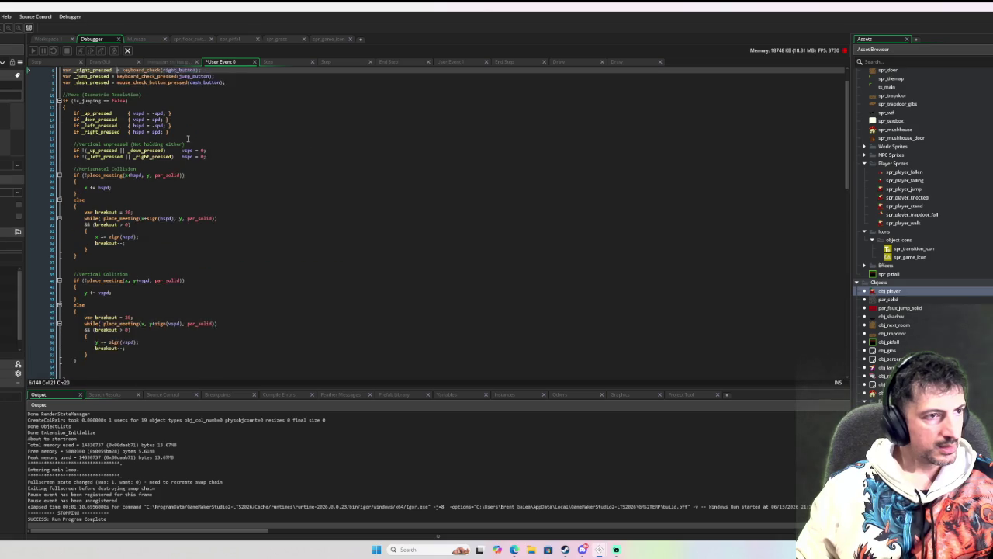
key(ctrl+z)
key(ctrl+z)
key(ctrl+z)
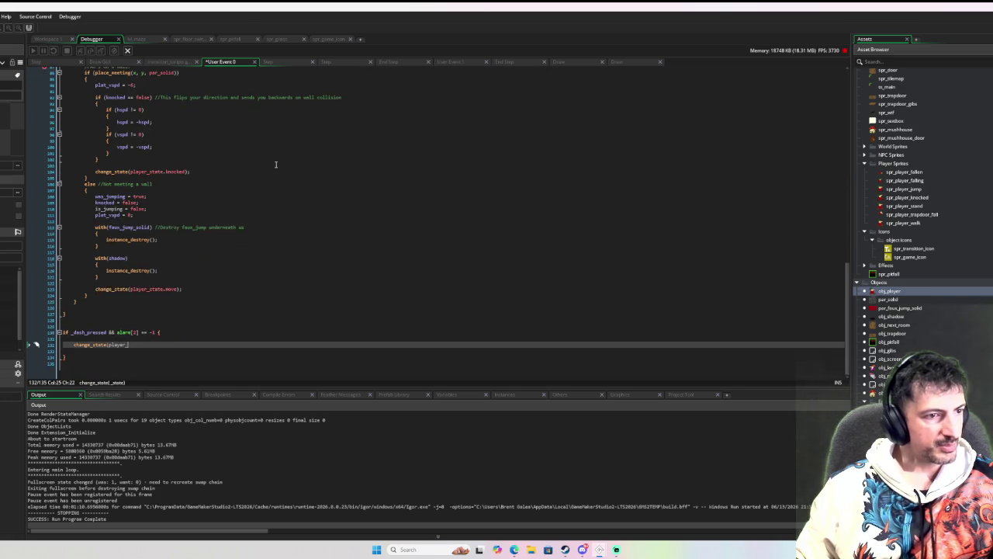
scroll(276, 165, up, 5)
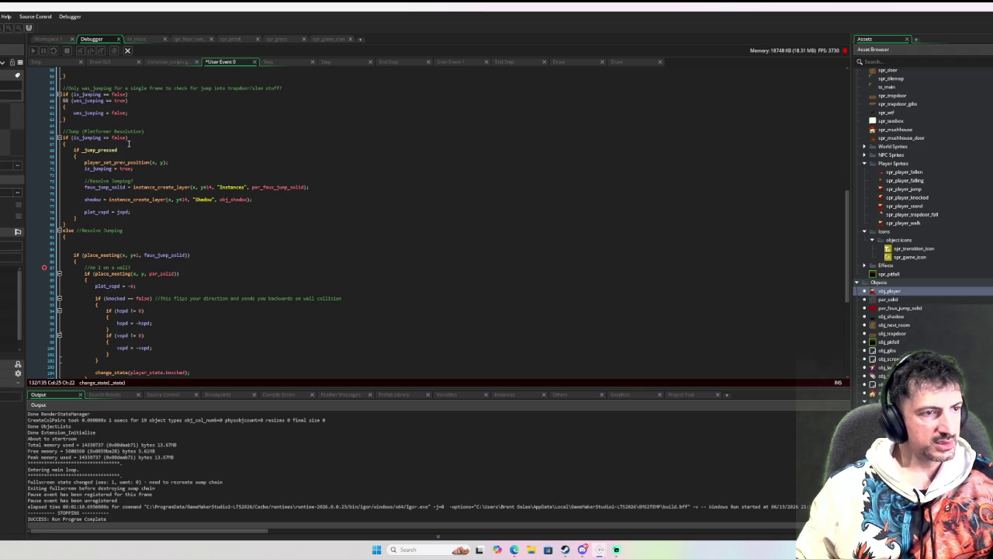
scroll(129, 143, down, 1)
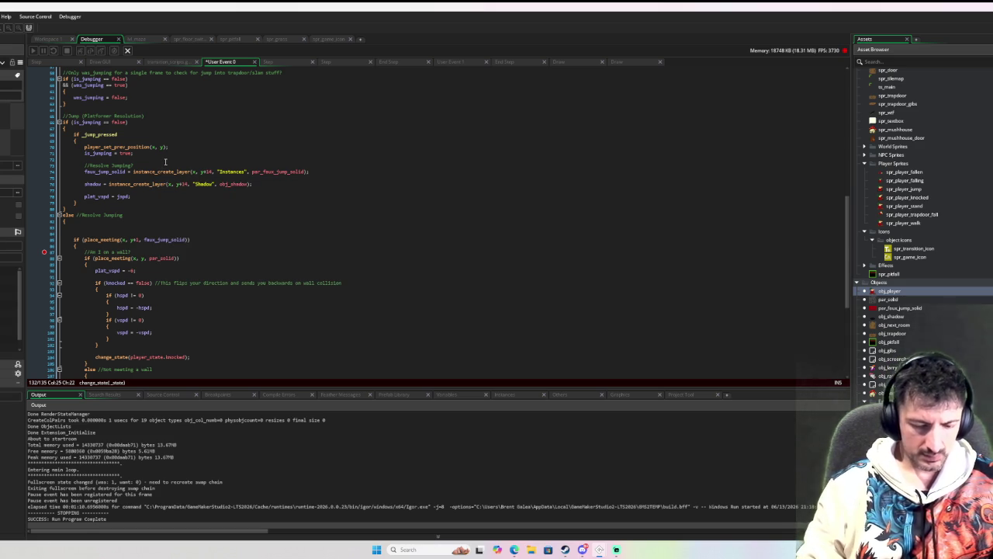
text(state.dash)
key(ctrl+z)
key(ctrl+z)
key(ctrl+z)
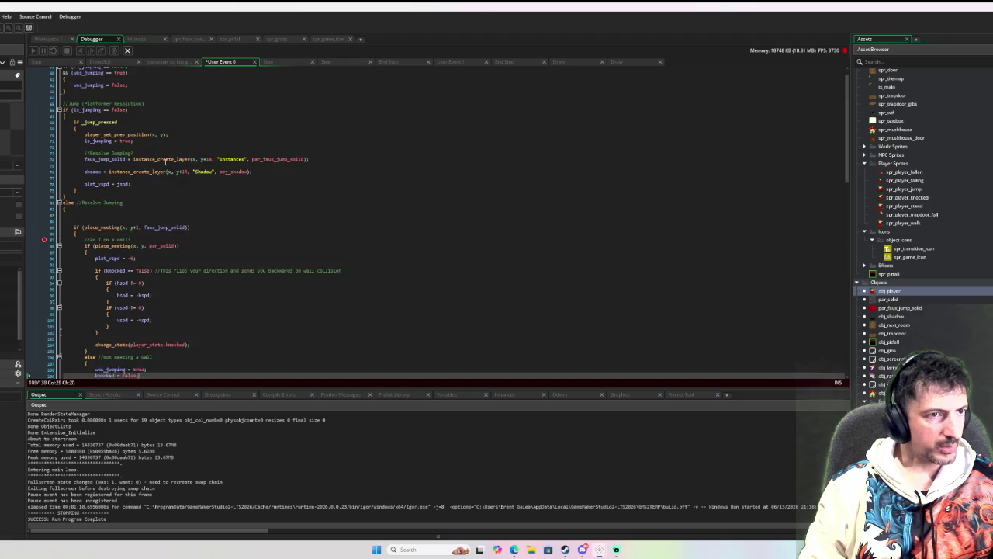
key(ctrl+z)
key(ctrl+z)
key(ctrl+z)
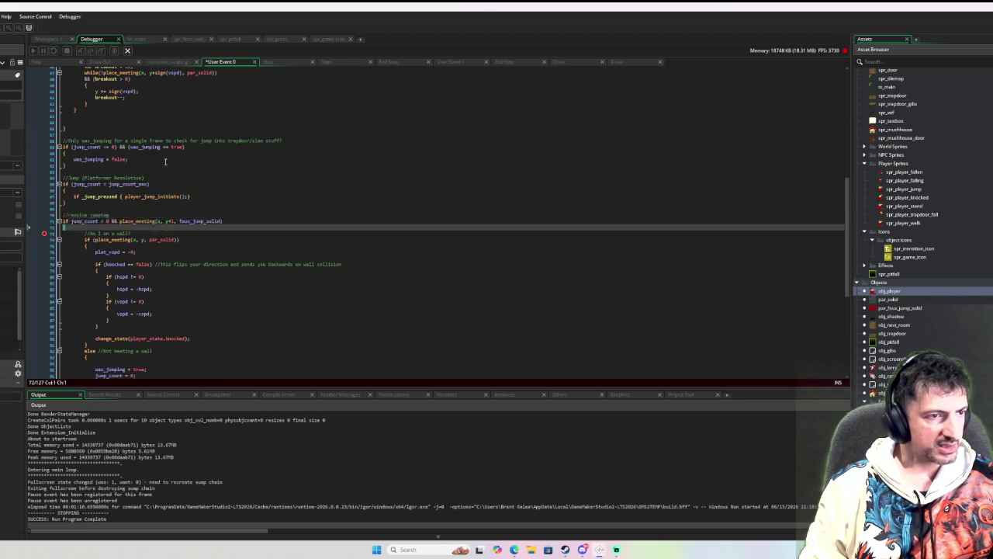
- Add an 'exit;' line after the player_jump_initiate() call and run the game with F5
scroll(258, 166, up, 3)
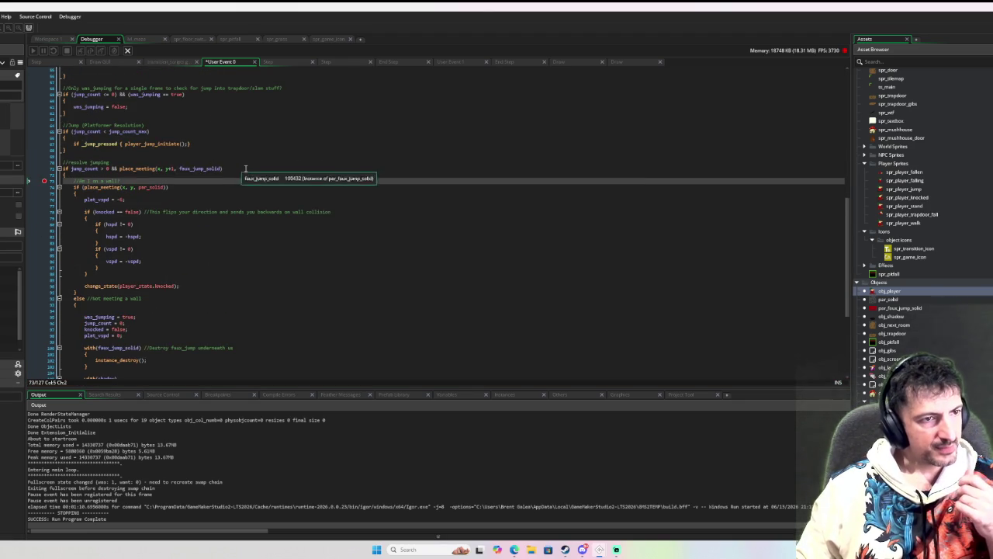
click(243, 168)
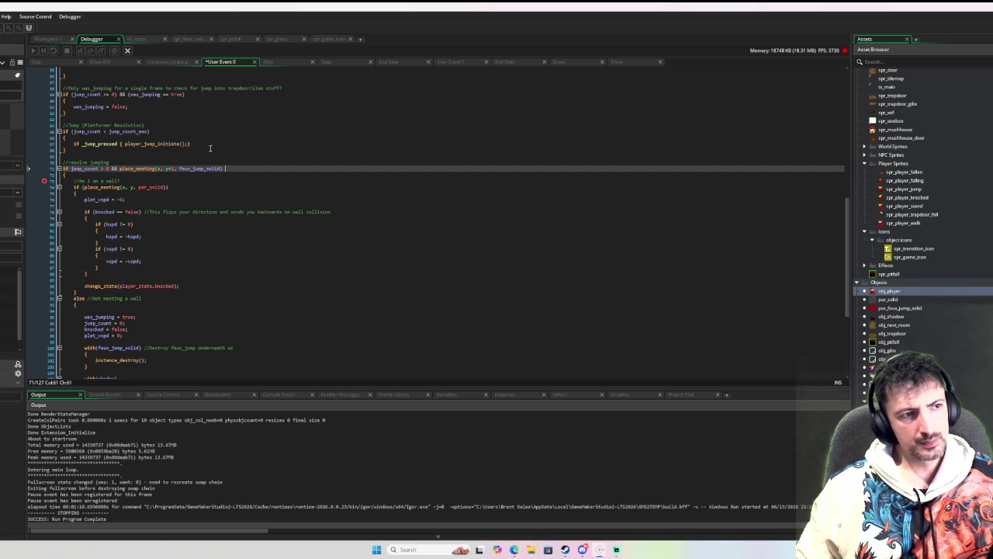
scroll(200, 144, down, 8)
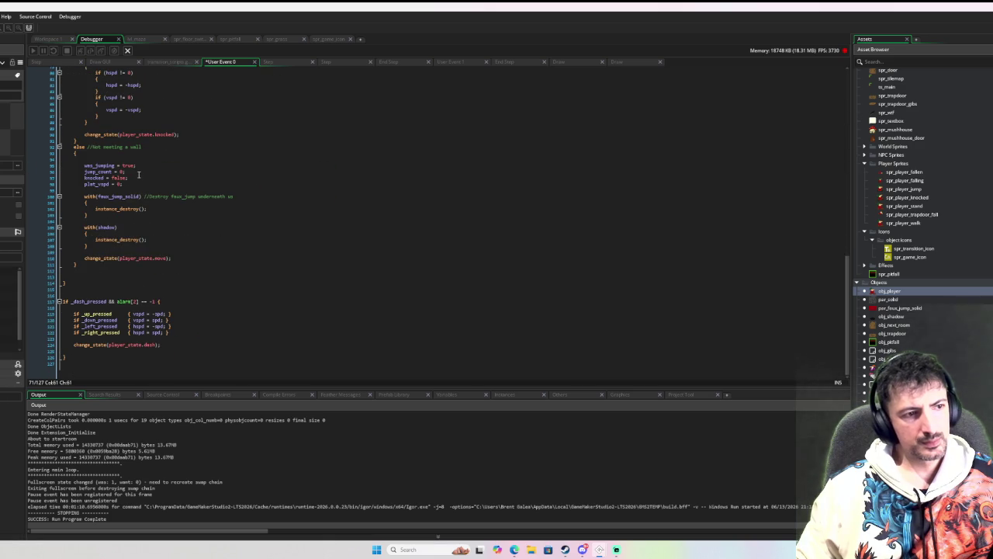
scroll(144, 211, up, 8)
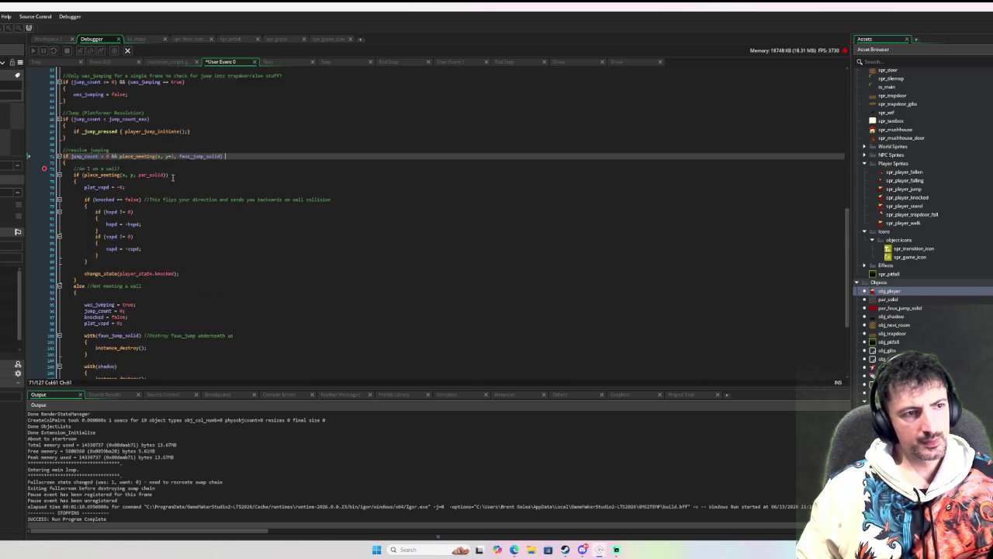
click(215, 147)
key(Return)
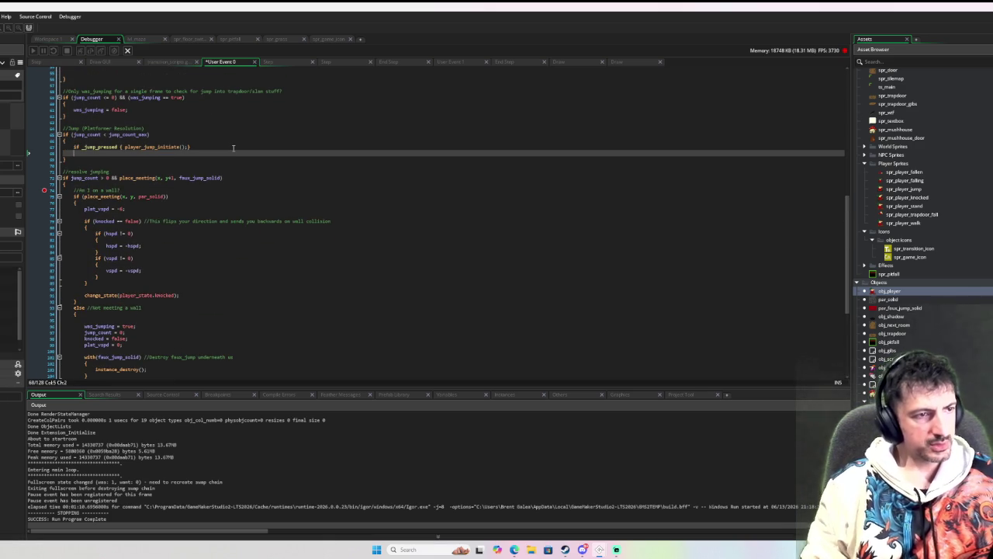
text(exit;)
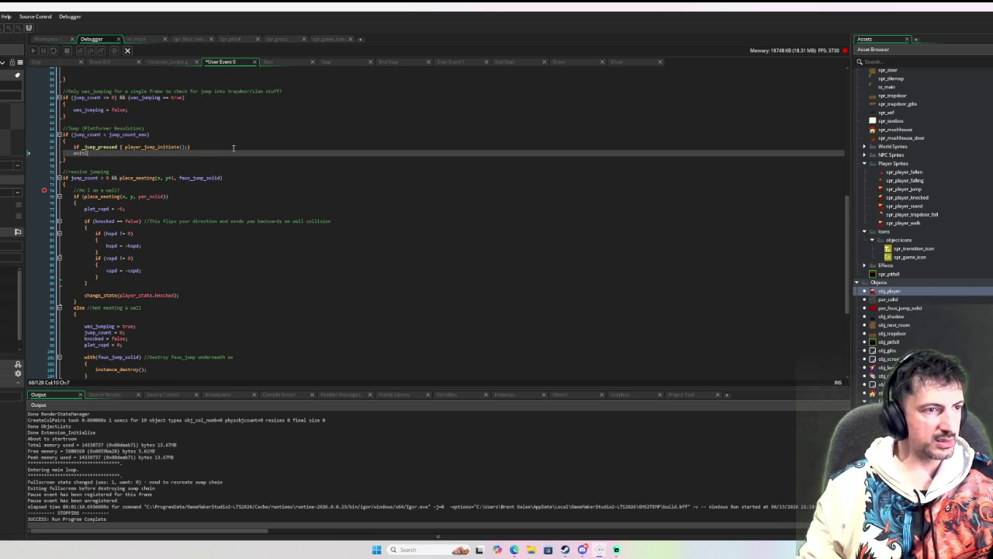
click(48, 190)
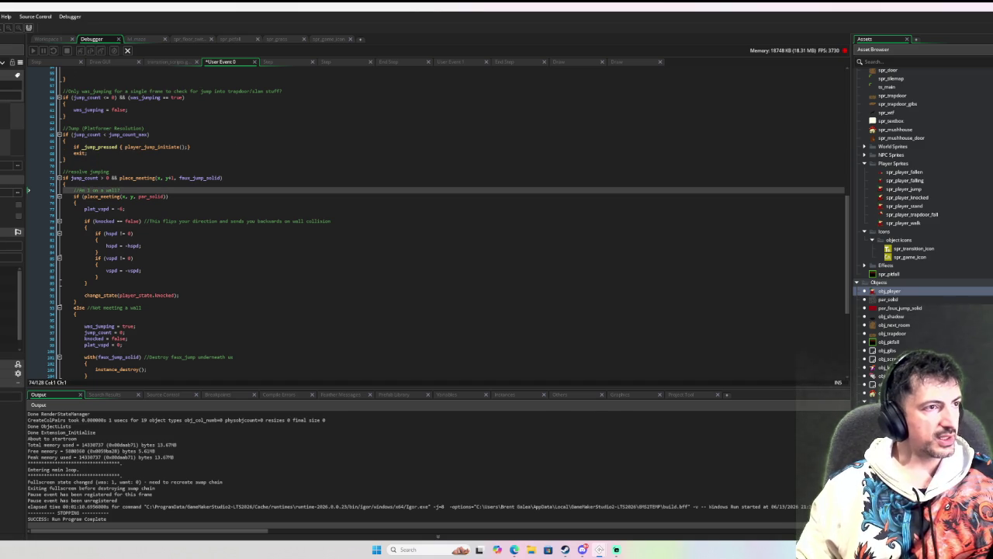
key(F5)
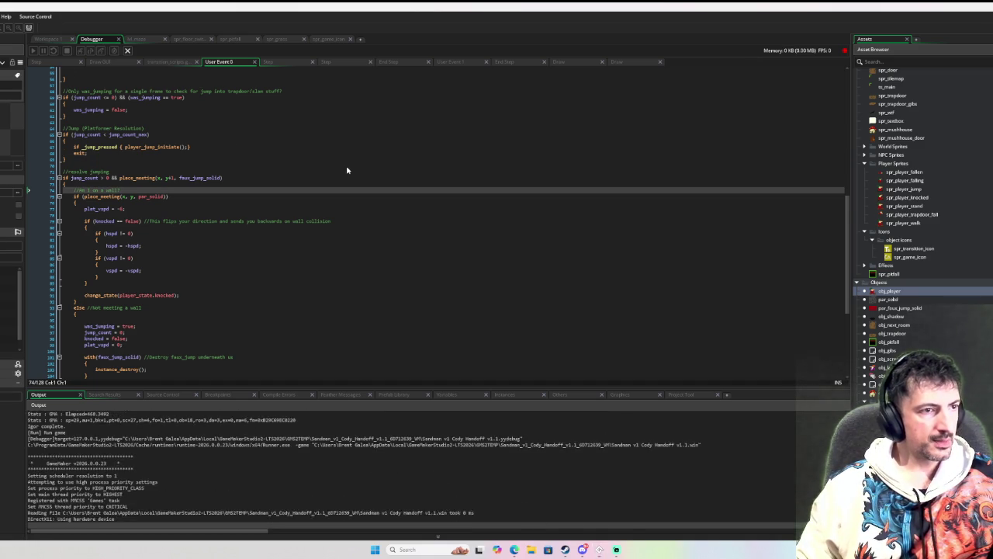
- Test the build, breakpoint line 75, debug-run jumping off the red block, then return to Workspace 1
key(Down)
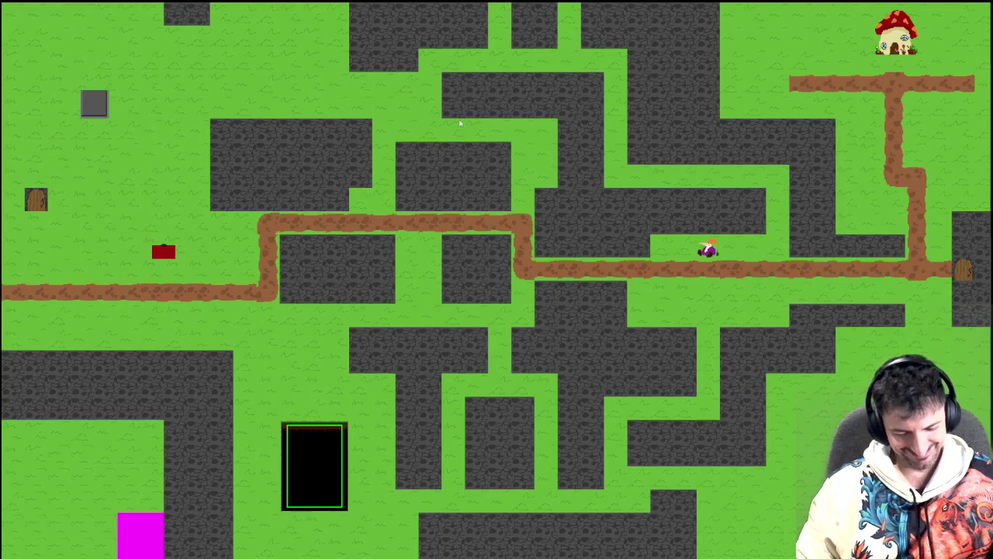
key(Escape)
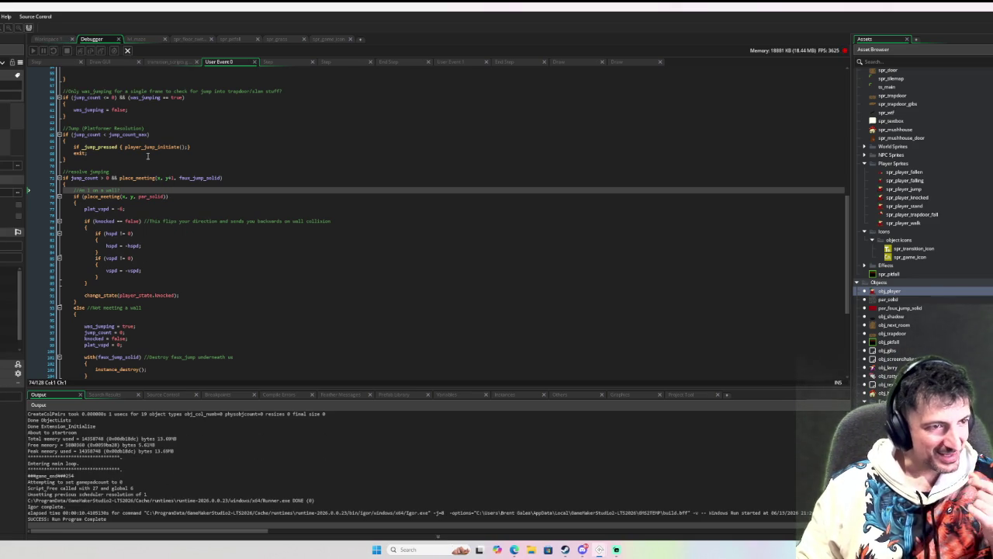
click(44, 196)
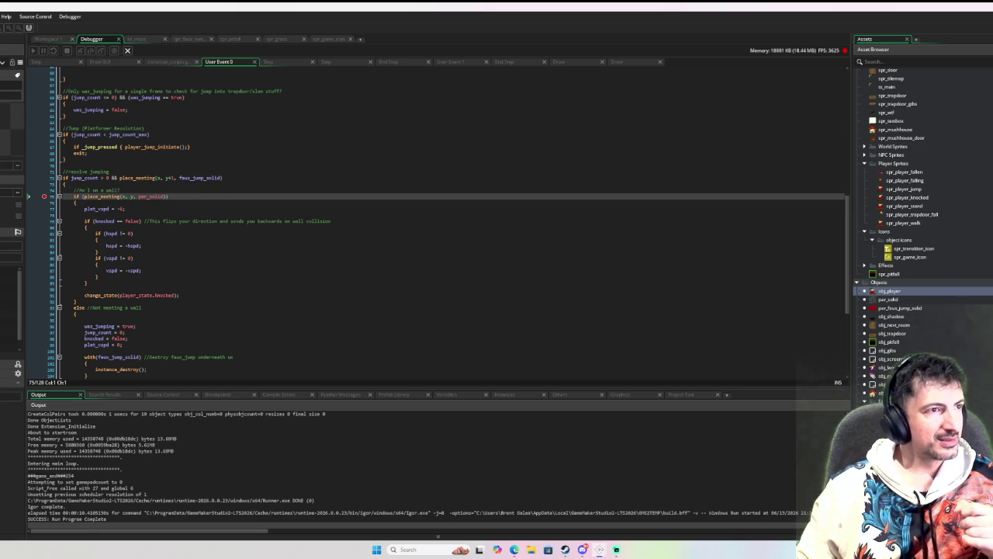
key(F6)
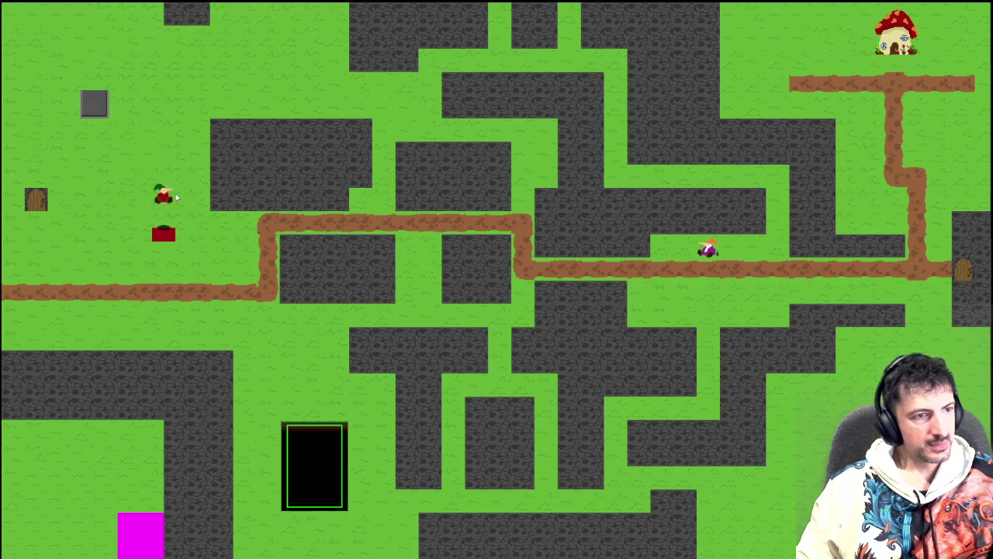
key(space)
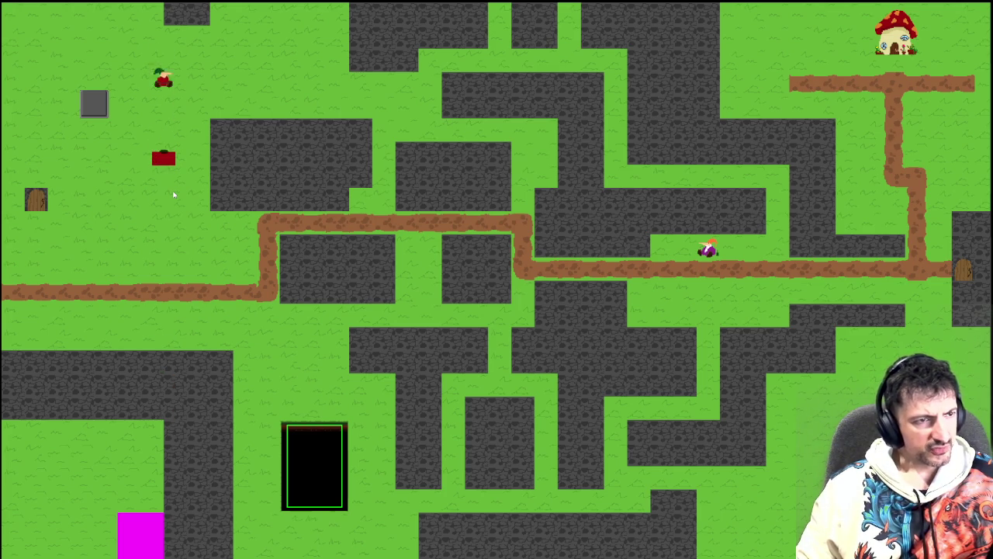
key(Down)
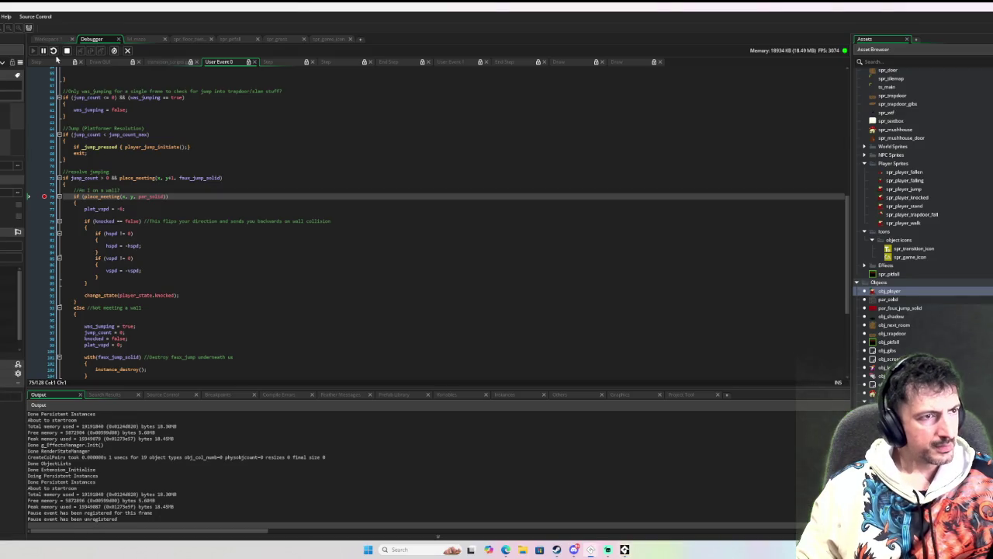
click(54, 39)
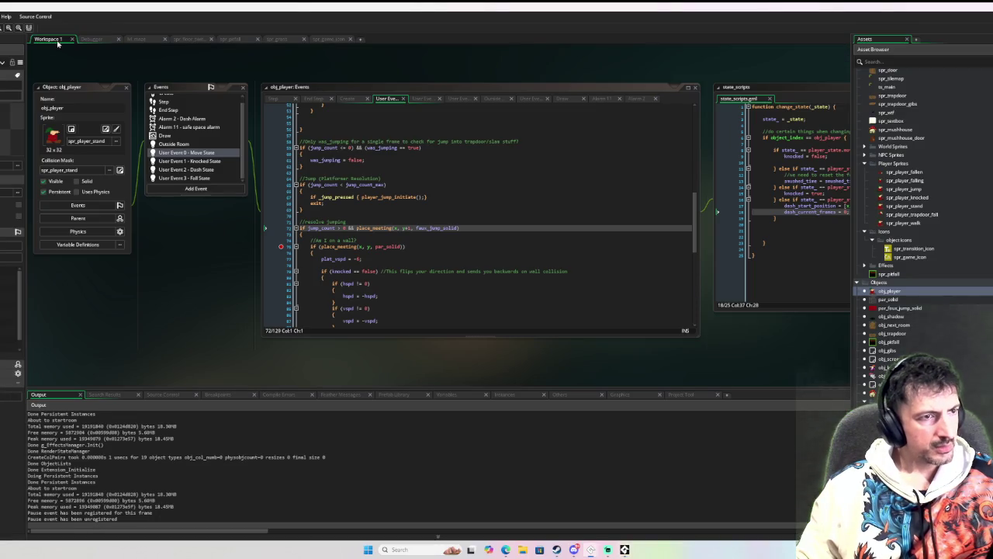
- Glance at the top of the Fall State code, resume the paused game, and make the player jump
scroll(297, 141, up, 10)
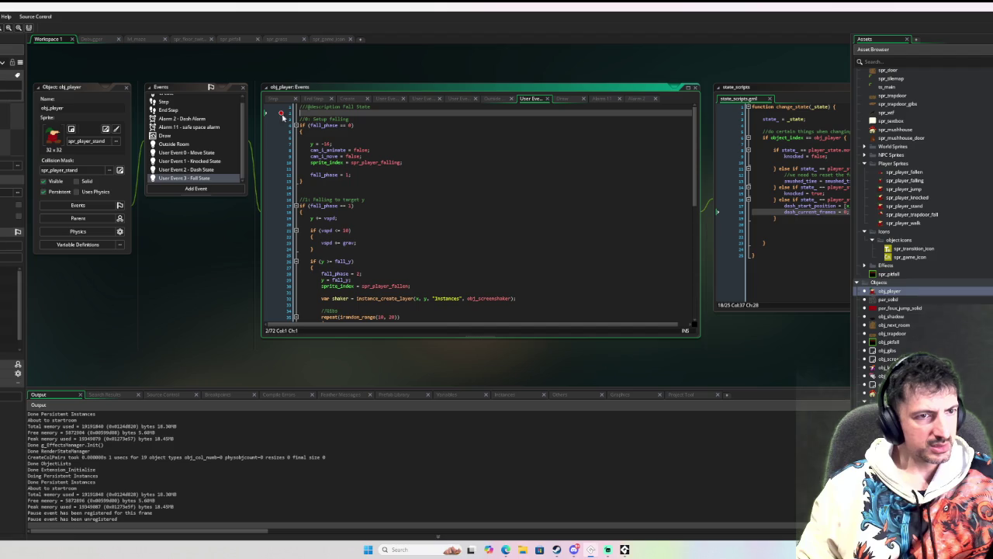
key(F5)
click(163, 158)
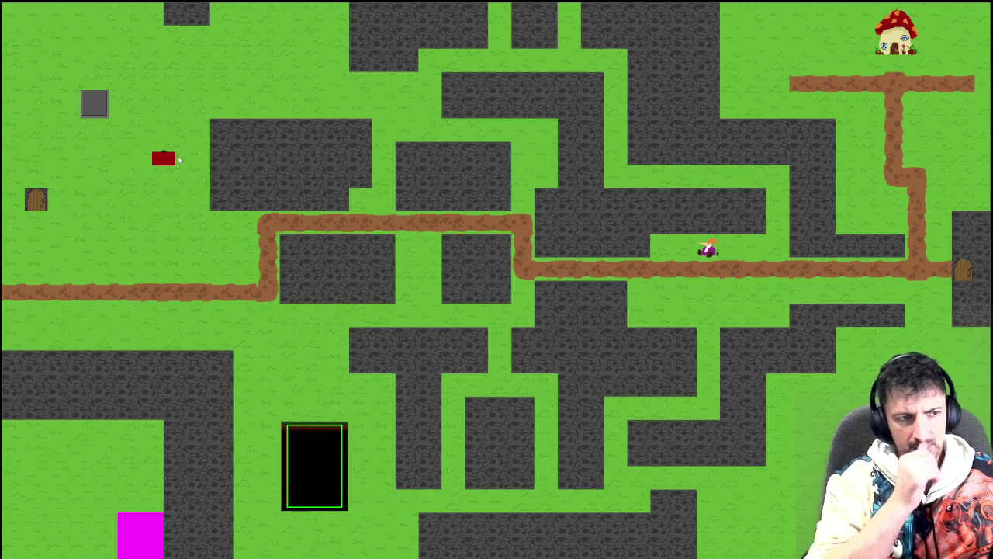
- Close the game, open obj_player's Step event, and breakpoint line 18's faux_jump_solid while loop
key(Escape)
scroll(380, 210, down, 10)
scroll(372, 210, up, 10)
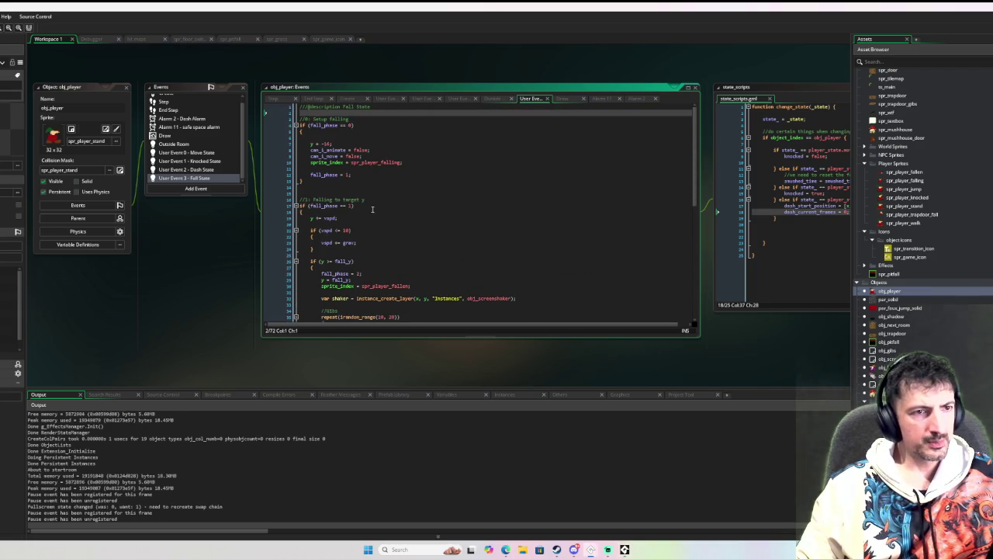
scroll(213, 159, up, 2)
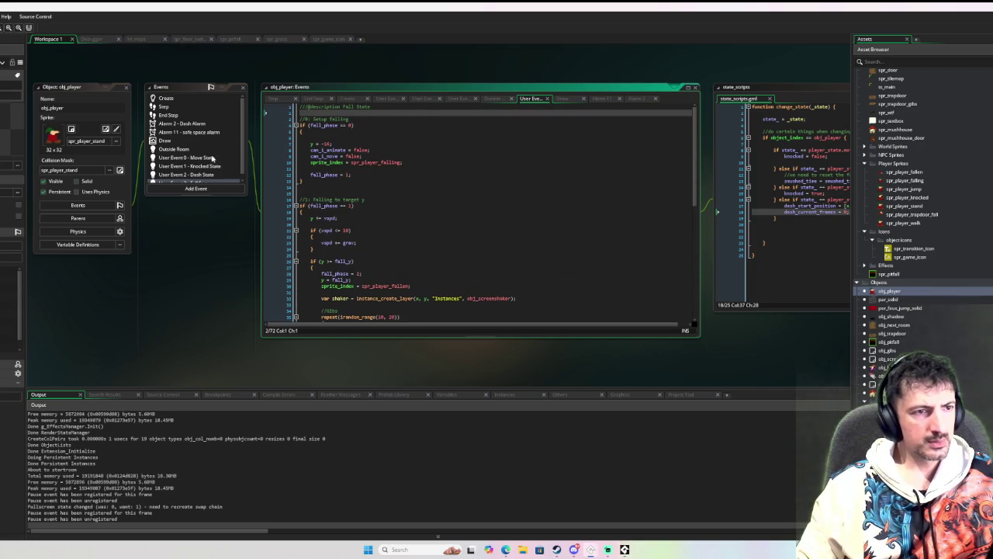
click(203, 106)
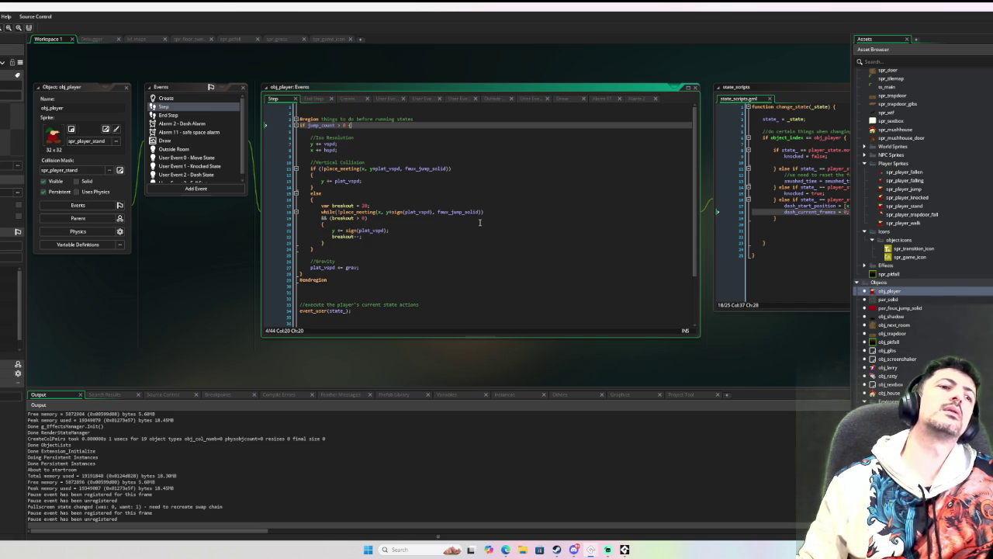
mouse_move(369, 227)
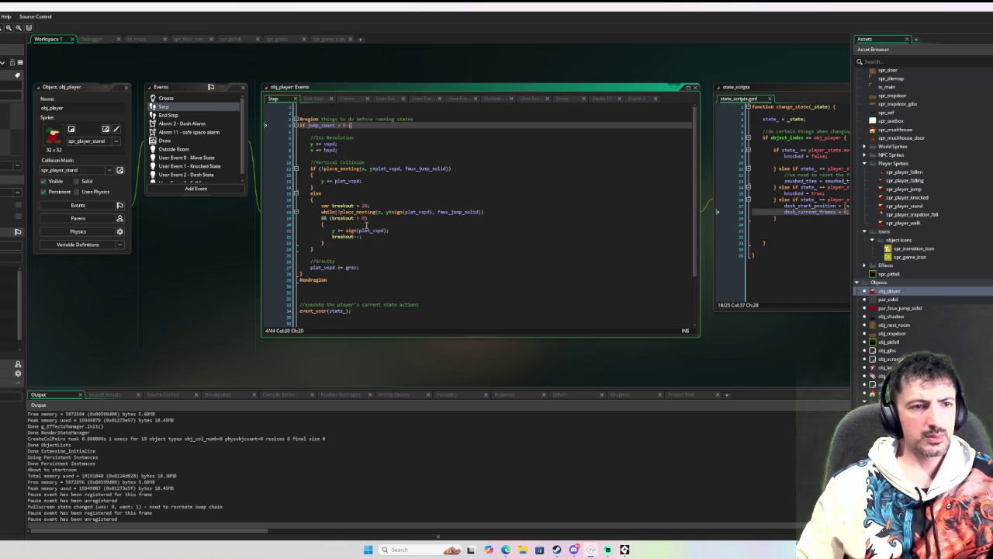
mouse_move(450, 212)
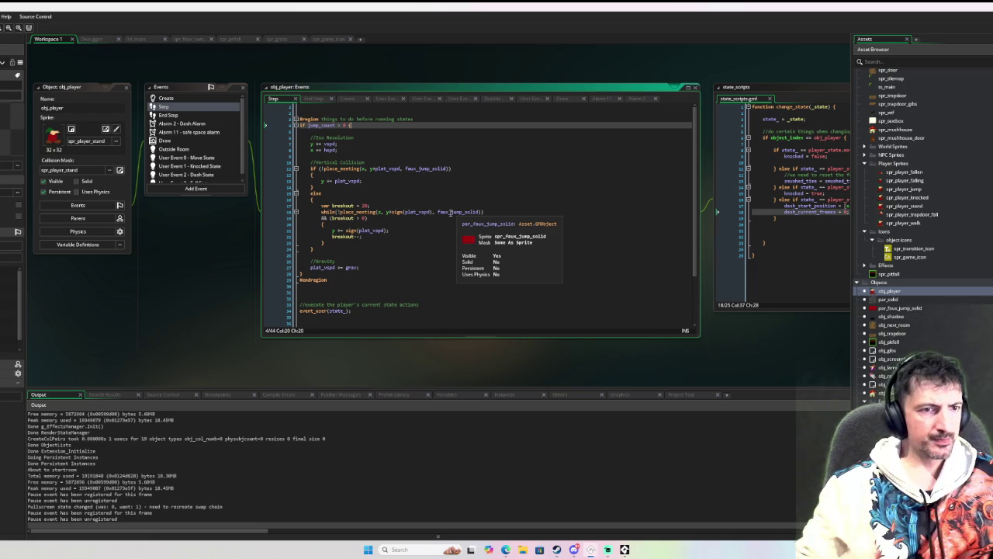
click(291, 212)
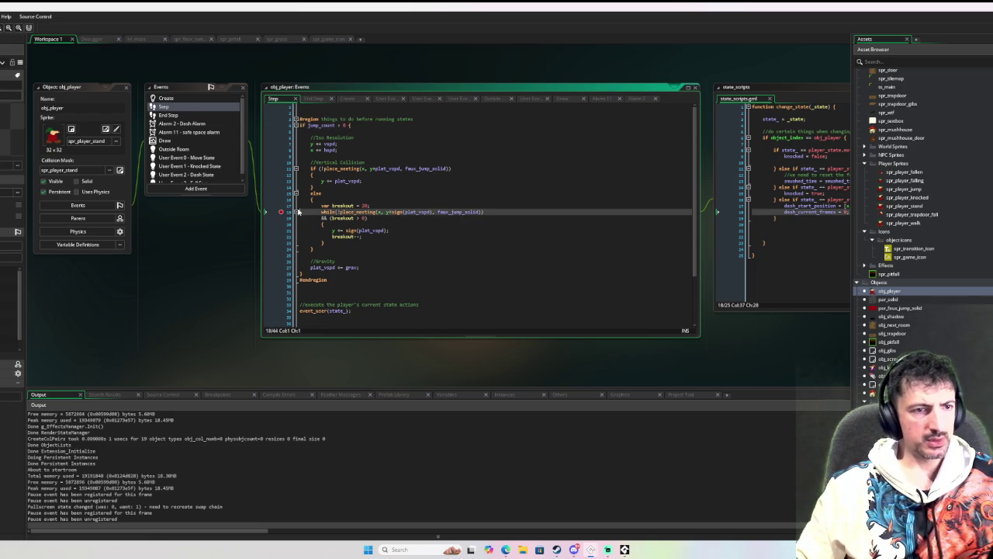
- Move the breakpoint to line 17's breakout line, trigger it, and step over to the trapdoor collision check
click(282, 206)
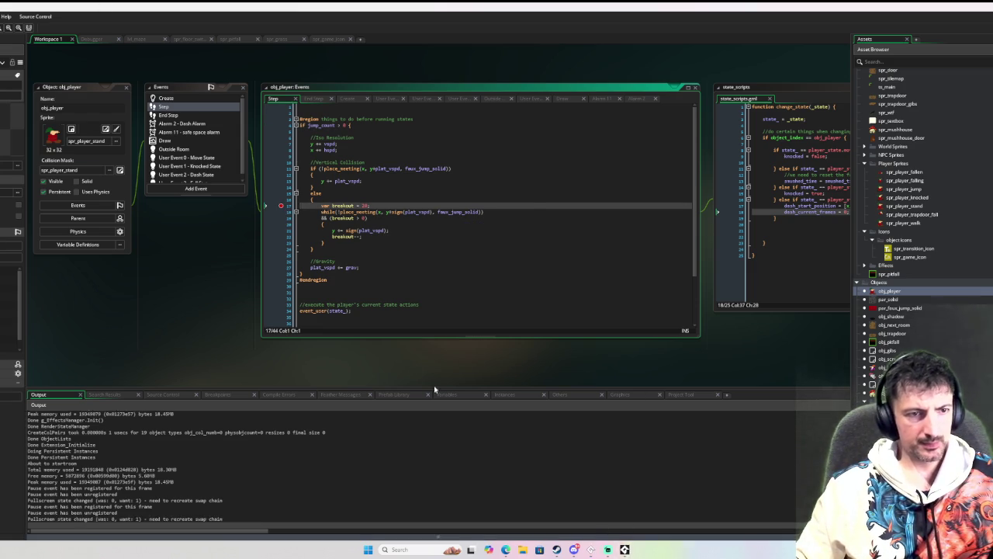
key(alt+Tab)
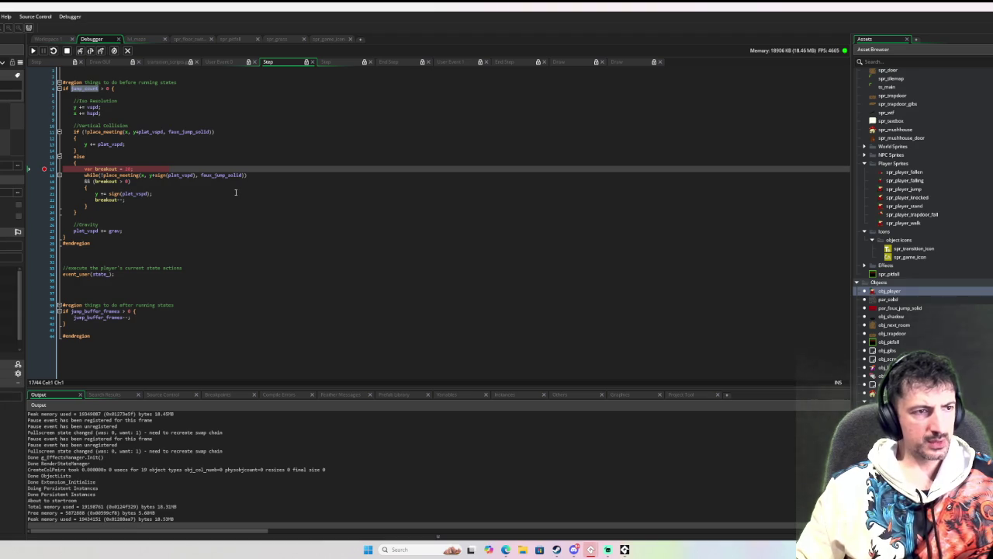
click(90, 51)
click(90, 50)
click(90, 50)
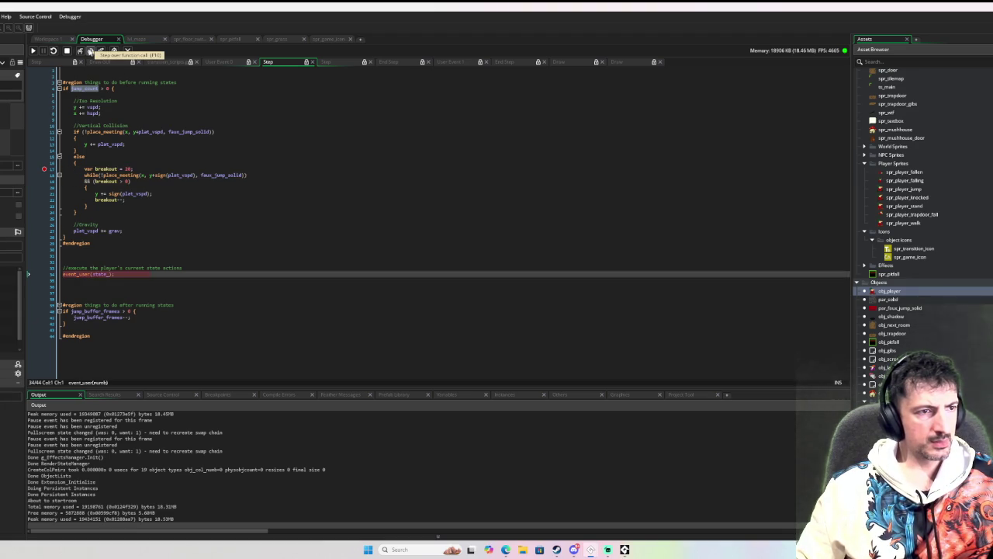
click(90, 50)
click(90, 50)
click(90, 50)
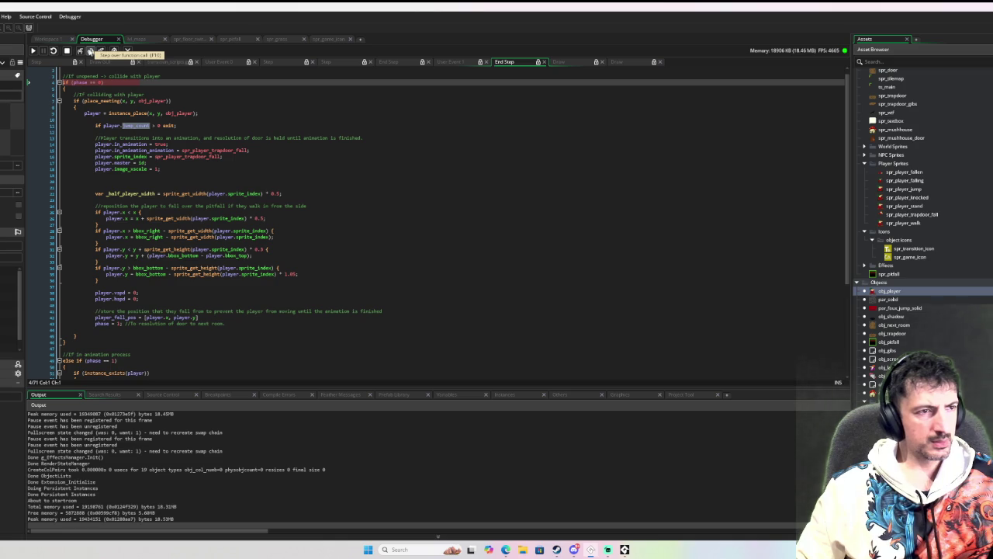
click(90, 51)
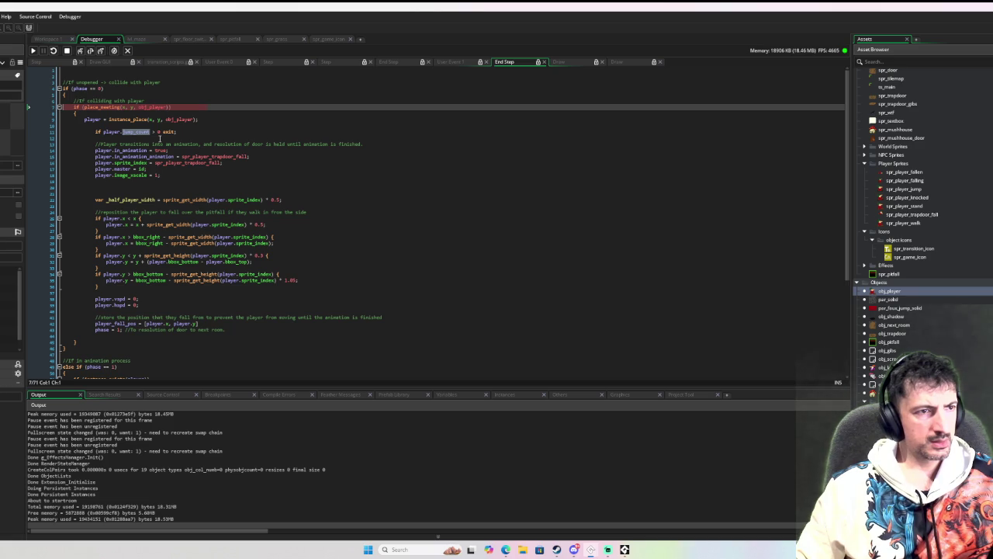
- Step past the trapdoor collision block and through the faux-platform position update
scroll(159, 137, down, 5)
scroll(160, 137, up, 6)
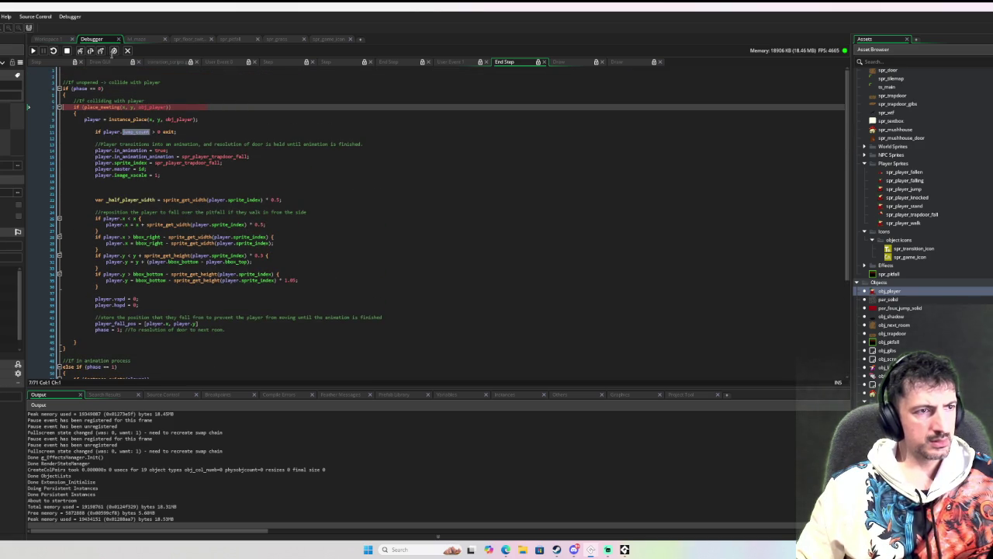
click(90, 51)
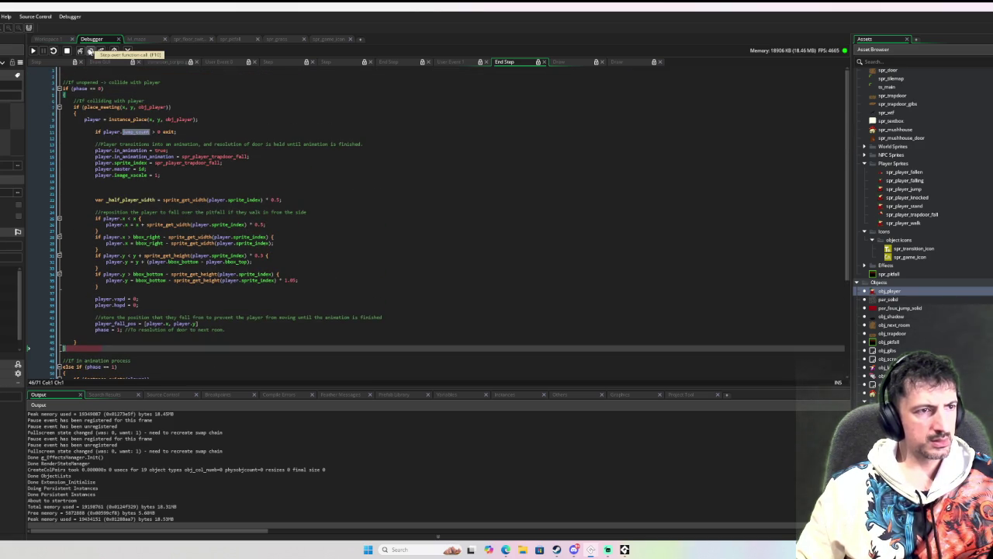
click(90, 51)
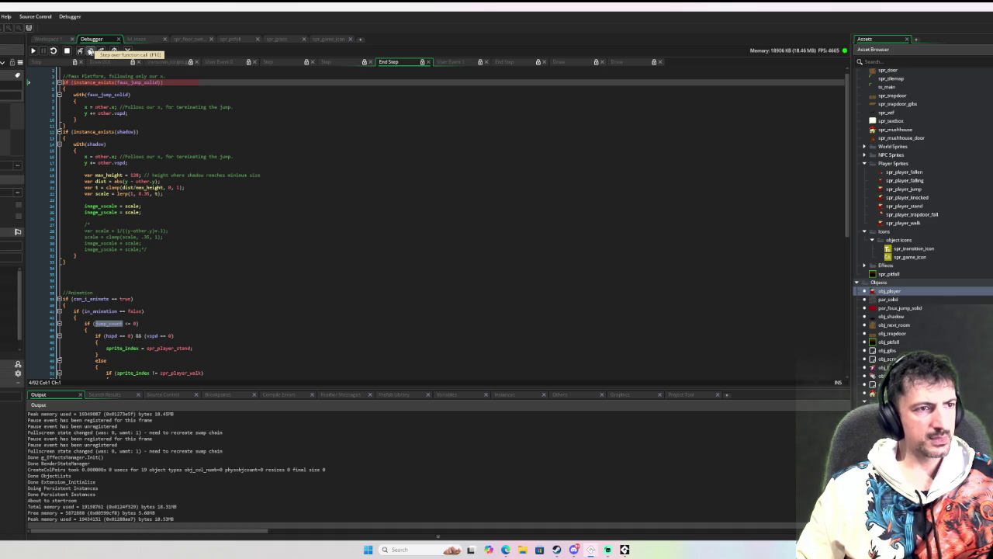
click(90, 50)
click(90, 51)
click(90, 50)
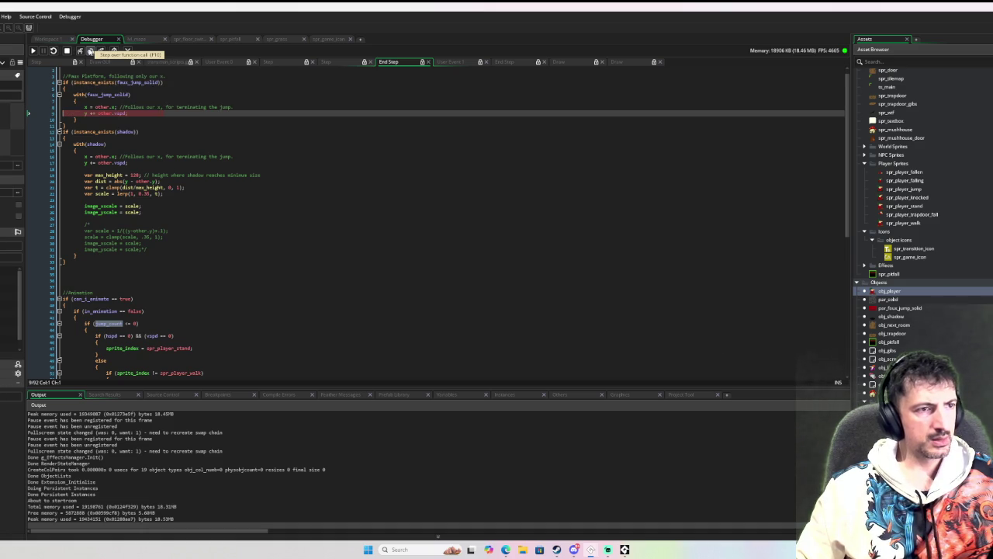
click(90, 51)
- Resume to the breakpoint again, step past the collision loop to gravity, clear the breakpoint and run
mouse_move(121, 113)
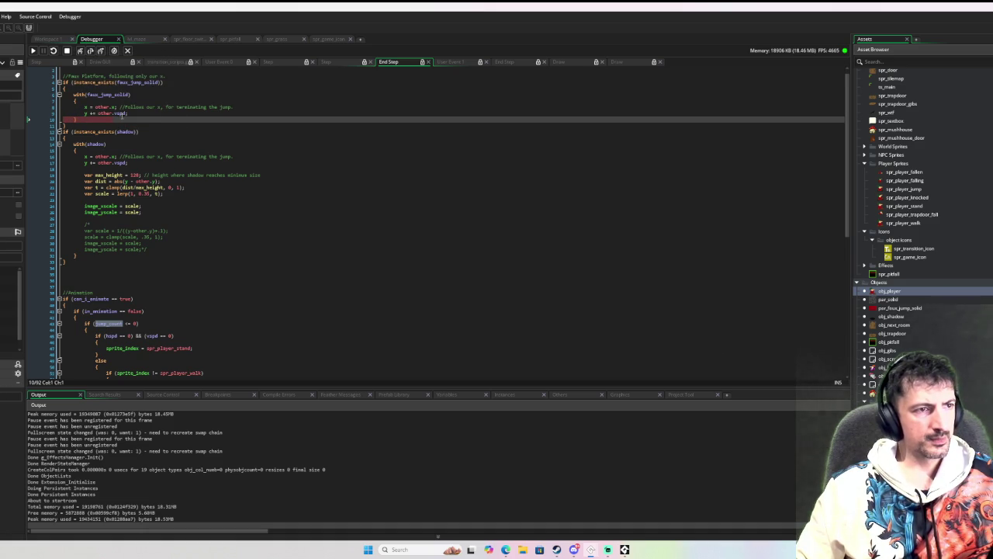
click(33, 51)
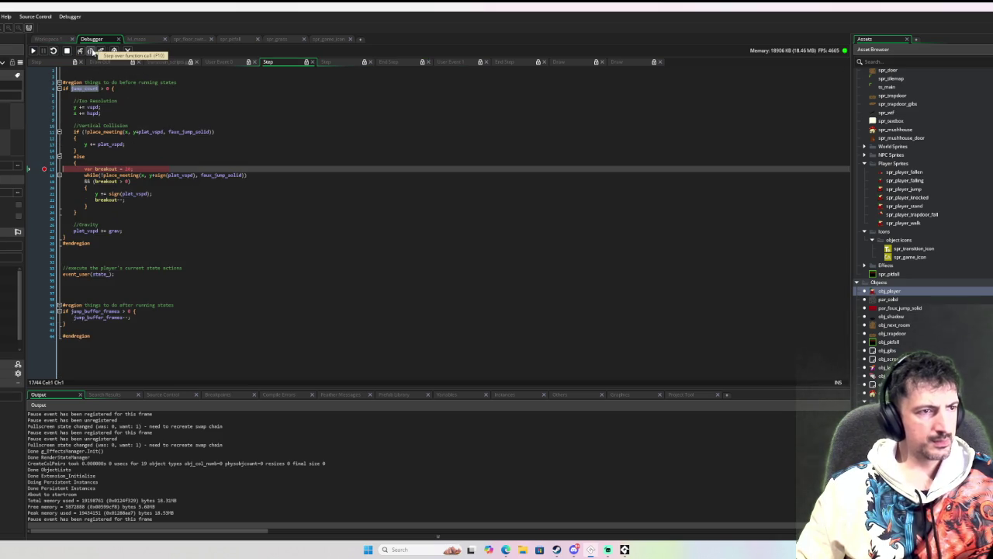
click(90, 51)
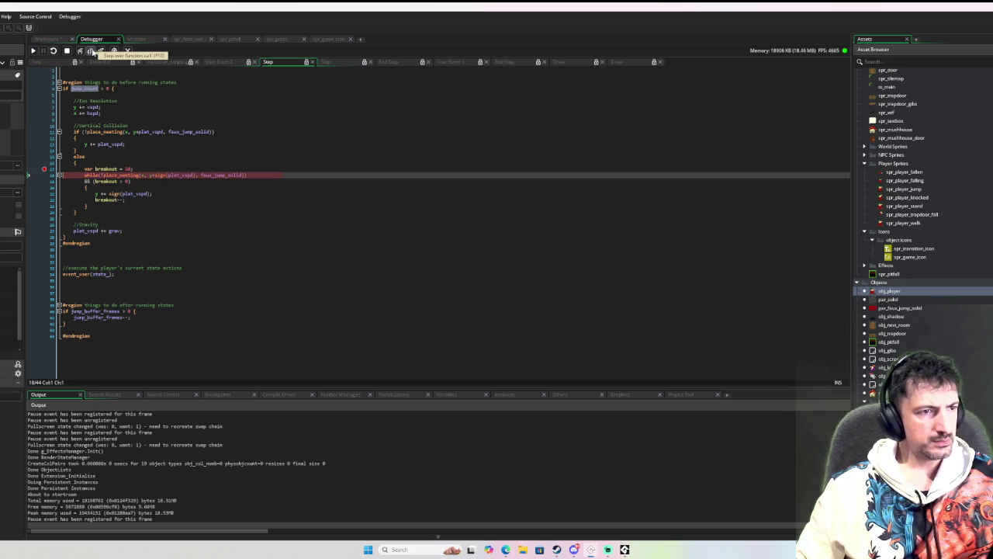
click(90, 51)
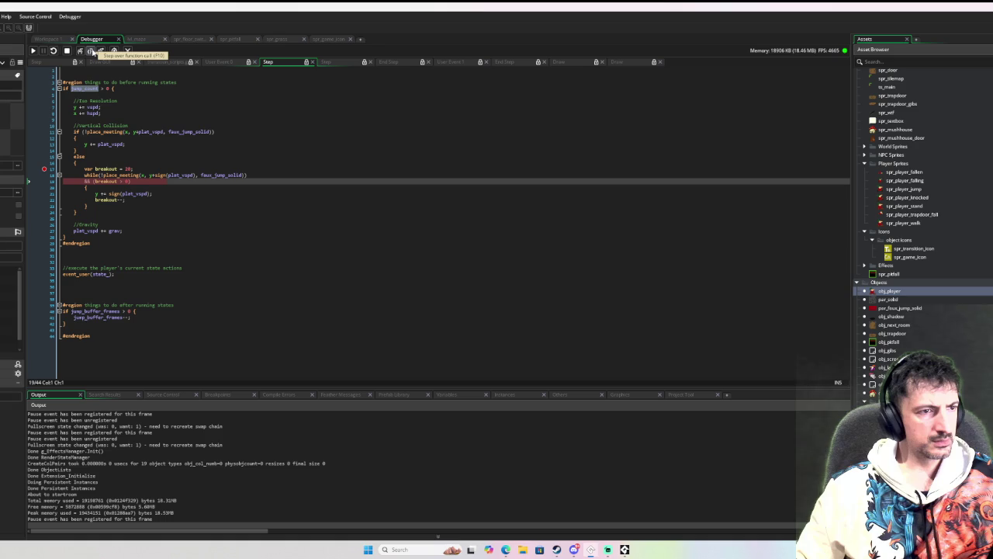
click(90, 51)
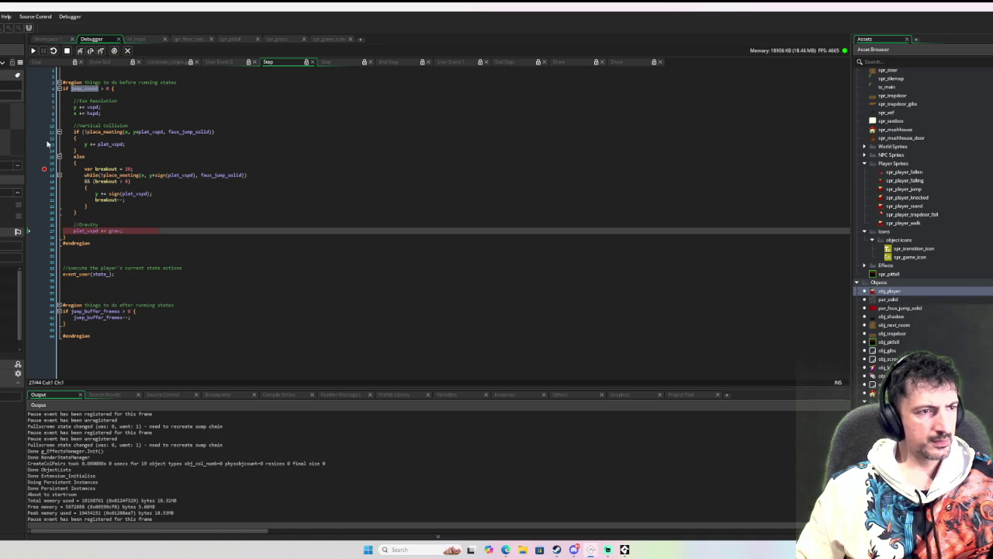
click(46, 169)
click(35, 52)
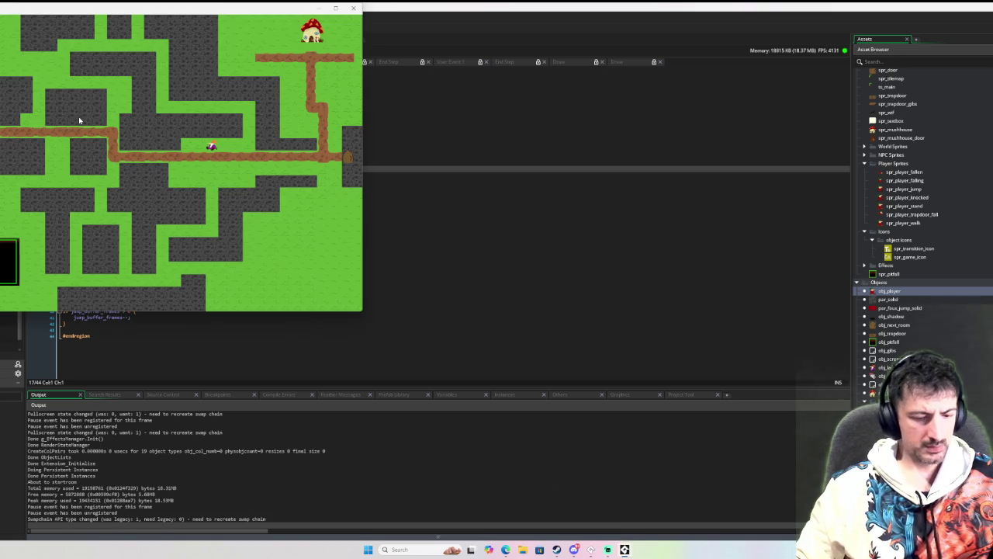
- Enlarge and centre the game window for a playtest, then stop the run from the debugger toolbar
mouse_move(74, 17)
mouse_down()
mouse_move(295, 116)
mouse_move(538, 132)
mouse_up()
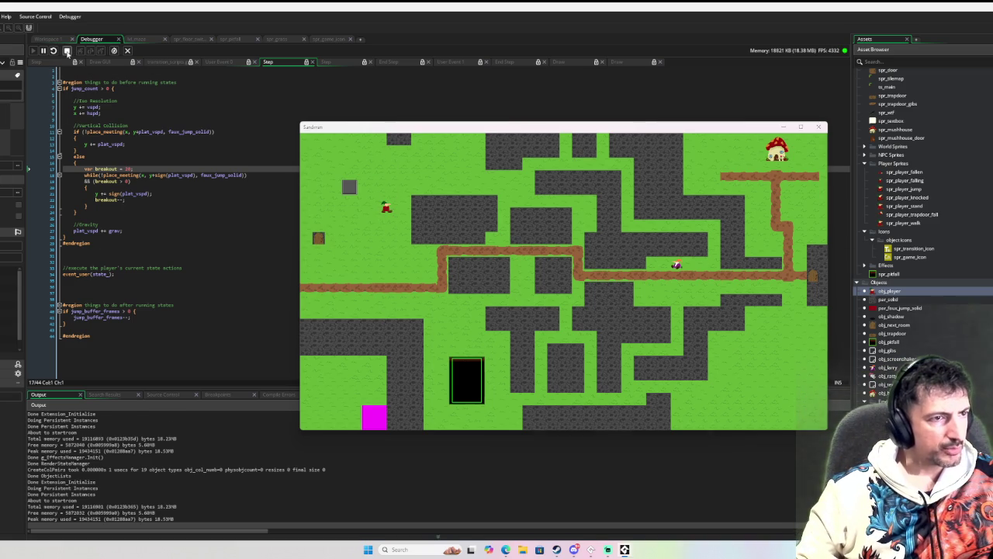
click(67, 51)
click(122, 168)
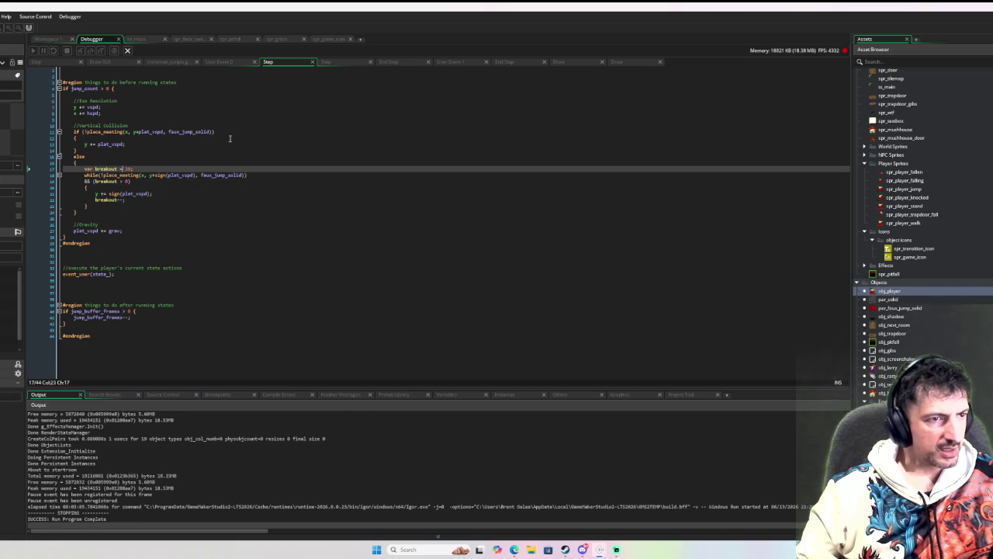
- Set var breakout on line 17 to 20 over two test runs, then return to Workspace 1
text(50)
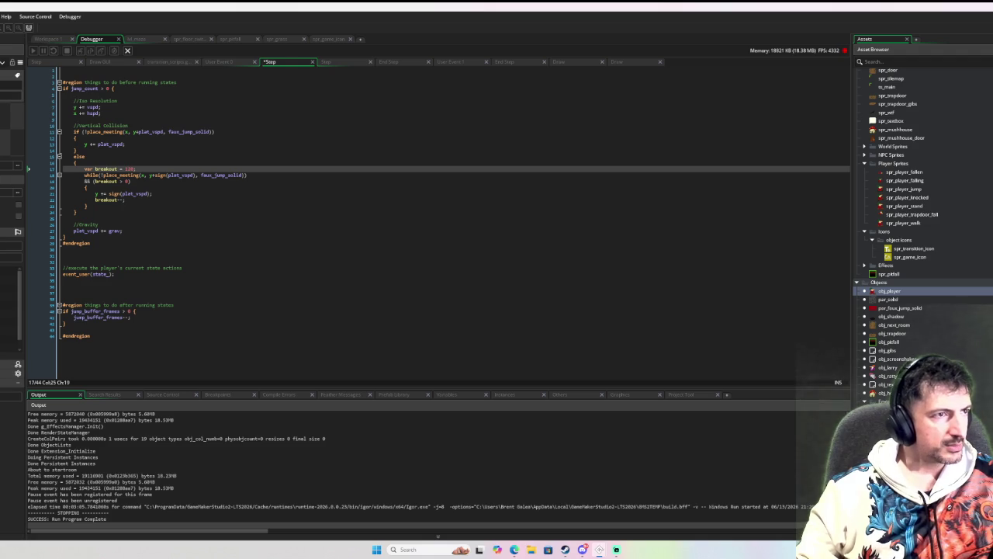
key(F6)
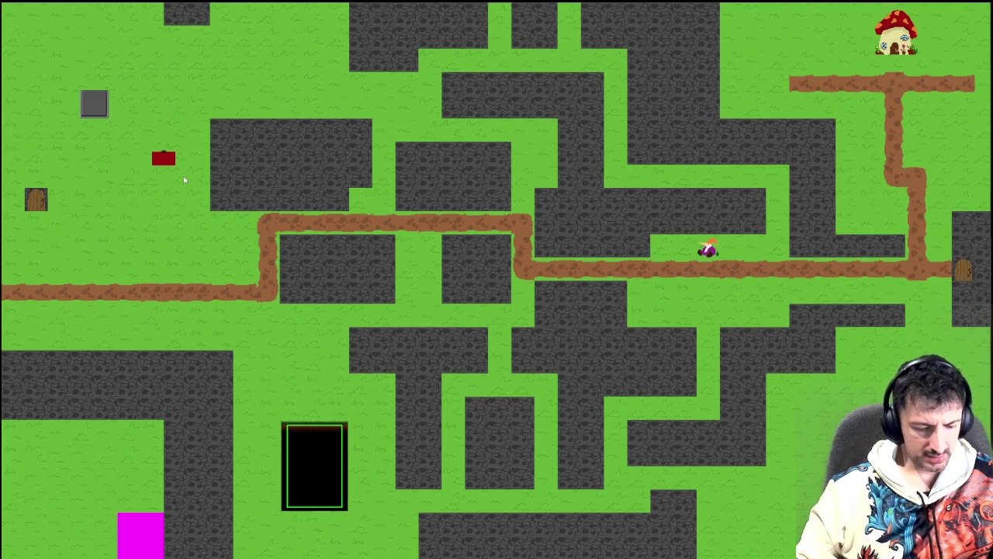
key(Escape)
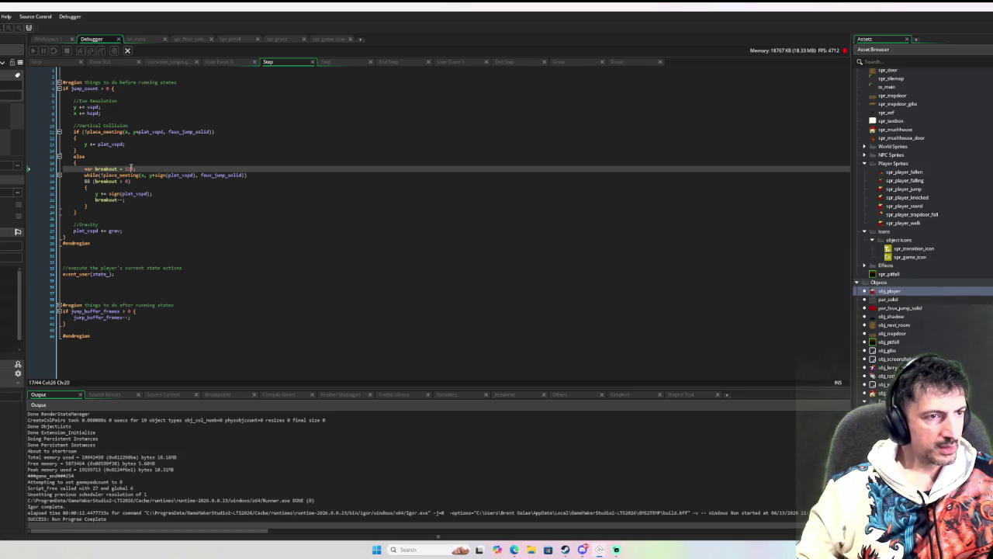
text(0)
key(F5)
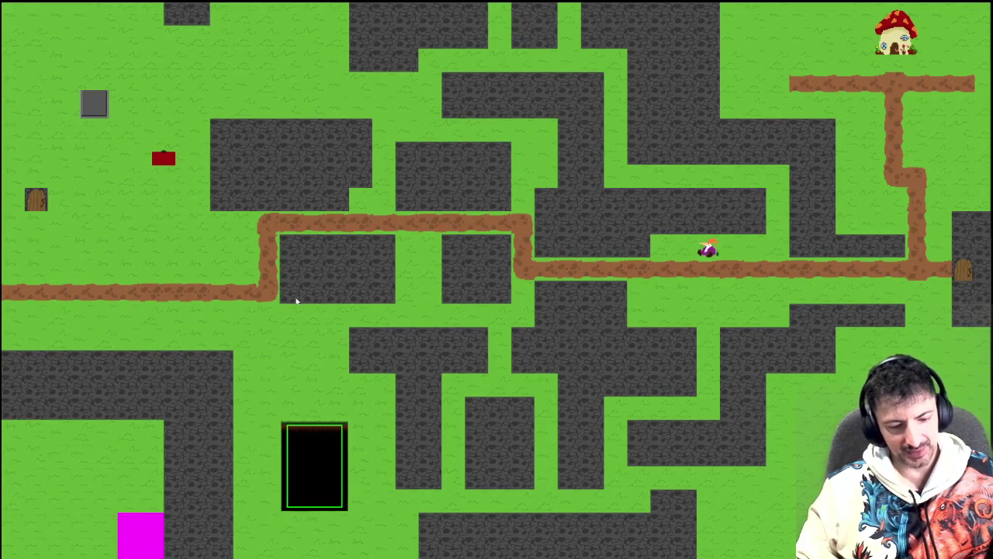
key(Escape)
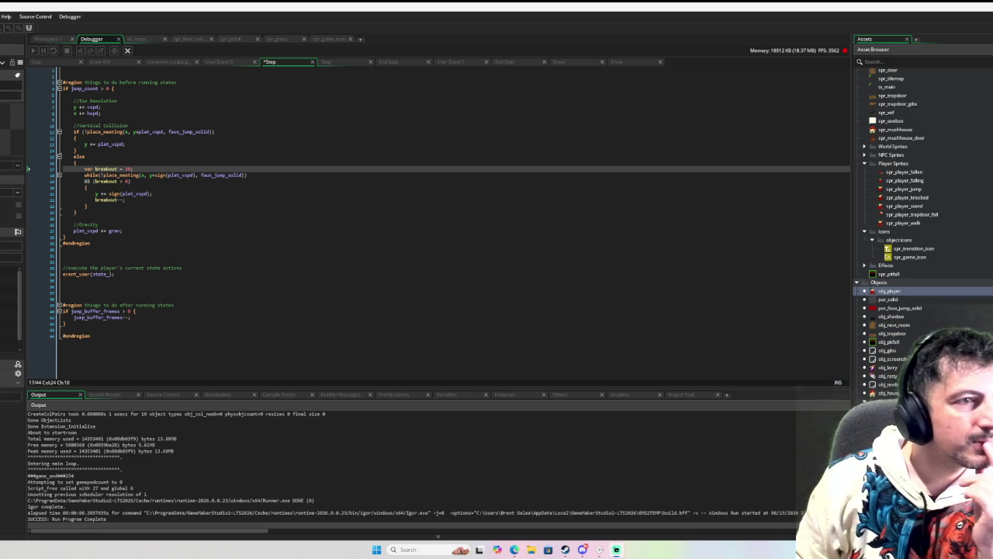
click(59, 41)
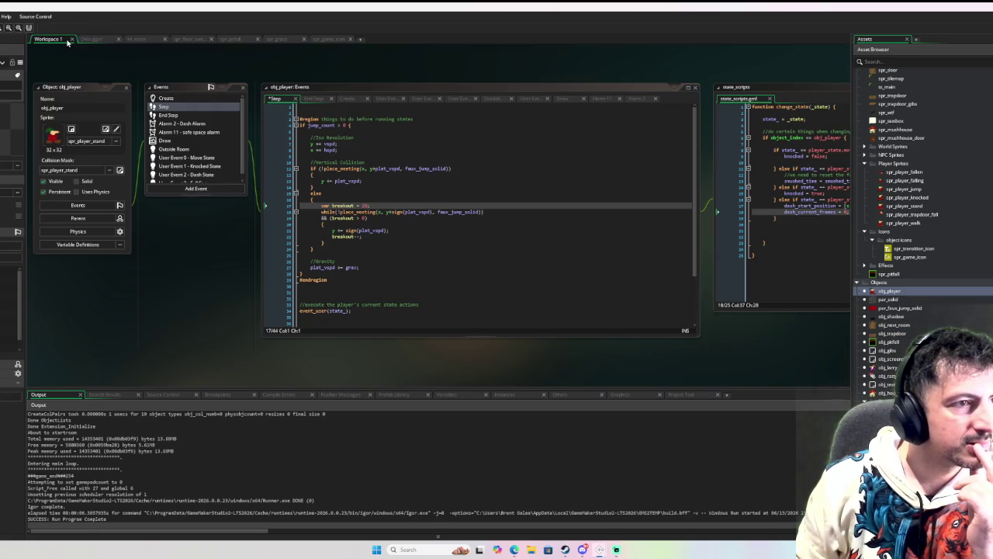
key(F6)
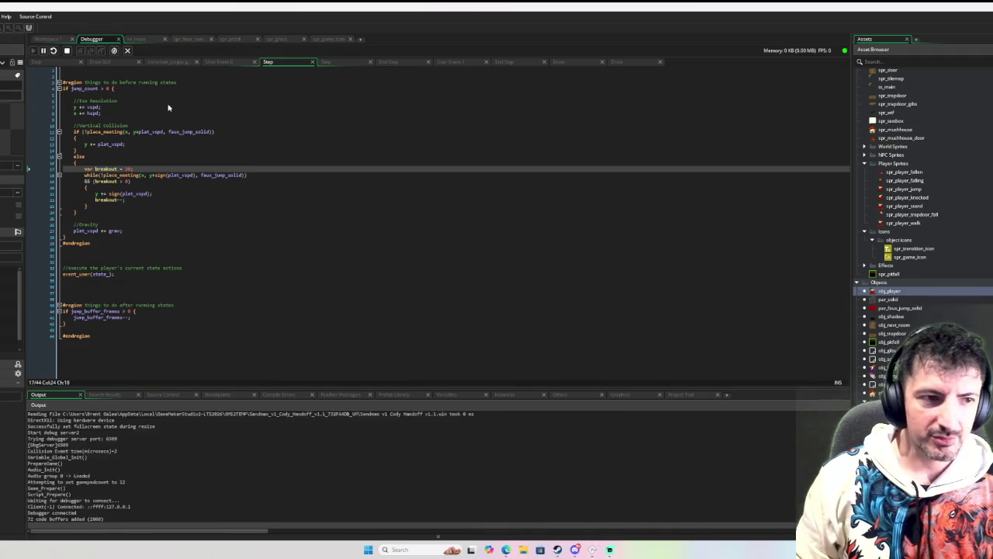
key(Down)
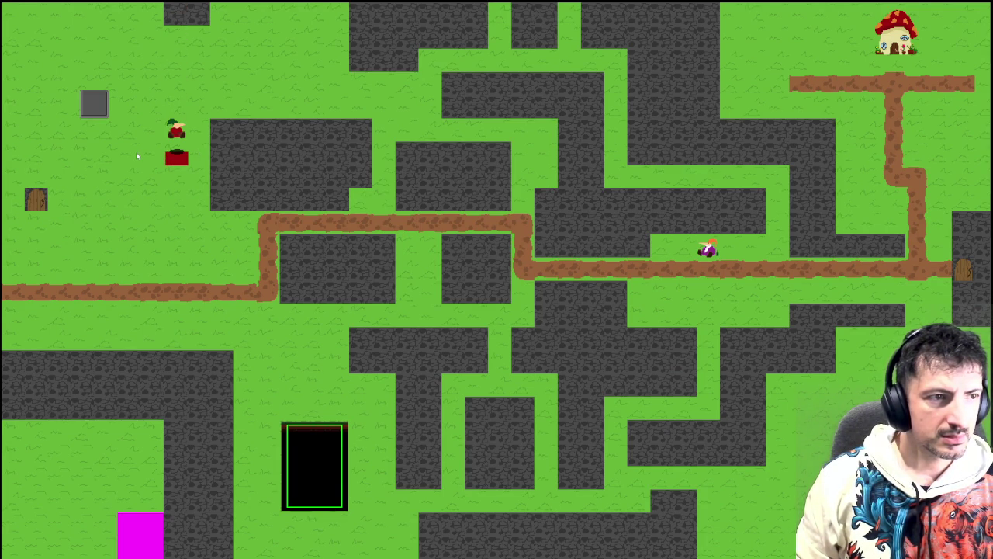
key(space)
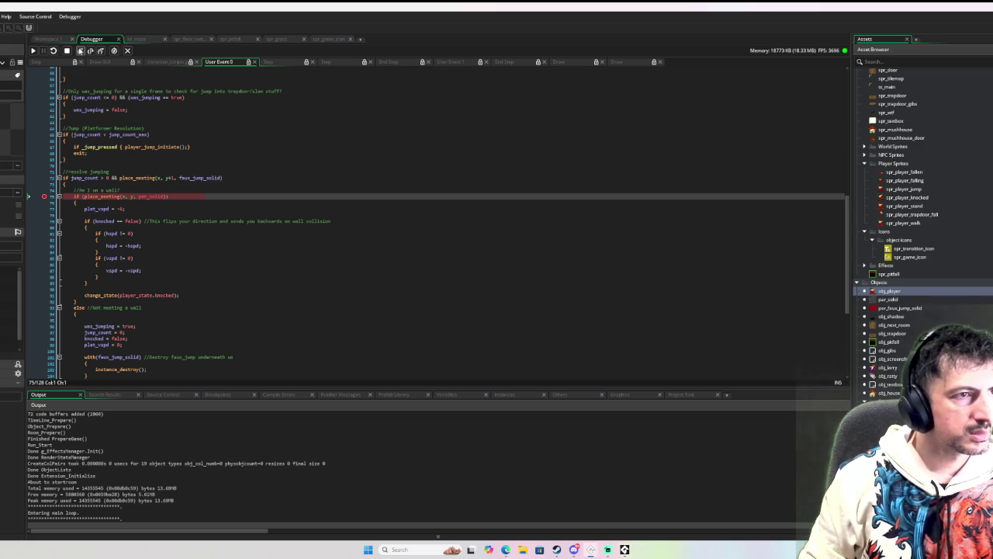
click(66, 50)
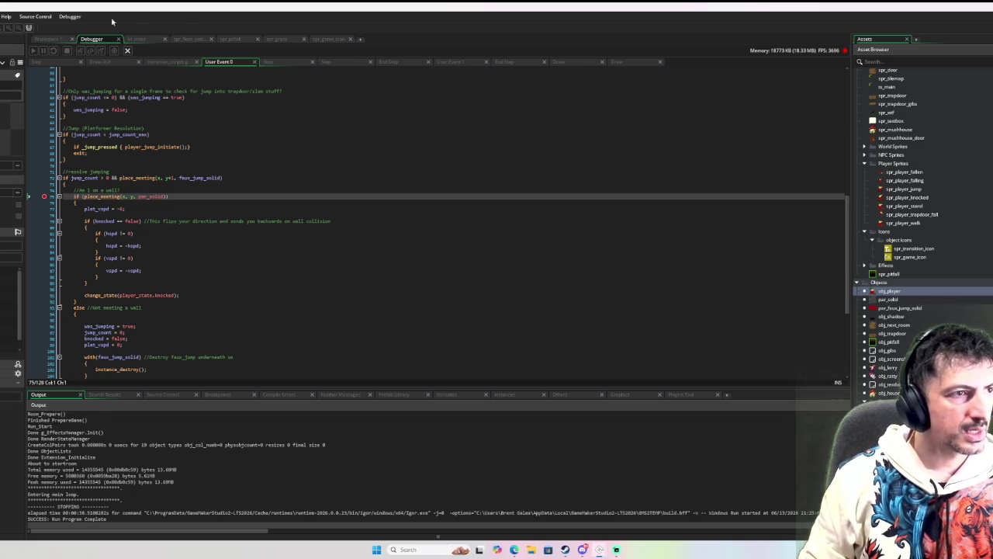
click(54, 40)
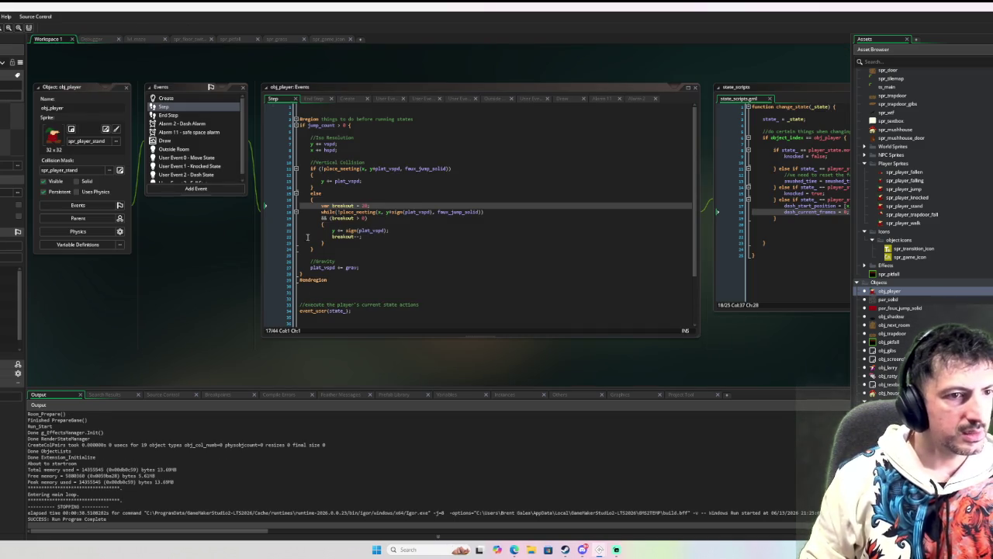
- In obj_player's Draw event, uncomment the jump_count debug text line and duplicate it
click(171, 140)
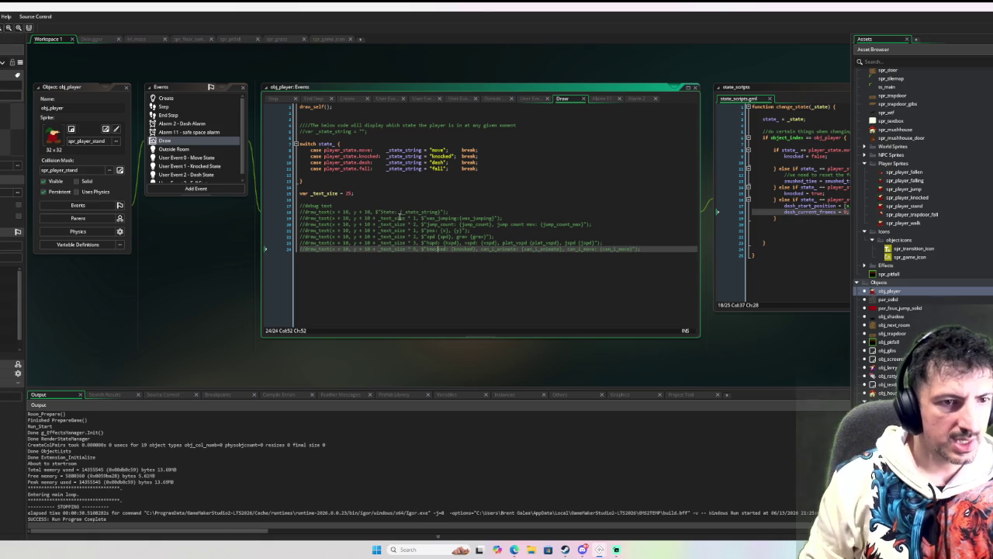
click(307, 224)
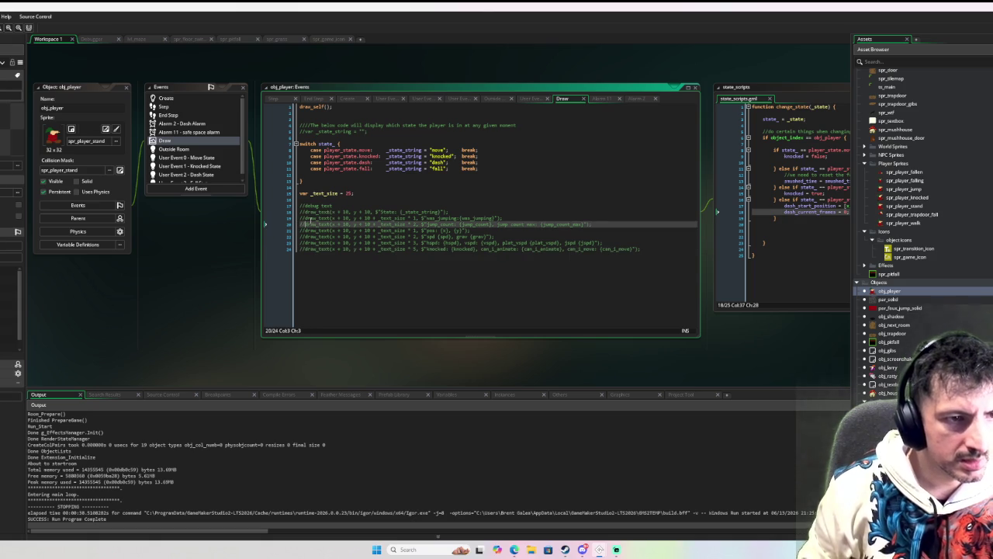
key(BackSpace)
key(BackSpace)
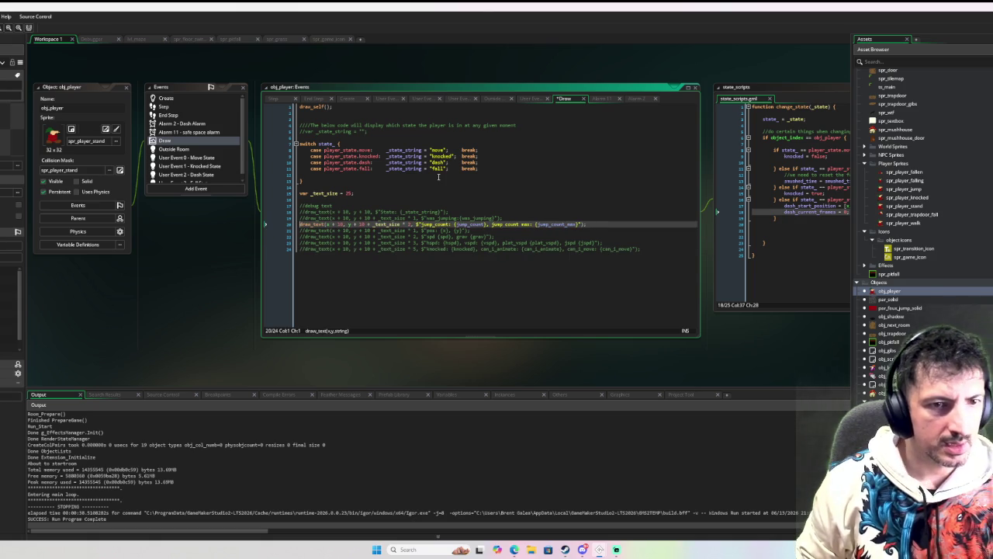
key(ctrl+d)
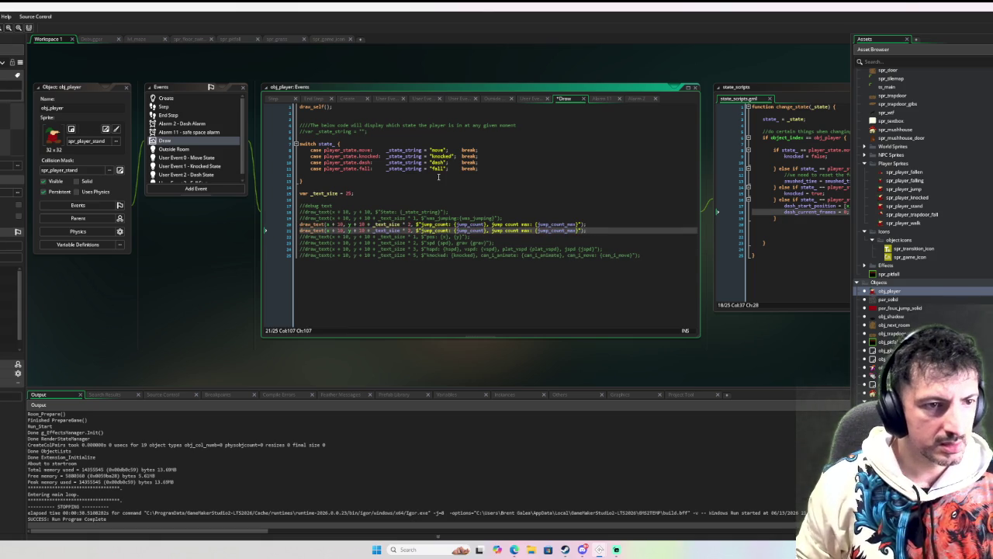
- In the copied line, change the multiplier from 2 to 3 and the label to 'colliding:'
click(404, 231)
key(Delete)
text(3)
key(Right)
key(Right)
key(Right)
key(shift+Right)
key(shift+Right)
key(shift+Right)
text(colliding:)
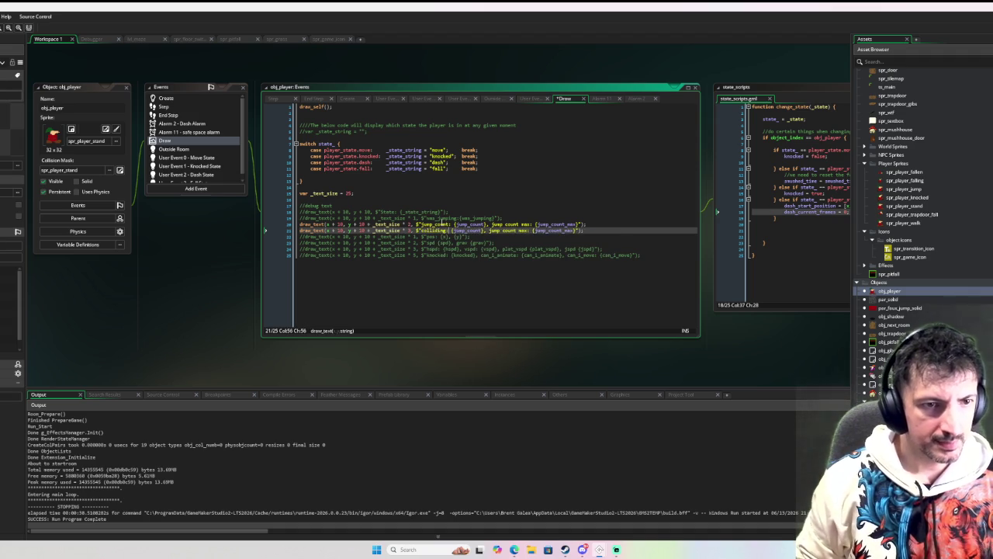
- Make the new line display place_meeting(x, y, faux_jump_solid), then run the game with F6
shift+click(574, 230)
text(place_meeting)
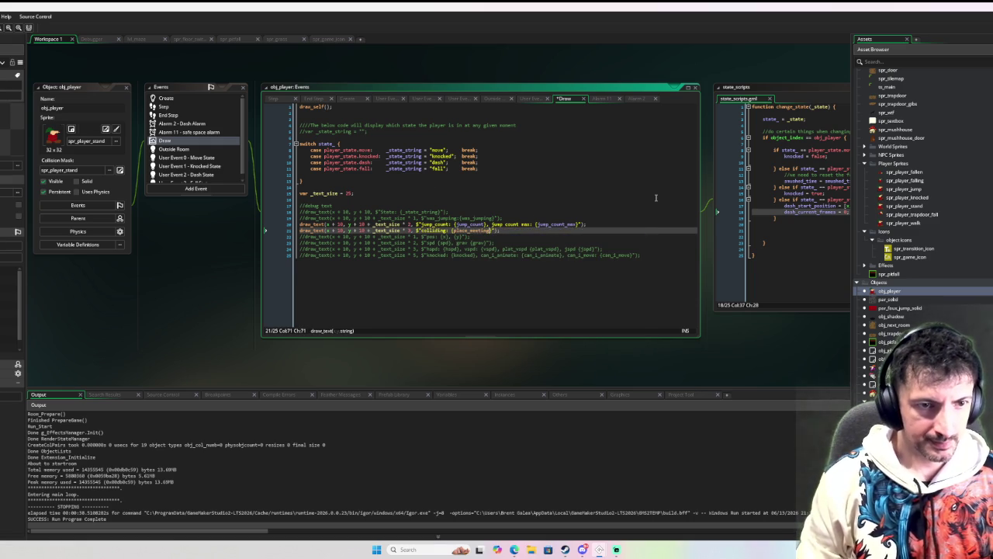
text((x,y,)
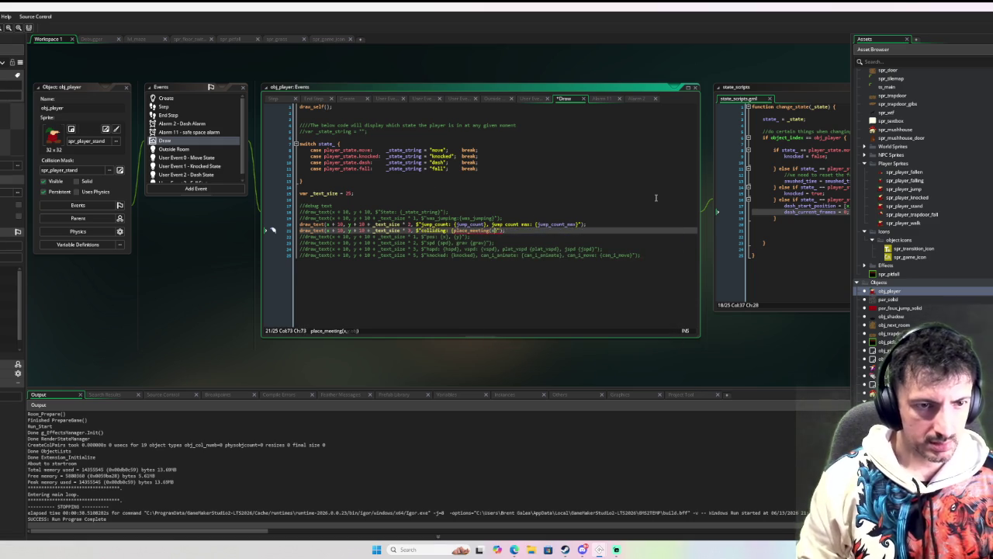
key(BackSpace)
key(BackSpace)
text(y, faux)
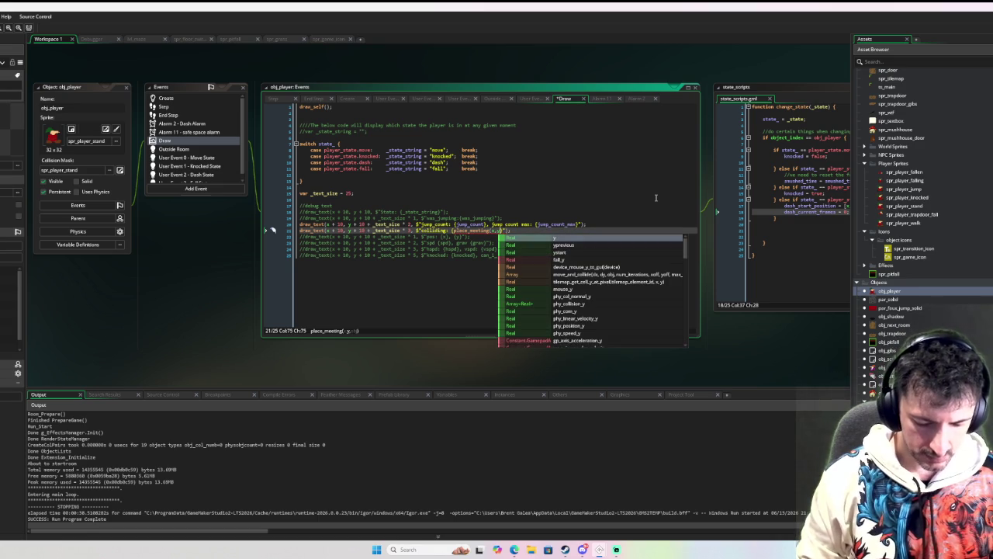
key(Return)
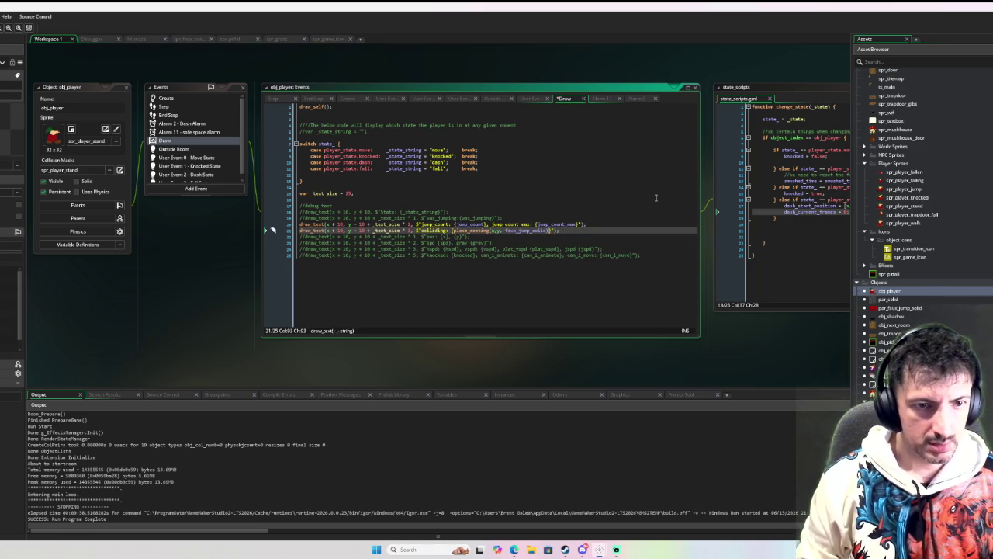
click(632, 242)
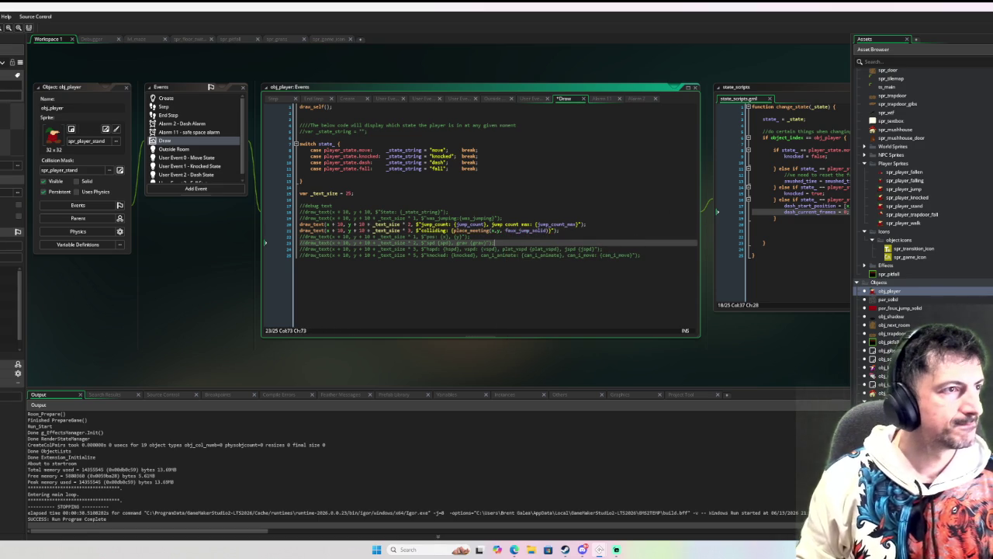
key(F6)
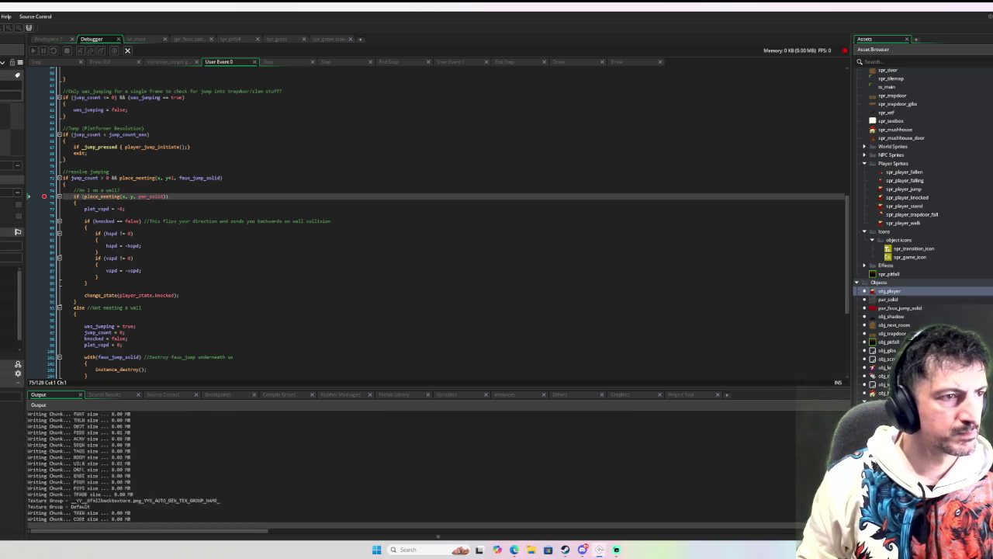
- Double jump in the game so the debugger pauses at line 74's par_solid wall check
key(space)
key(space)
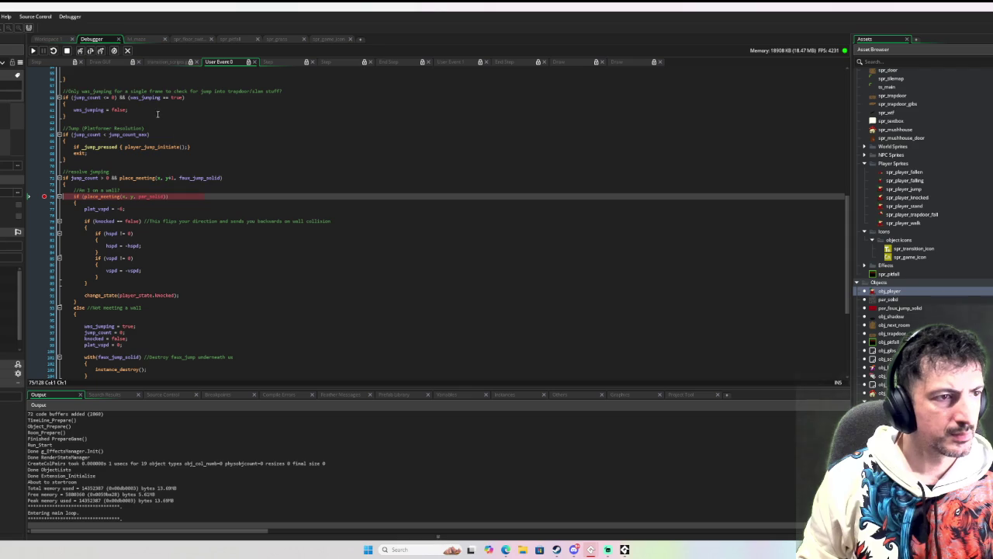
mouse_move(189, 178)
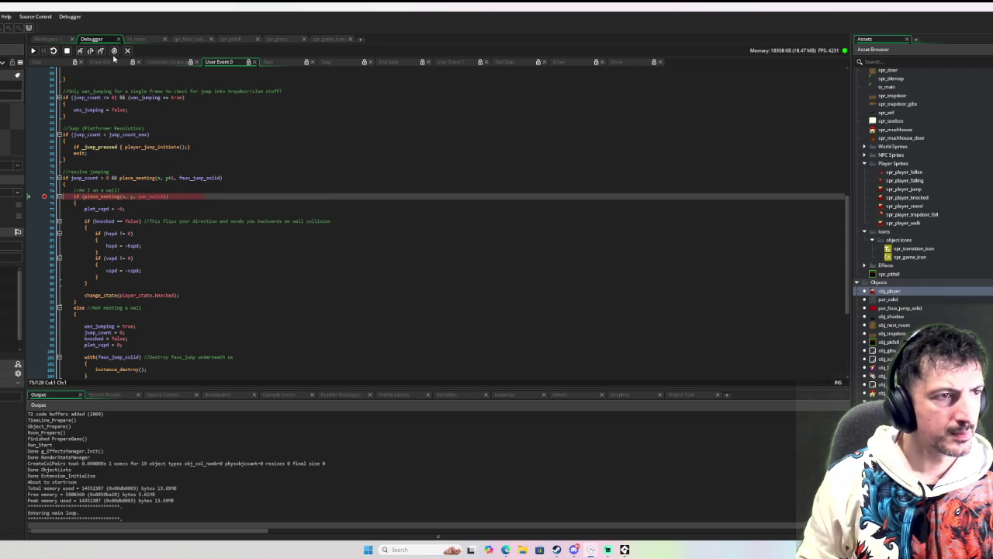
- Step Over twice to reach the jump_count reset line, then resume the game
click(92, 51)
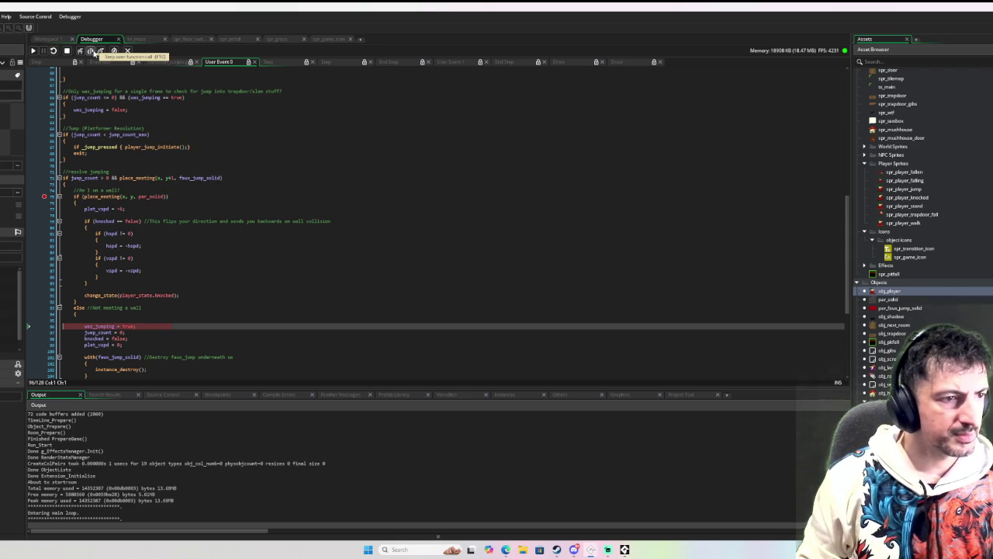
click(91, 51)
scroll(98, 75, down, 5)
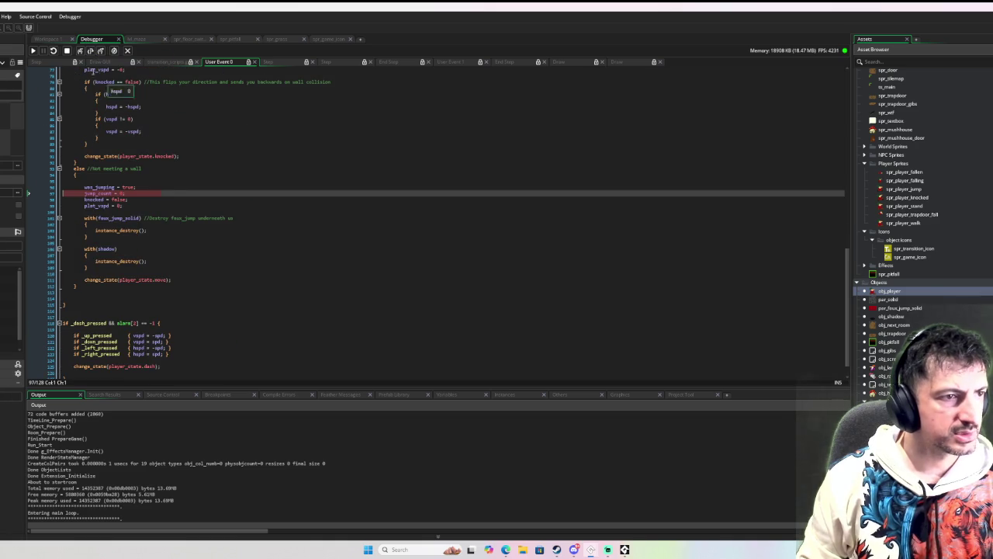
click(34, 50)
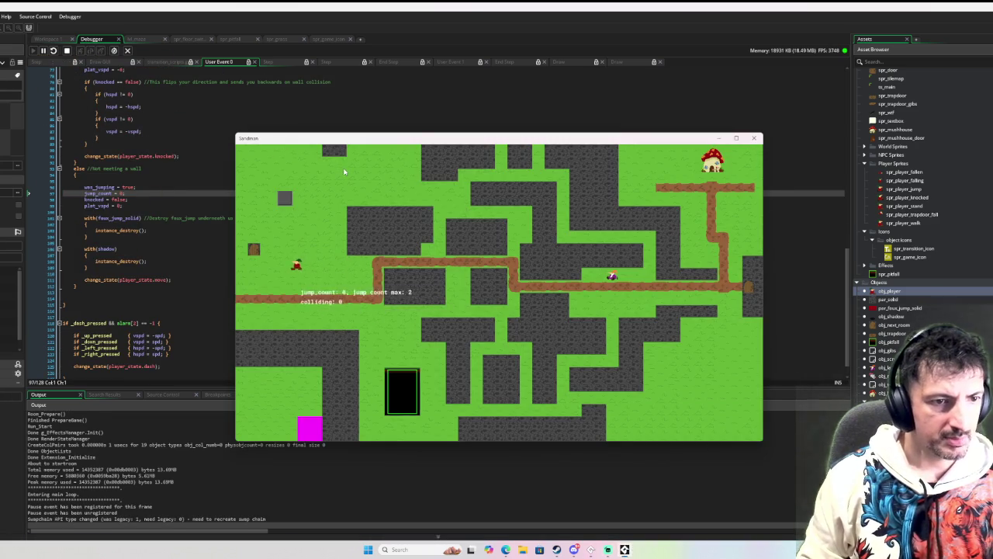
- Move the player down the path toward the pit, then close the game and rebuild with F5
key(Up)
key(Right)
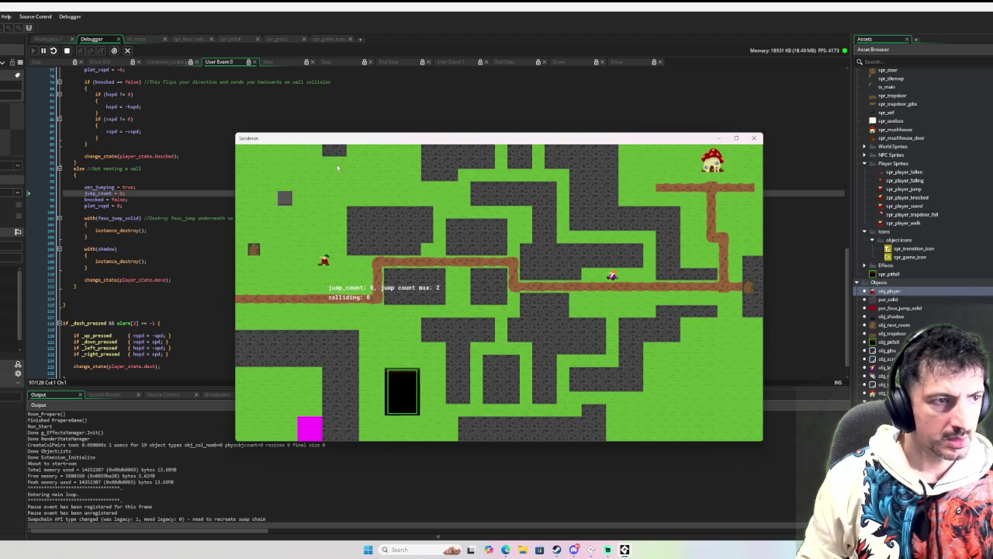
key(Down)
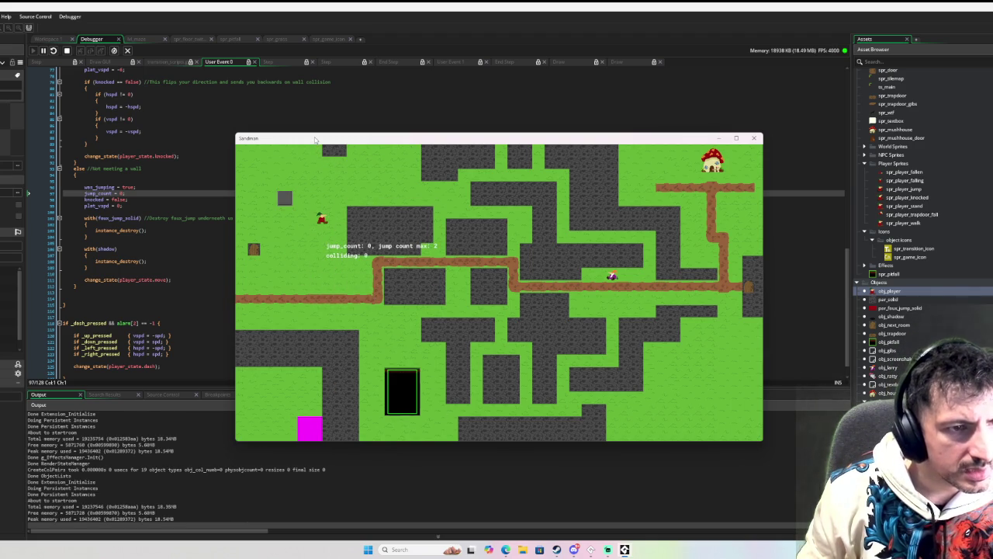
key(Down)
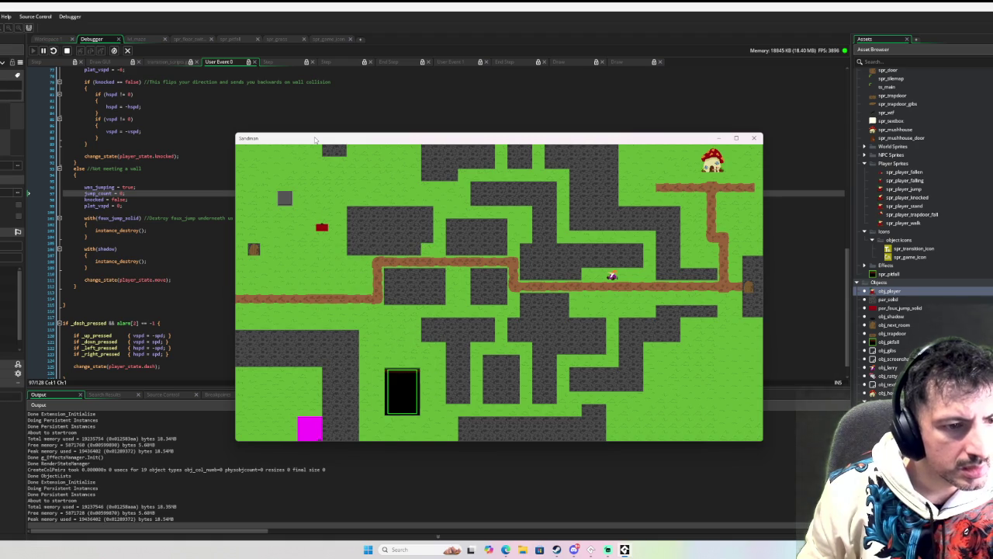
key(Up)
key(Down)
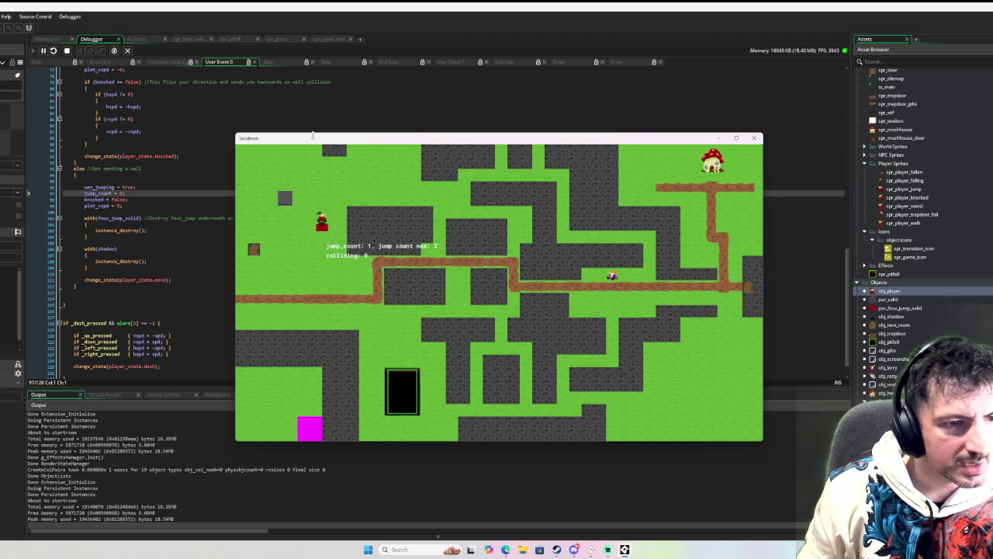
key(Down)
key(Down)
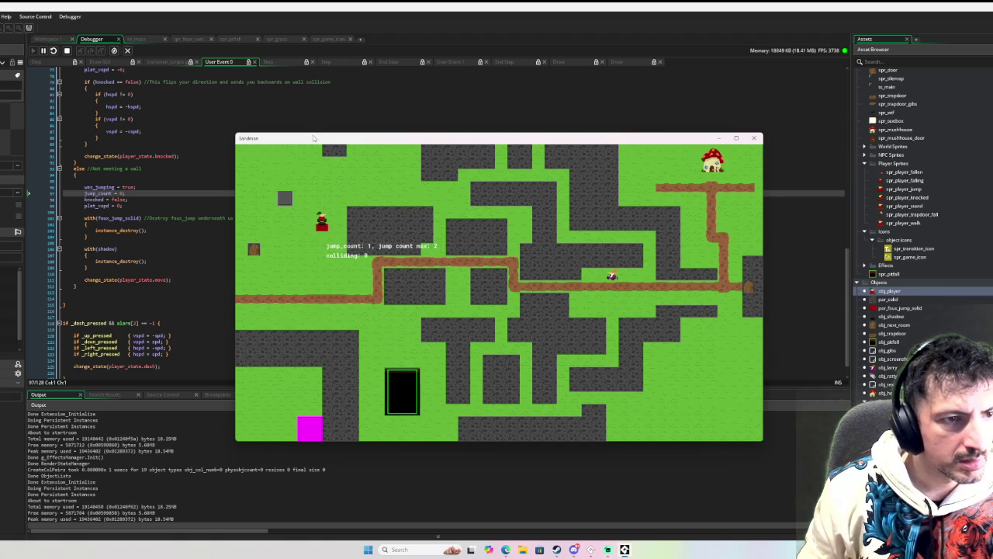
key(Down)
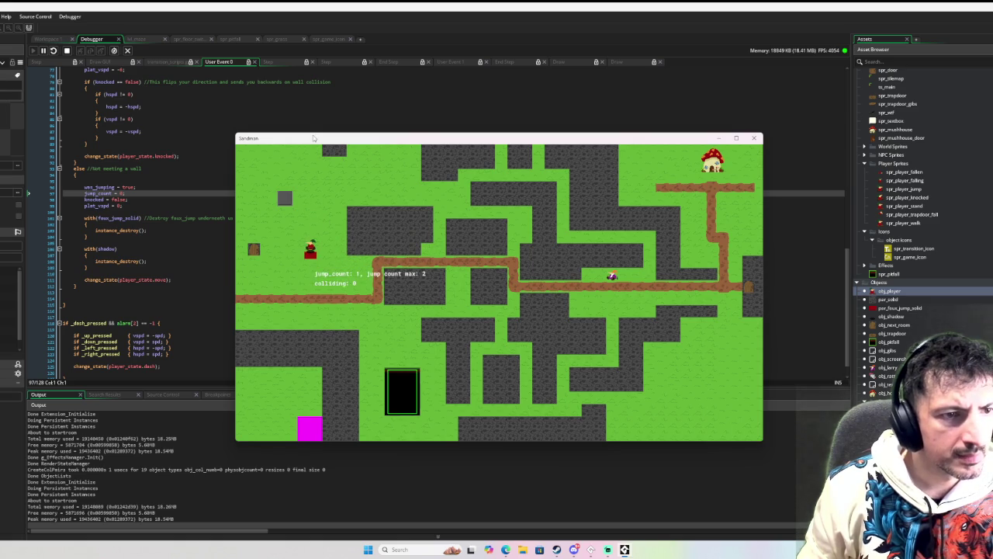
click(754, 138)
key(F5)
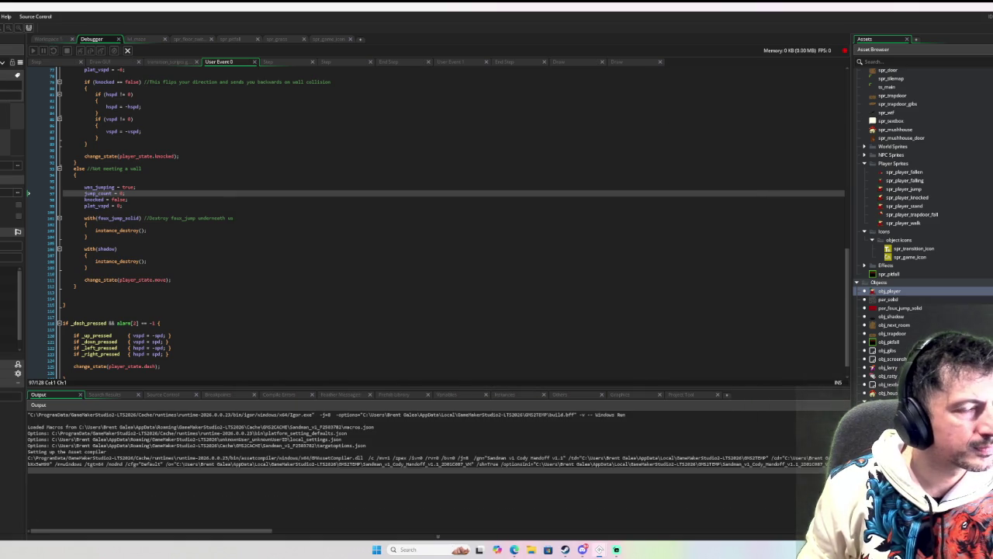
- Double jump in the rebuilt game, then clear the line 75 breakpoint and continue running
key(Right)
key(space)
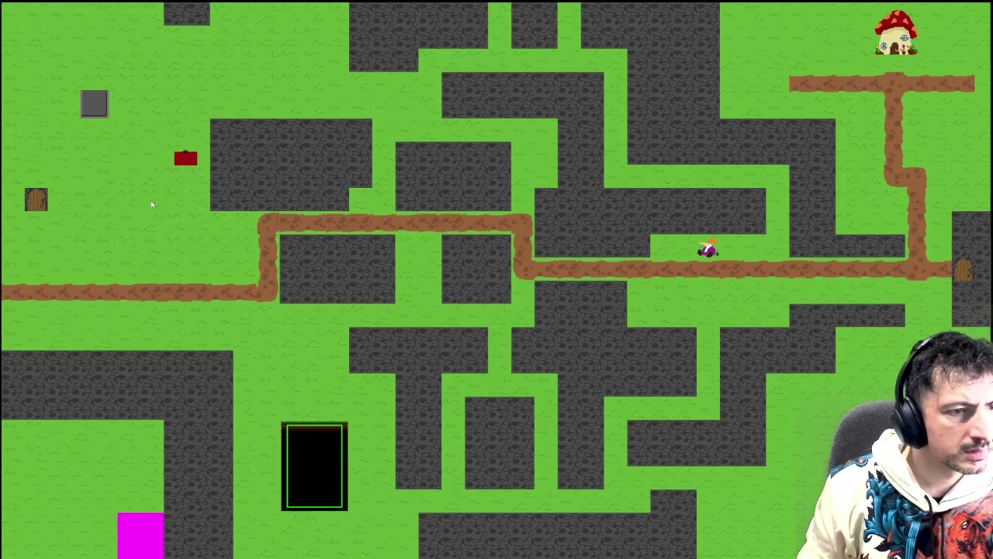
key(Left)
key(space)
key(space)
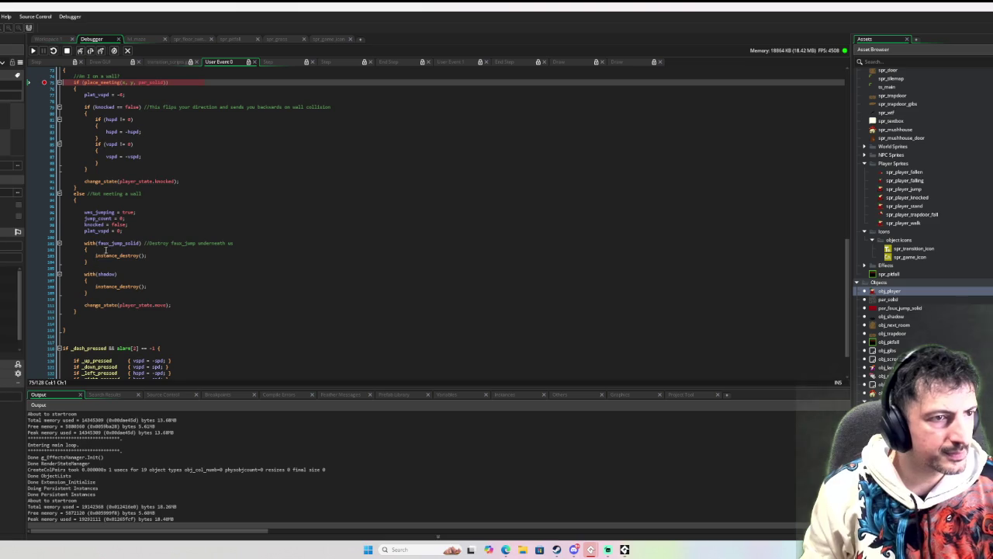
click(44, 82)
click(33, 50)
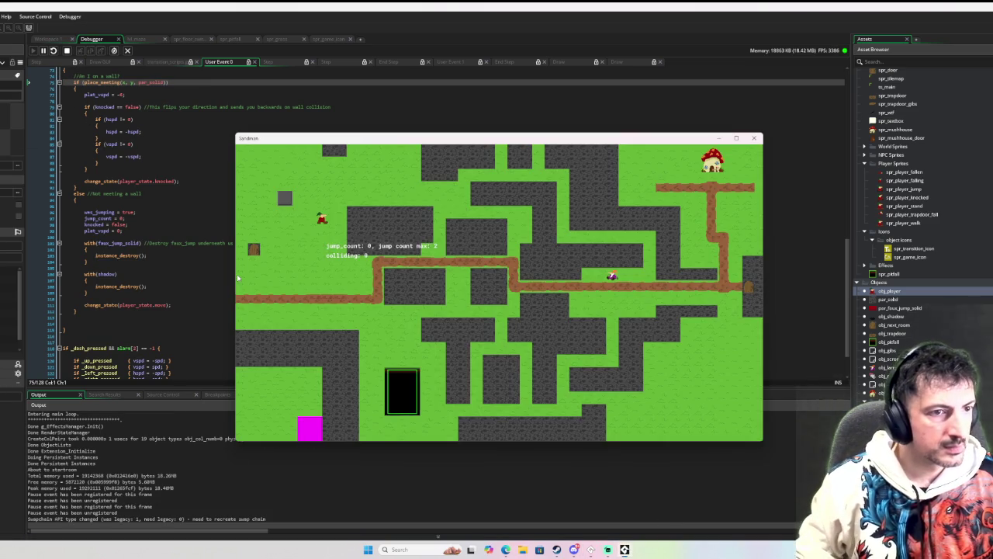
- Walk and double jump around the maze, watching jump_count hit 2 and reset to 0, then pause
key(Right)
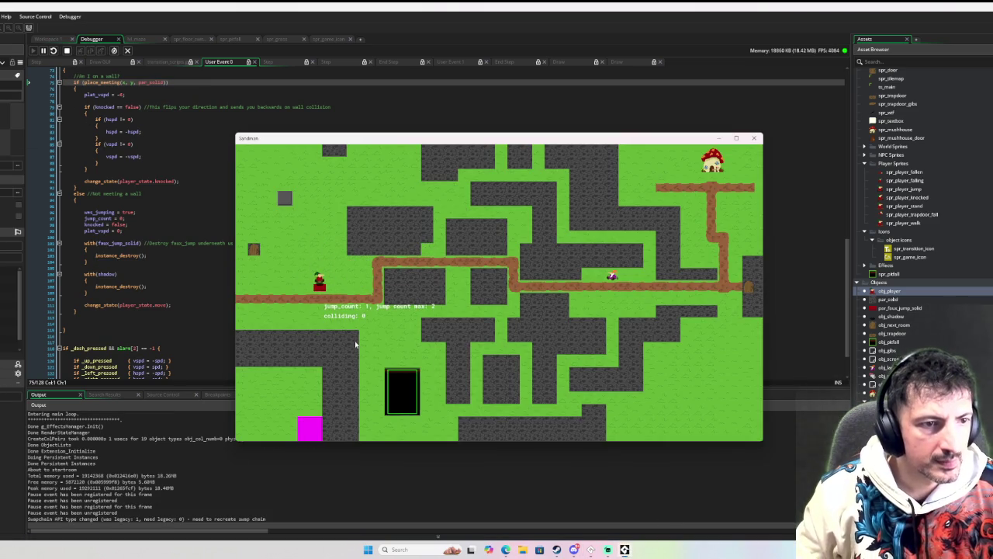
key(Left)
key(space)
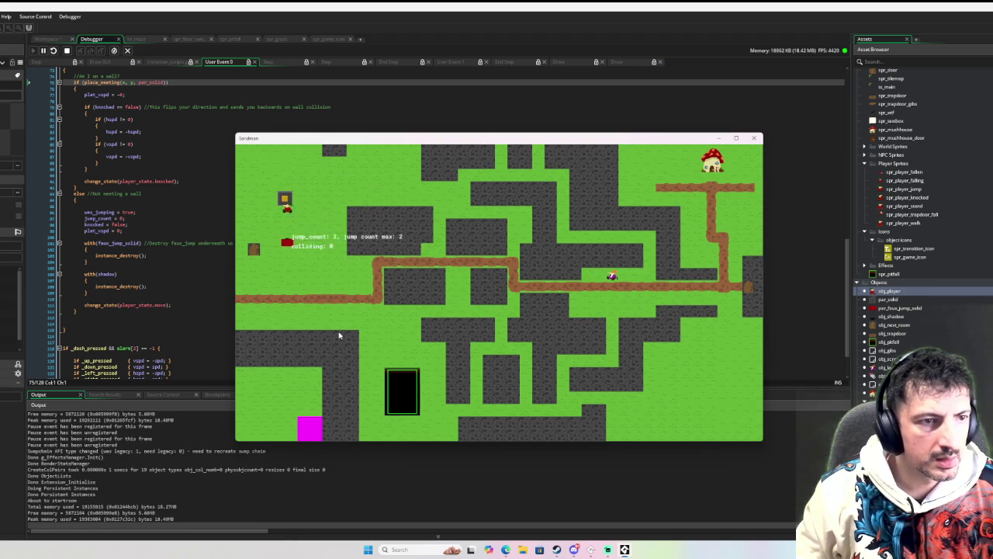
key(Right)
key(Down)
key(space)
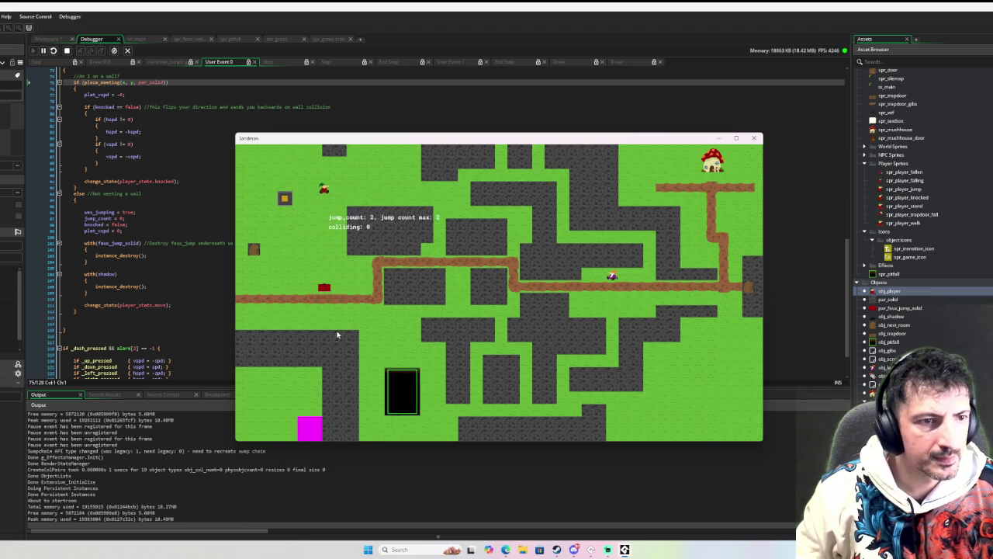
key(Down)
key(space)
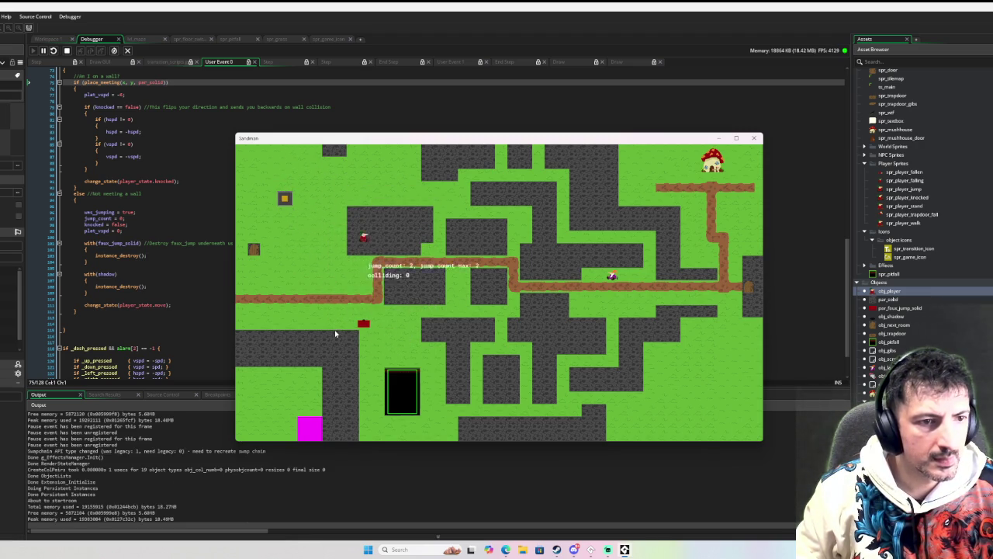
key(Down)
key(Right)
key(space)
key(Down)
key(Up)
key(Left)
key(Down)
key(Up)
key(Right)
key(Down)
key(Up)
key(Left)
key(Down)
key(Up)
key(Right)
key(Up)
key(Left)
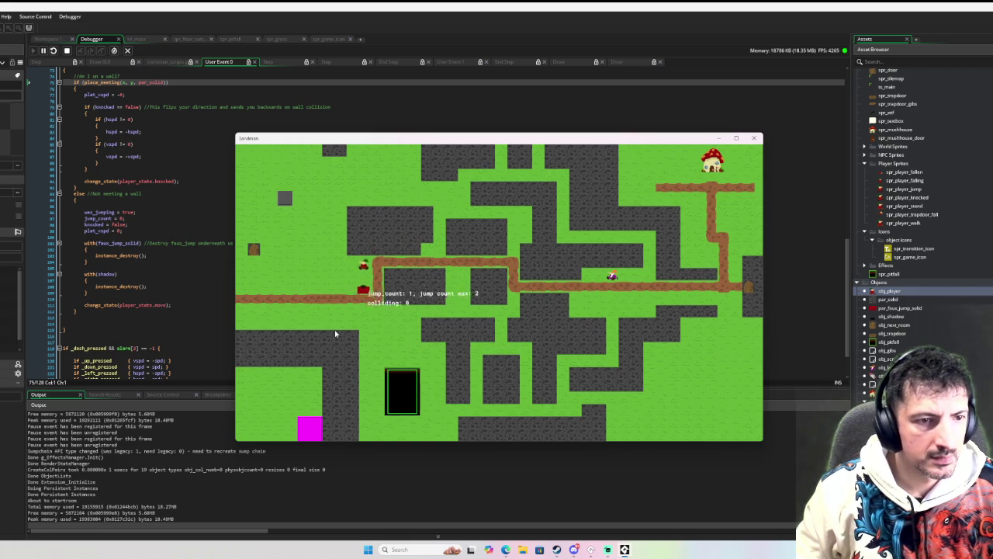
key(Down)
key(Left)
key(Up)
key(Right)
key(Left)
key(Up)
key(Down)
key(Up)
key(Right)
key(Left)
key(Up)
key(Down)
key(Right)
key(Up)
key(Left)
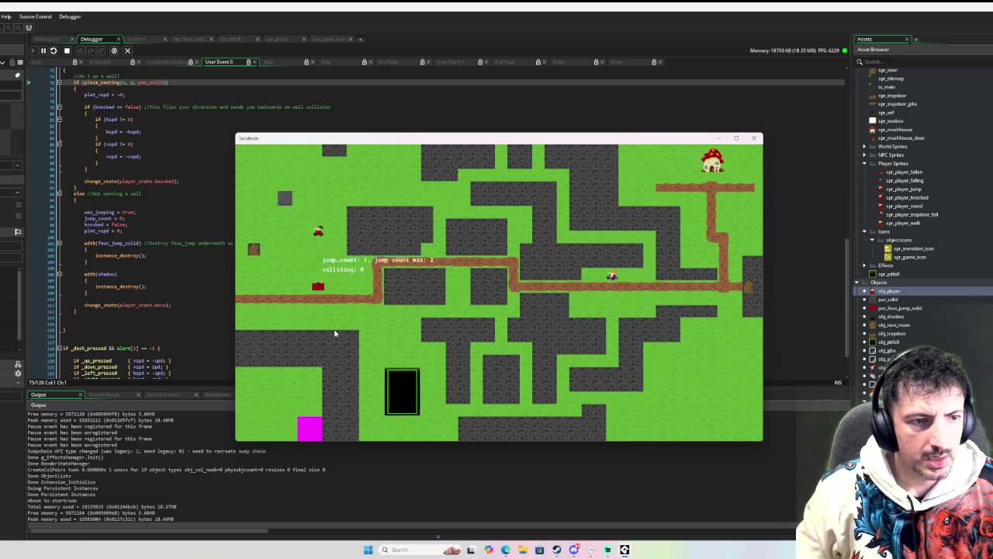
key(Right)
key(Up)
key(Down)
key(Left)
key(Up)
key(Up)
key(Left)
key(Right)
key(Up)
key(Right)
key(Left)
key(Up)
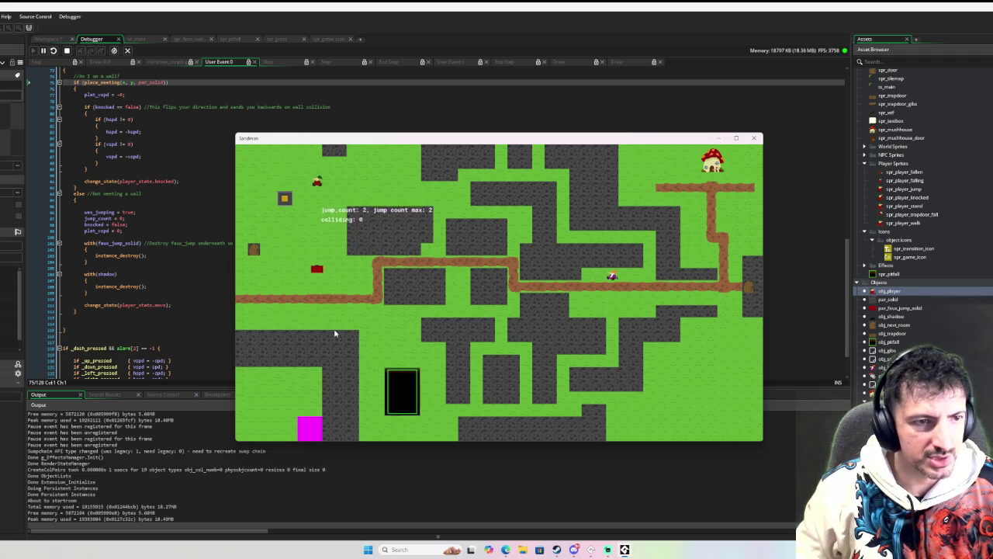
key(Right)
key(Up)
key(Left)
key(Up)
key(Right)
key(Down)
key(Up)
key(Left)
key(Left)
key(Down)
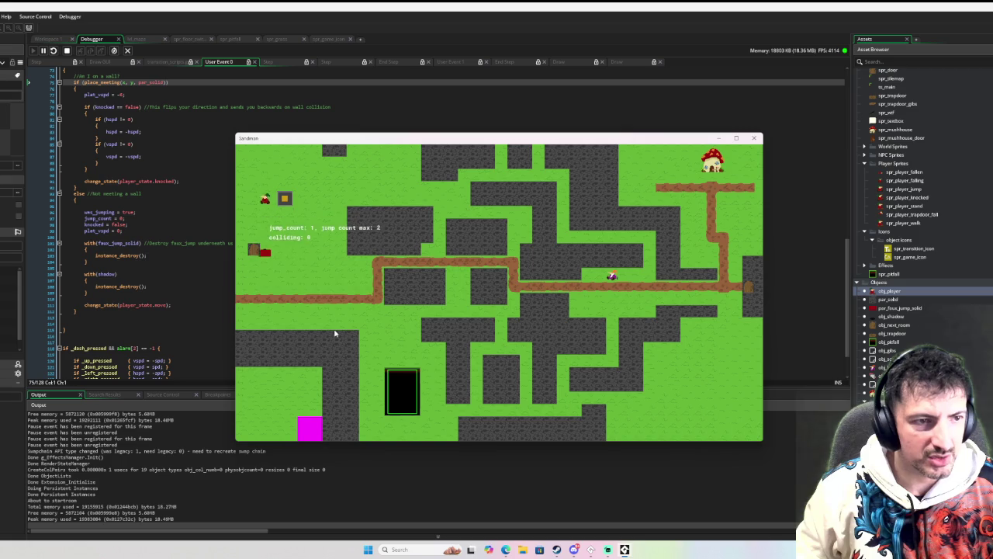
key(Right)
key(Up)
key(Up)
key(Left)
key(Right)
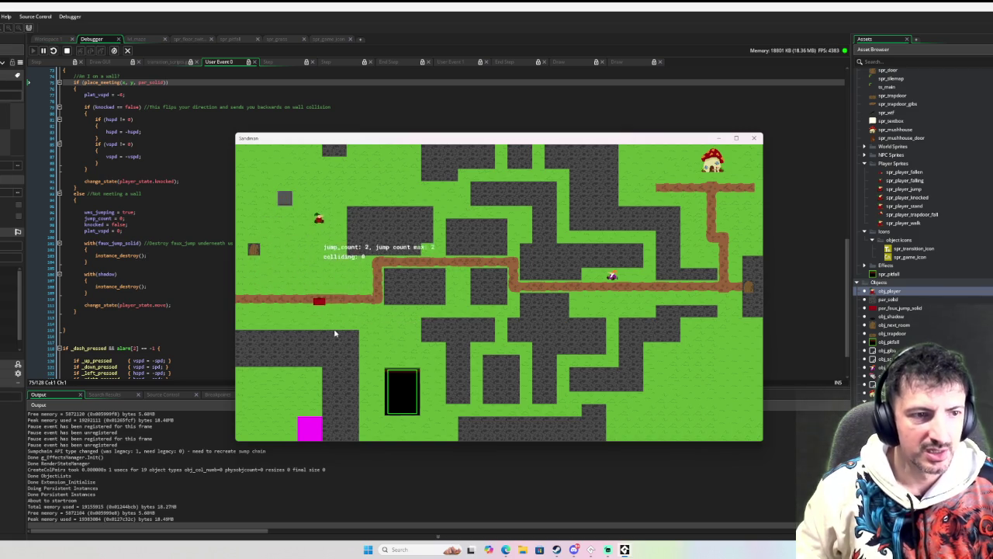
key(Up)
key(Left)
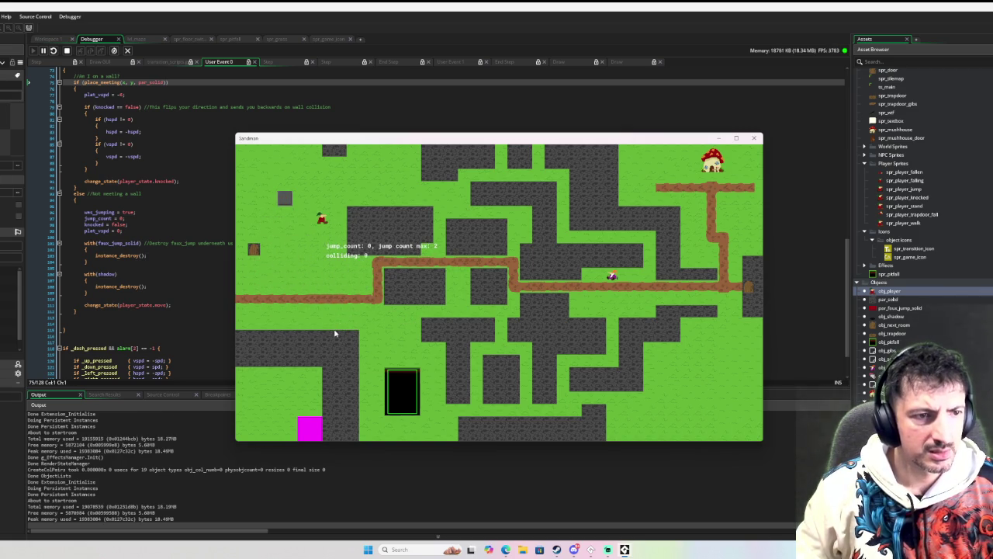
key(Left)
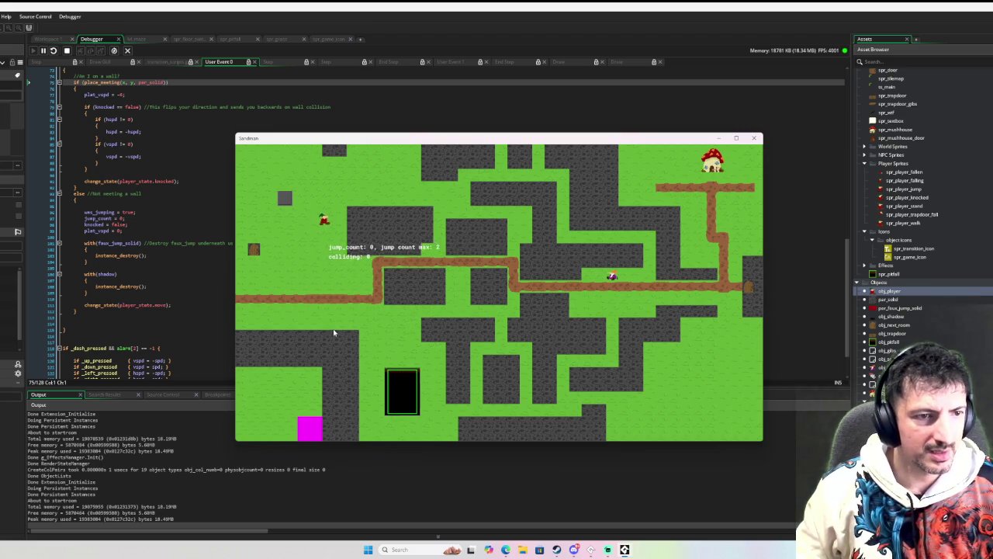
key(Left)
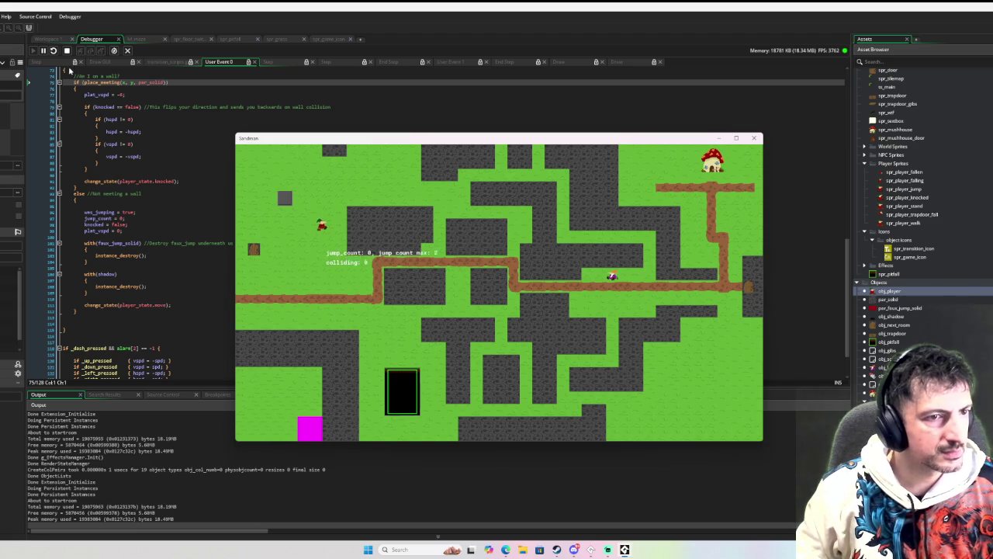
click(45, 50)
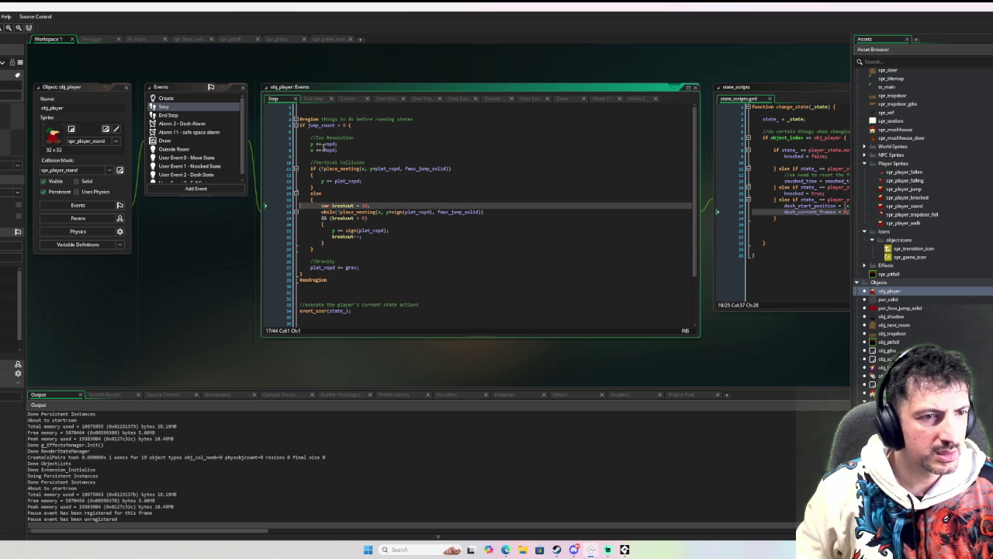
- Scroll obj_player's Step event to the breakout = 20 faux_jump_solid collision loop
mouse_move(325, 150)
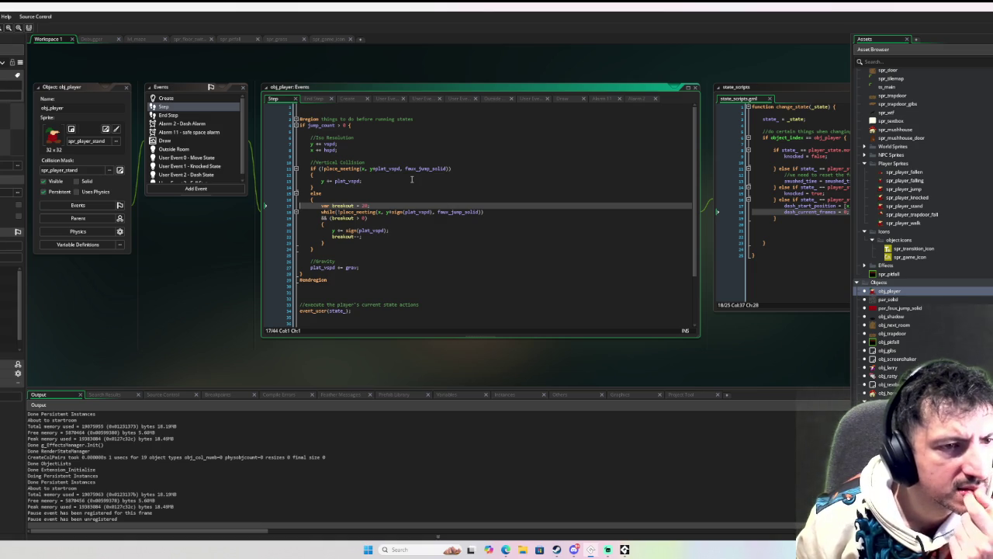
scroll(412, 179, down, 3)
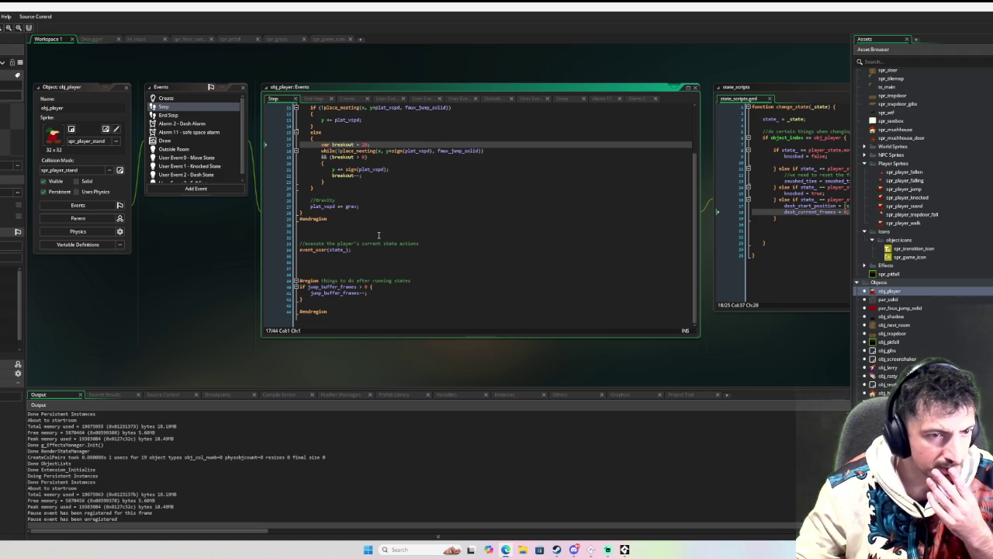
- Add the comment '//current jump buffer fr jump bufframes' above the jump_buffer_frames check
scroll(379, 235, up, 2)
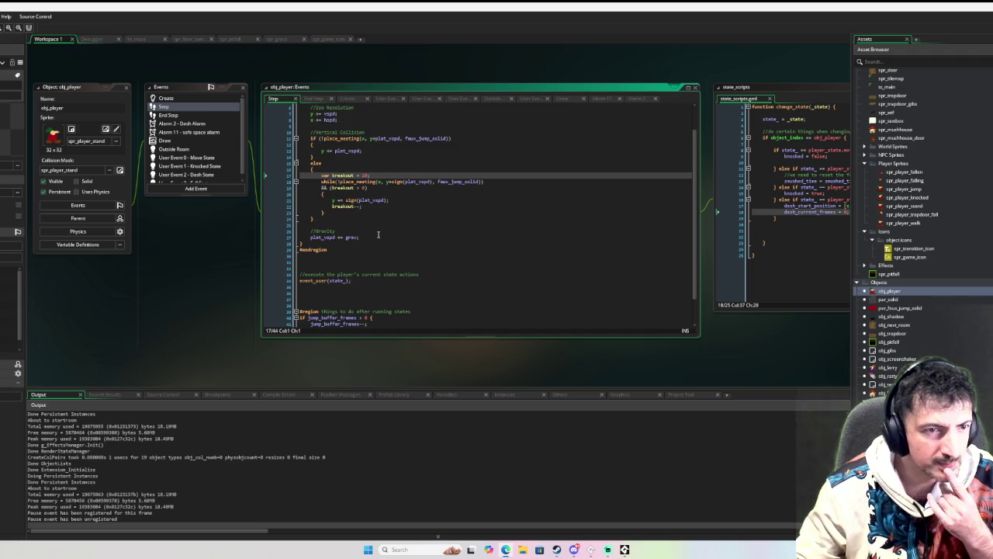
scroll(396, 223, up, 2)
scroll(382, 208, down, 4)
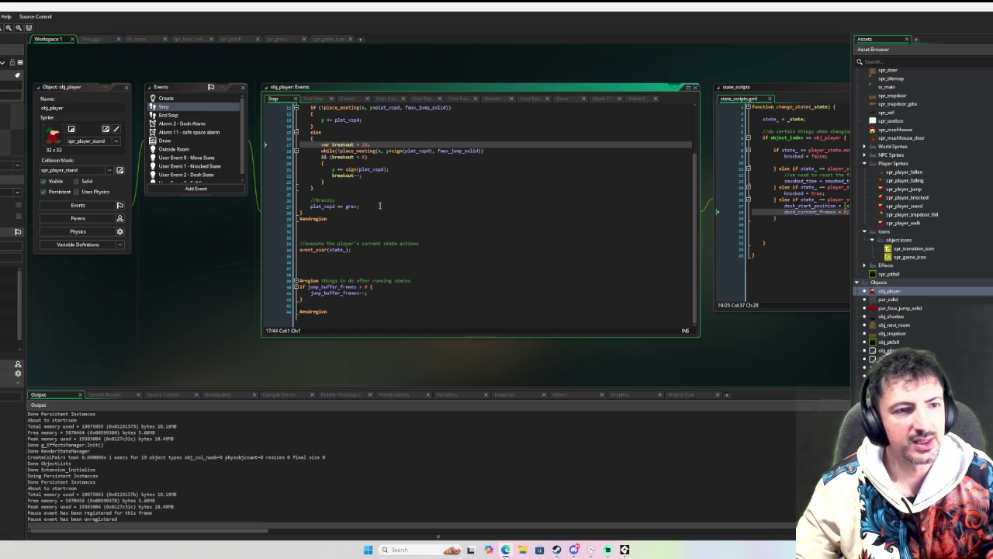
click(418, 279)
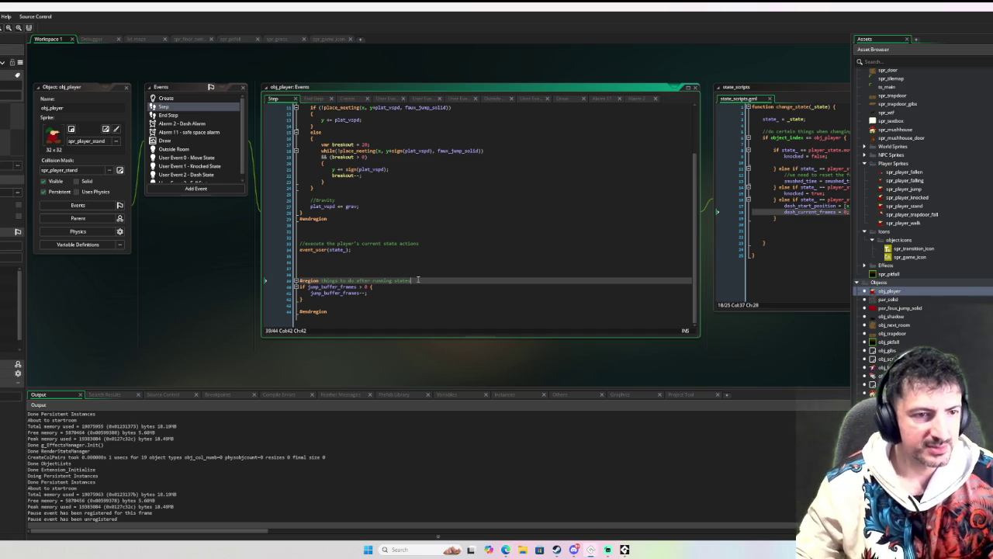
key(Return)
key(Return)
key(BackSpace)
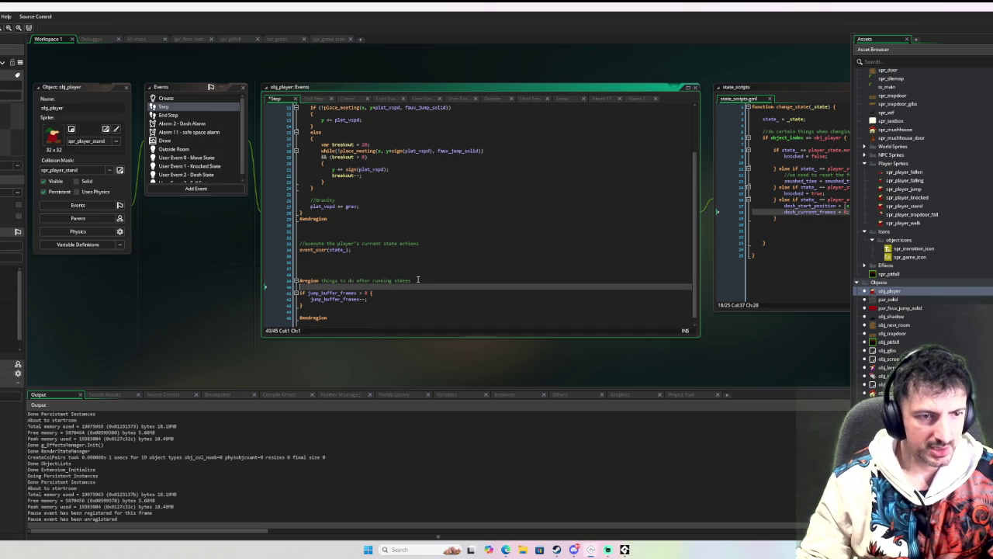
key(Return)
text(//)
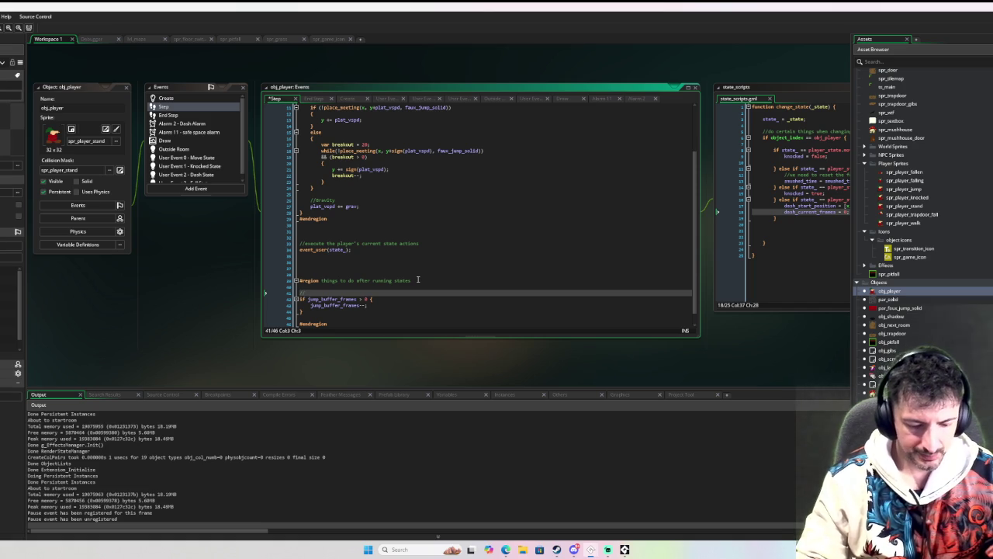
text(current jump)
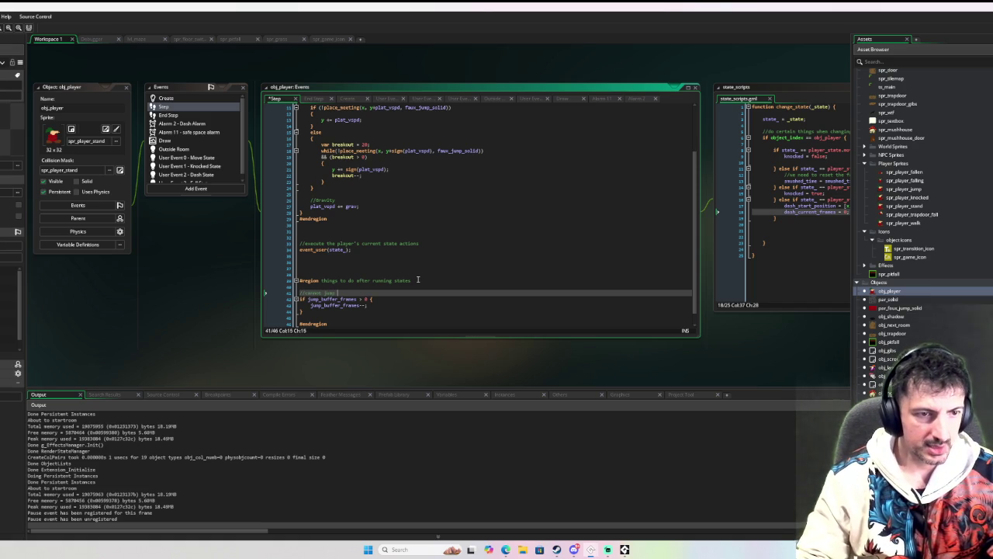
text( buffer fr)
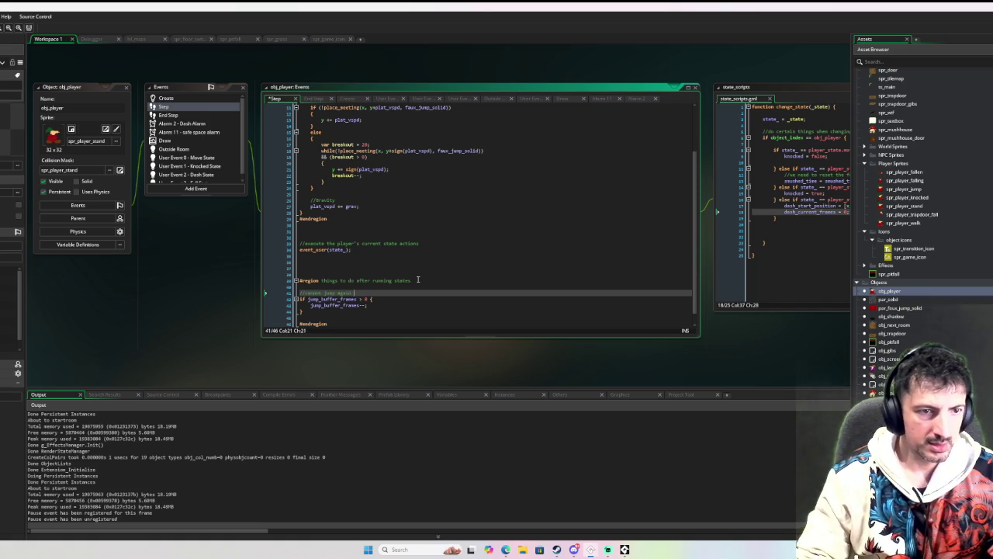
text( jump)
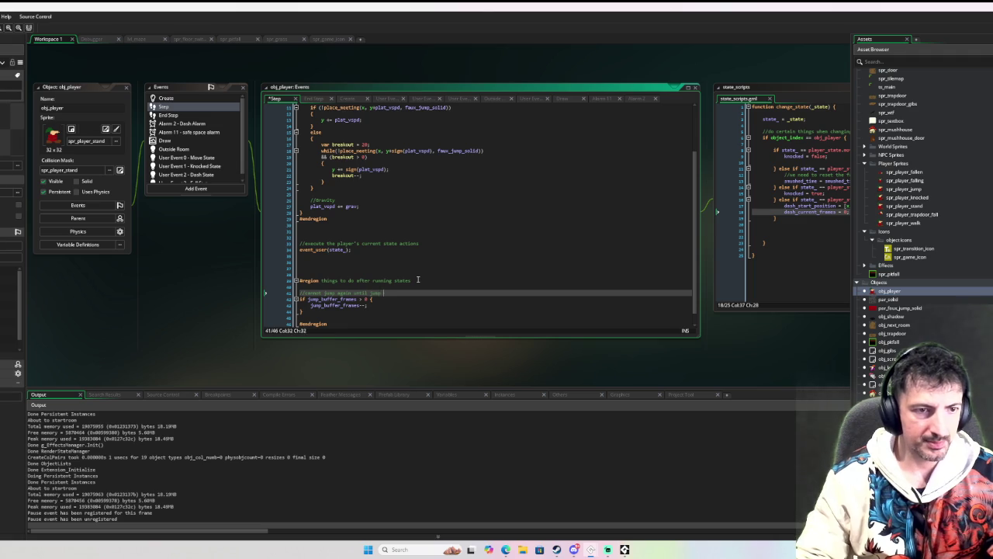
text( bufframes = 0)
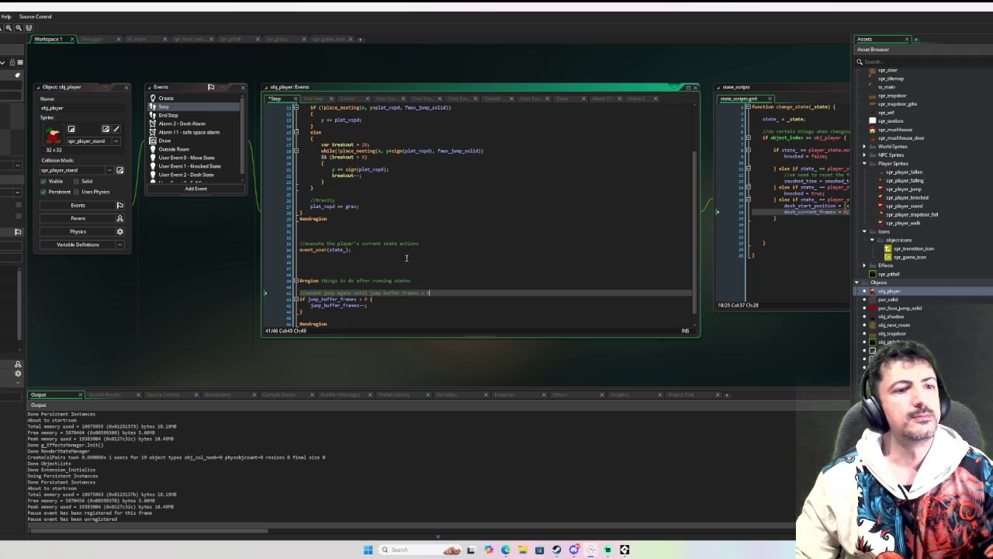
scroll(431, 268, down, 1)
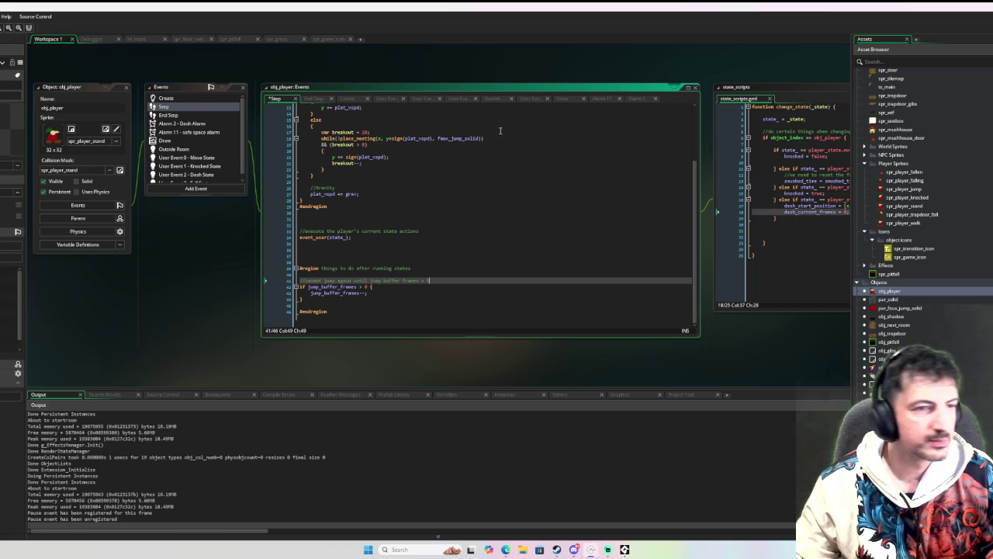
scroll(208, 180, down, 1)
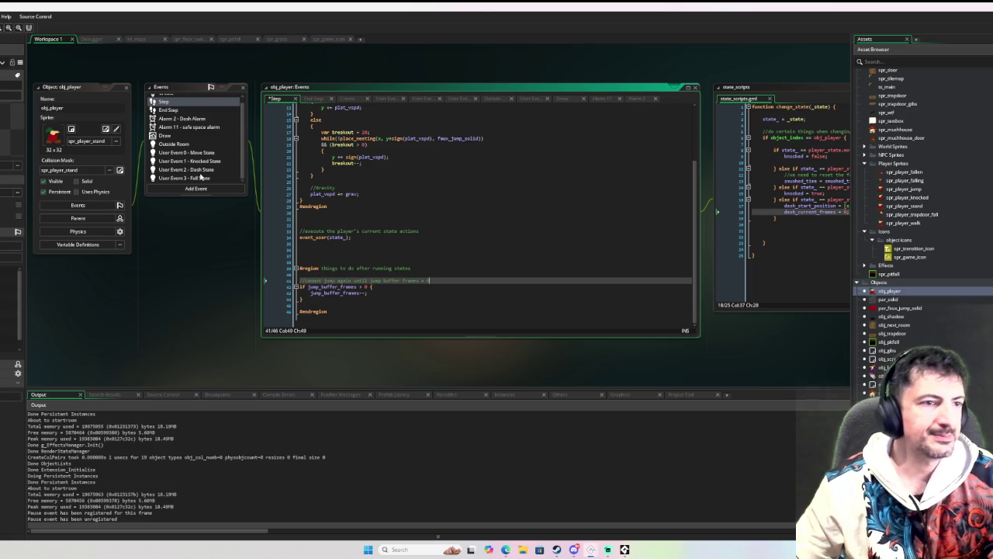
- Look through the Fall State event's code
click(195, 178)
scroll(532, 223, down, 10)
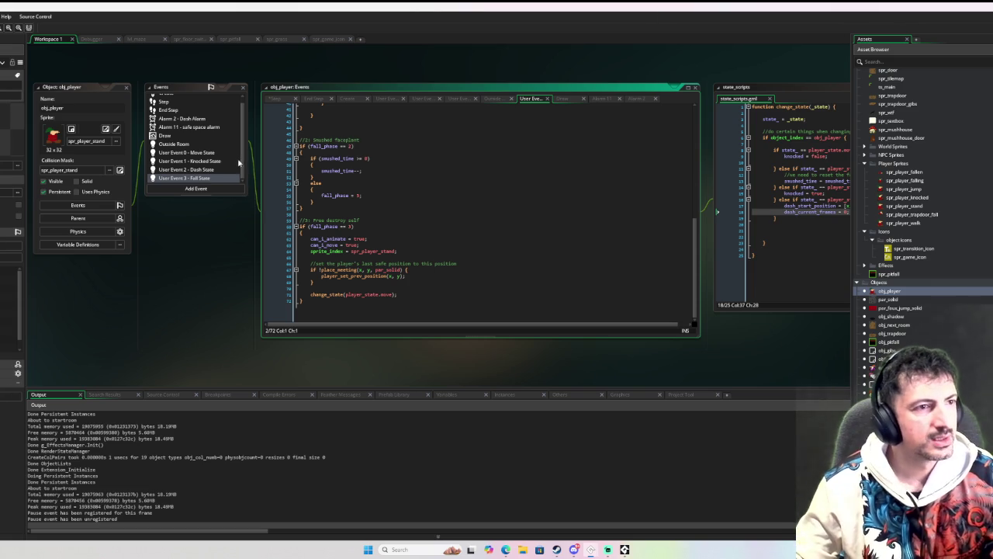
scroll(206, 151, up, 1)
- Set a breakpoint on Move State's line 74 wall check and return to the running game
click(203, 156)
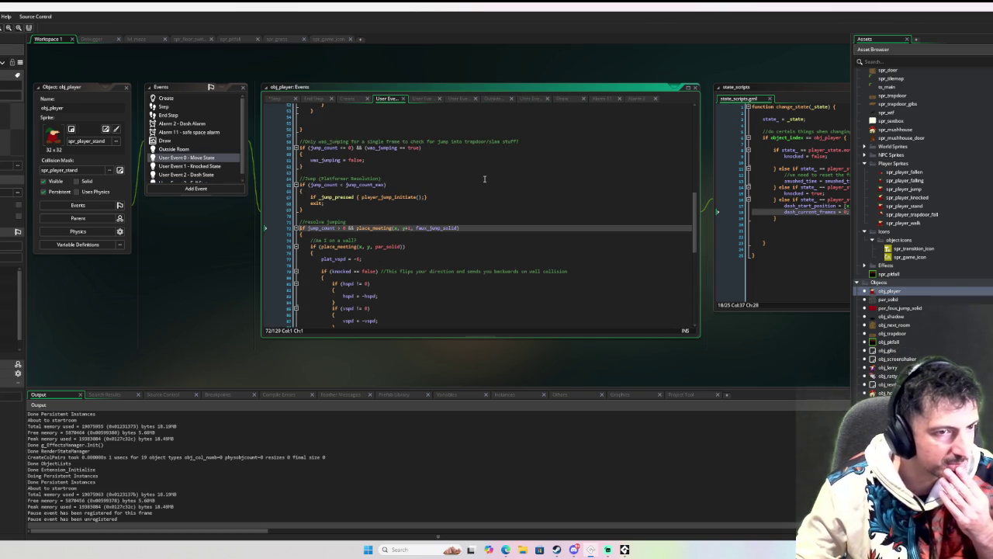
scroll(479, 183, down, 2)
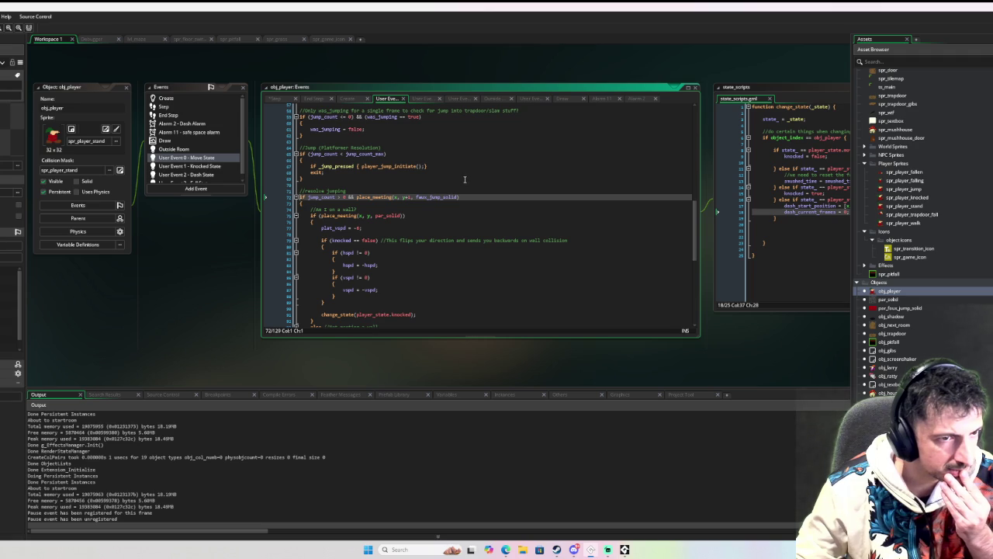
scroll(463, 179, down, 1)
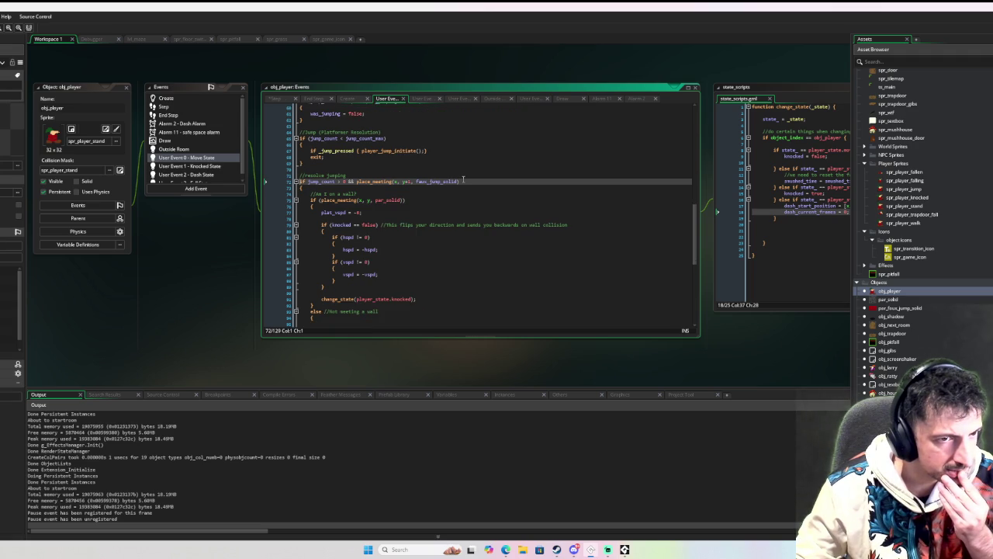
click(287, 194)
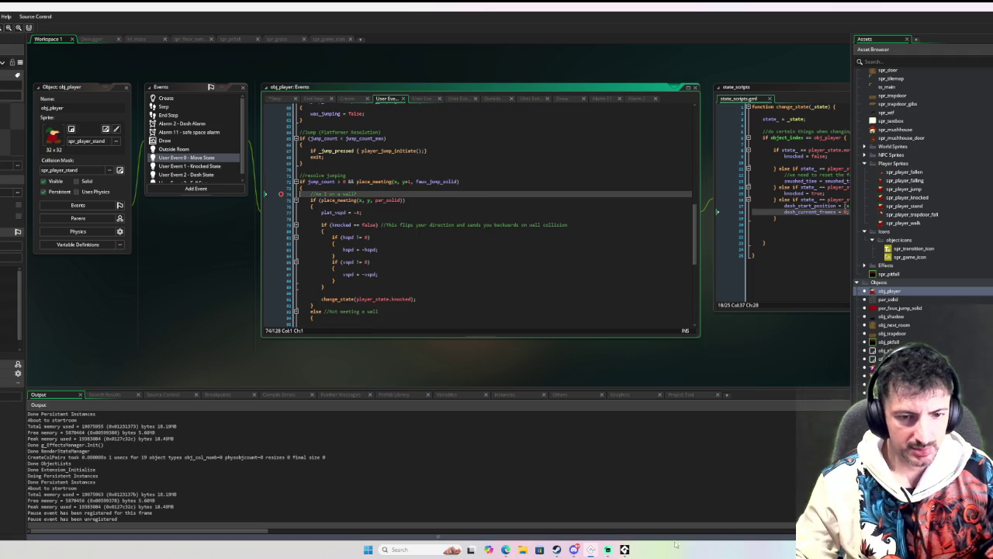
click(591, 549)
key(Right)
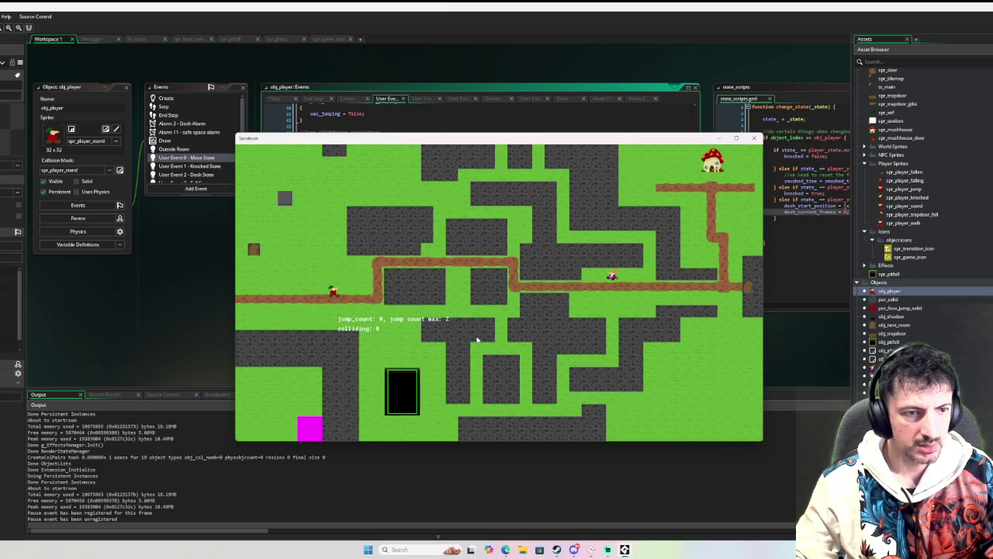
- Walk down and double jump until the breakpoint hits, then stop the game
key(space)
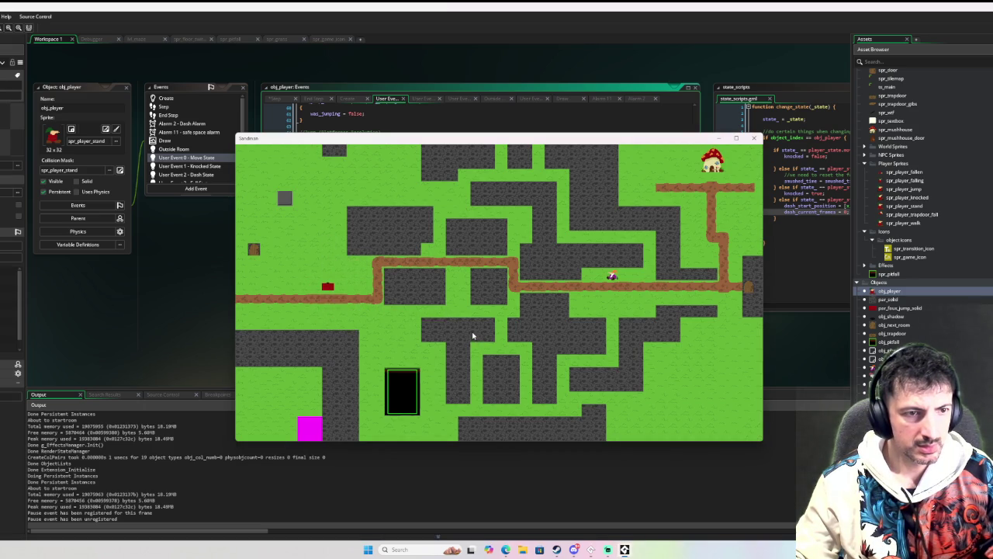
key(Down)
key(space)
key(Down)
key(space)
key(space)
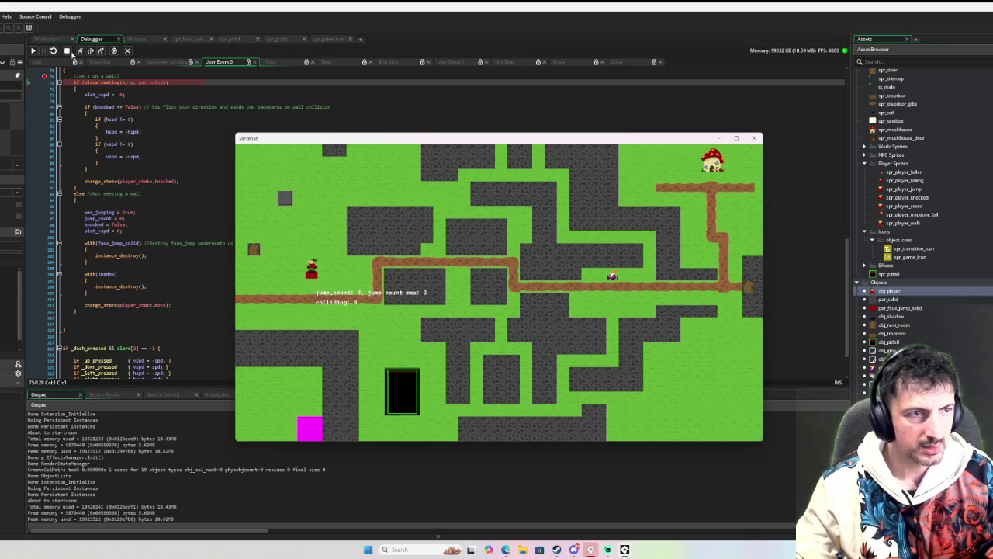
scroll(91, 112, up, 2)
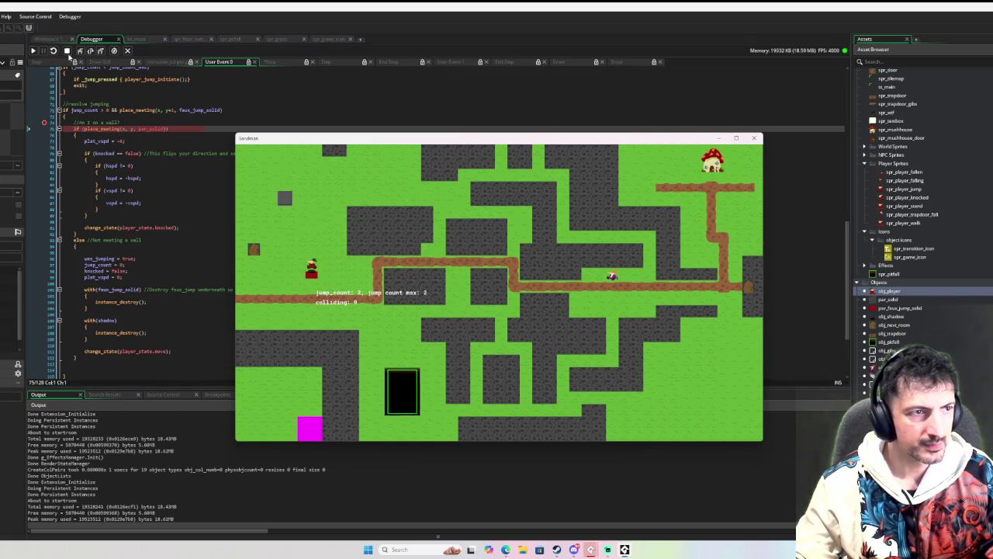
click(66, 51)
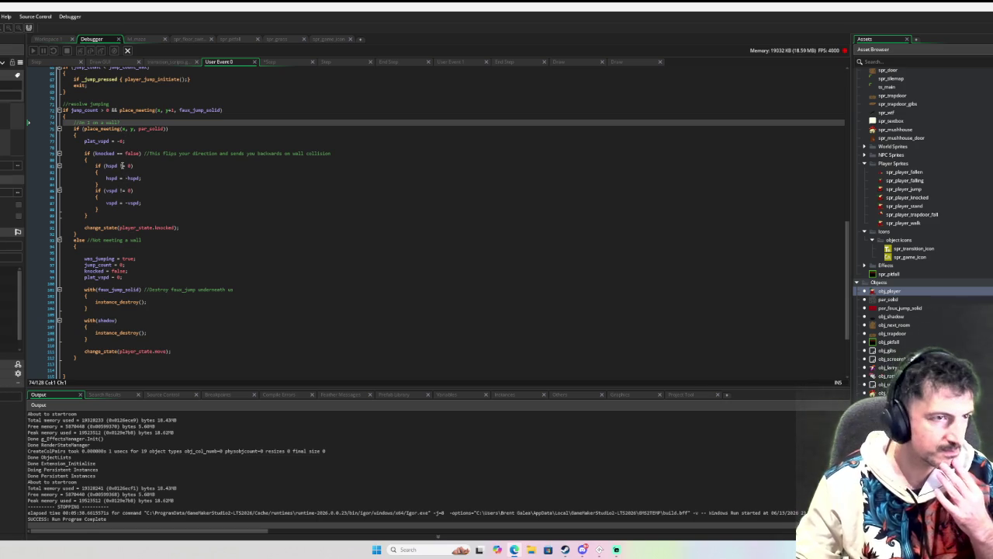
scroll(209, 187, up, 3)
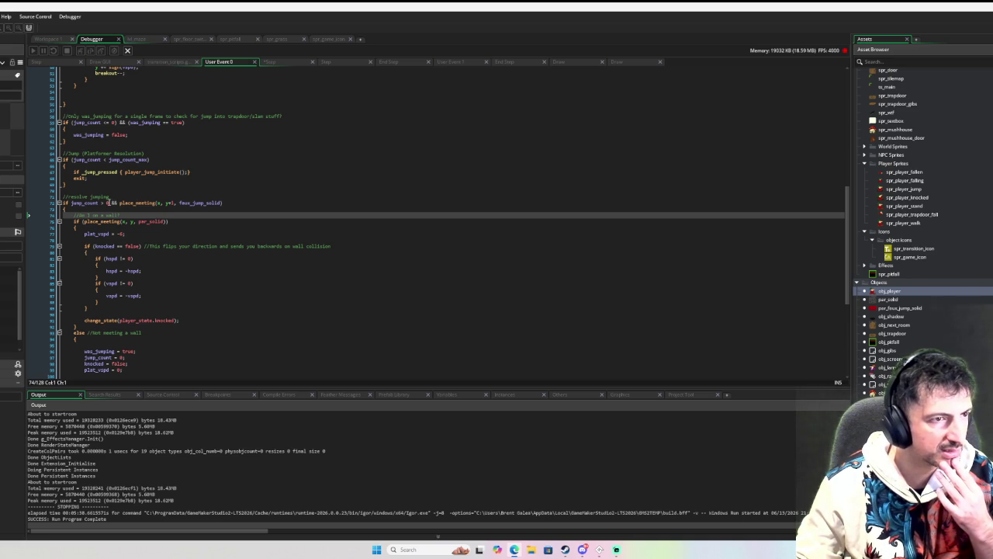
- Put the caret on blank line 100 and bring up the Search & Replace window
scroll(110, 202, down, 3)
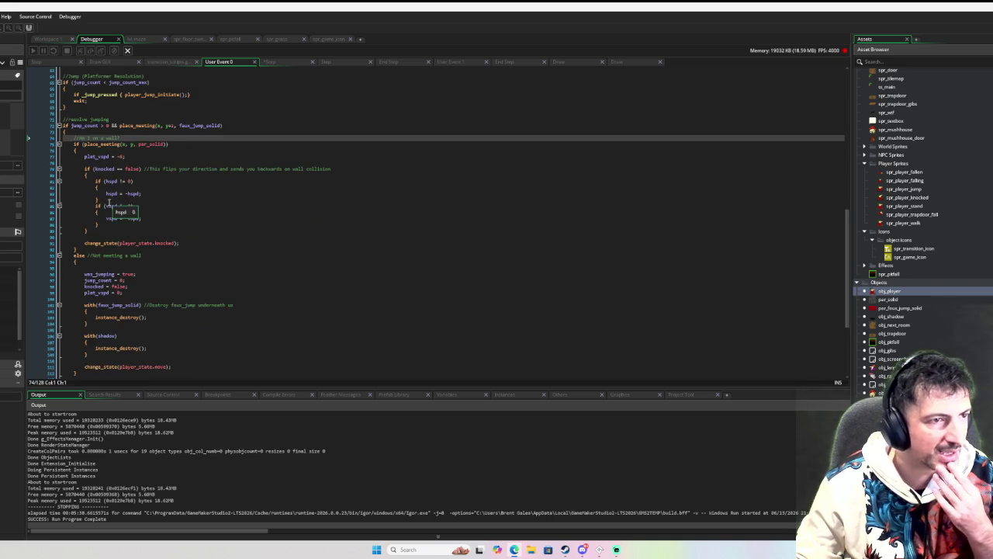
scroll(109, 201, down, 3)
scroll(108, 202, down, 2)
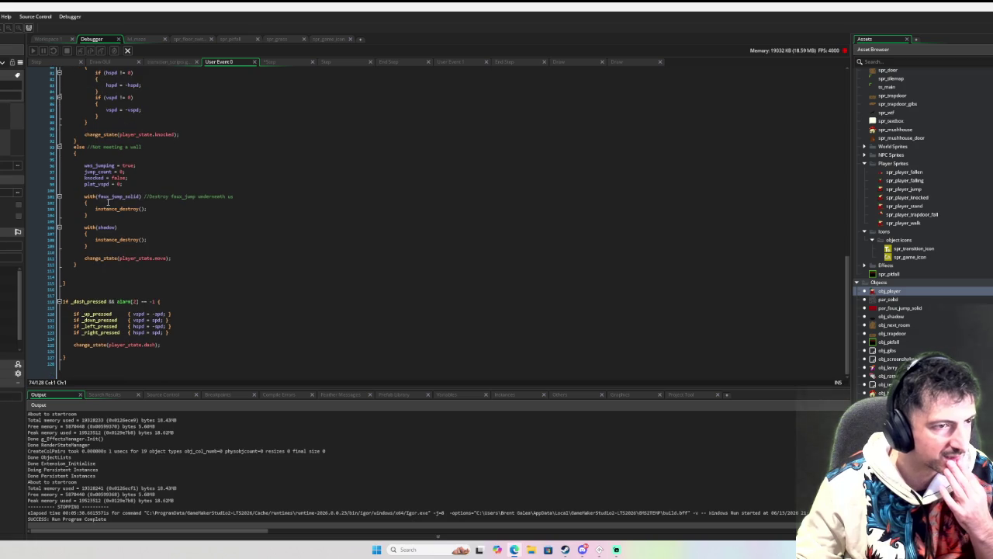
scroll(107, 203, up, 1)
click(207, 205)
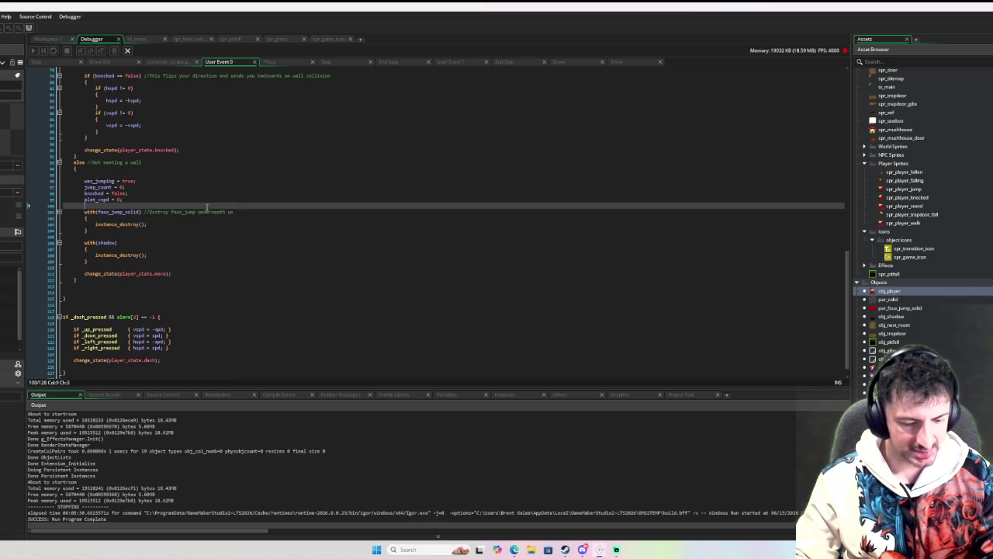
key(ctrl+f)
- Search the project for 'jump_count = 0' and go to its match in the Move State event
text(jump)
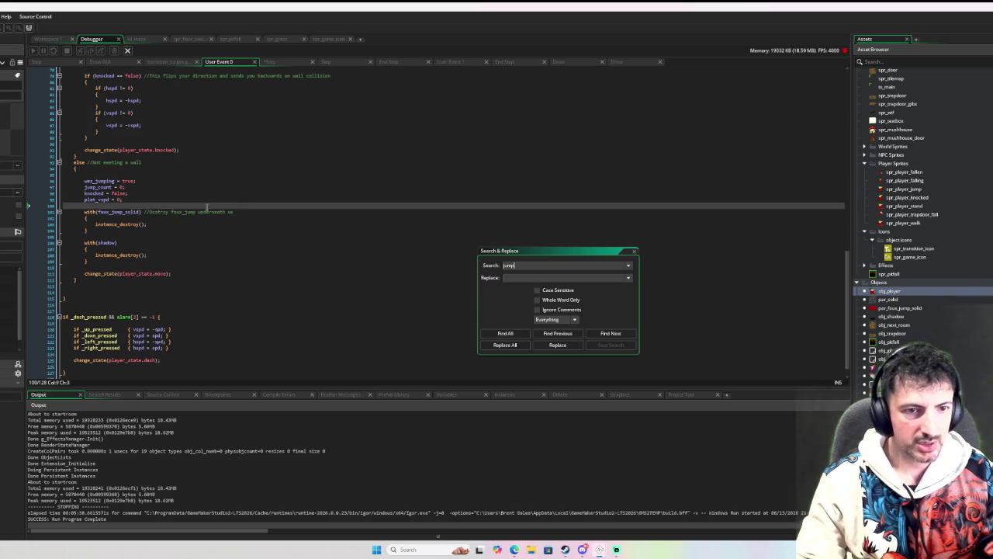
text(_count = 0)
key(Return)
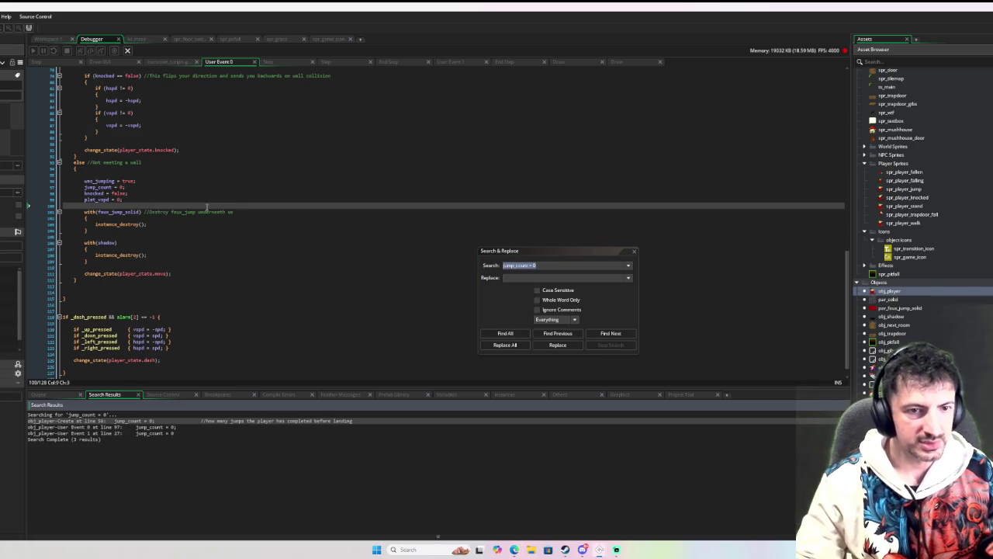
double_click(177, 427)
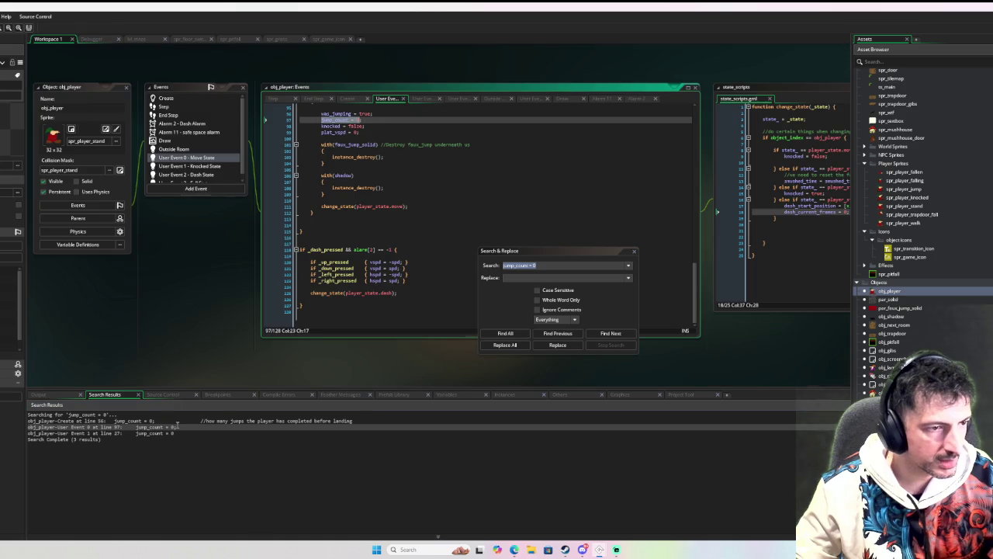
- Scroll up through the Move State code to read the wall check above the reset
scroll(407, 135, up, 5)
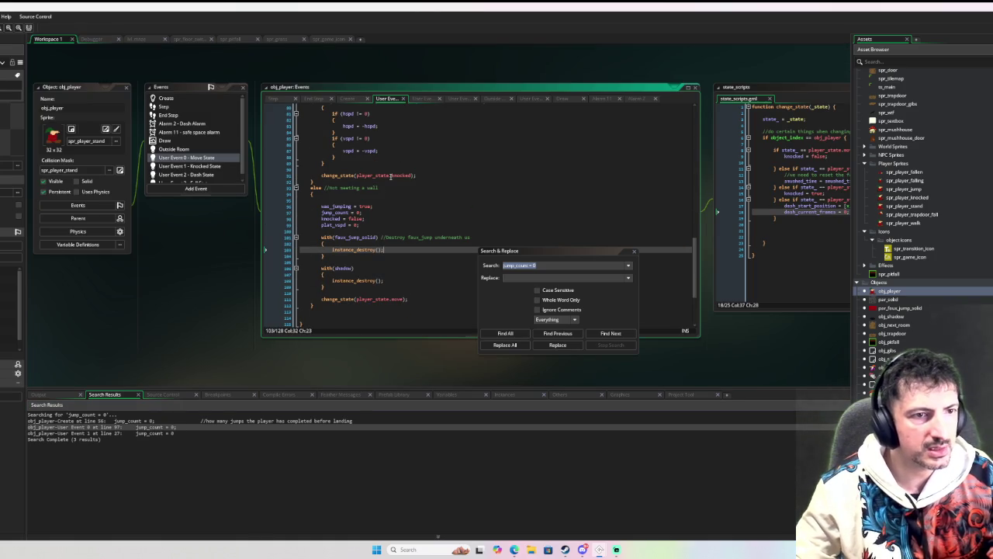
scroll(395, 170, up, 2)
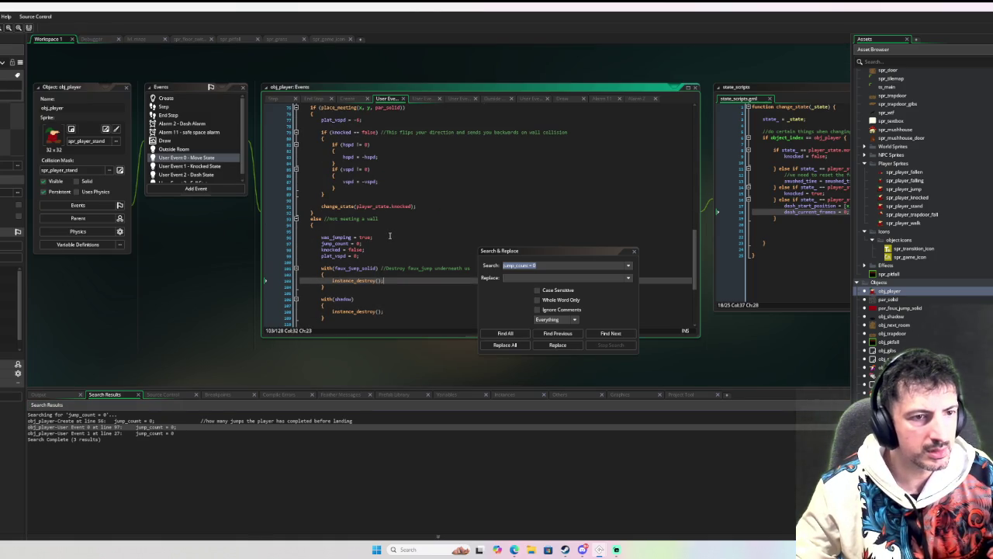
scroll(389, 235, up, 1)
scroll(389, 233, up, 1)
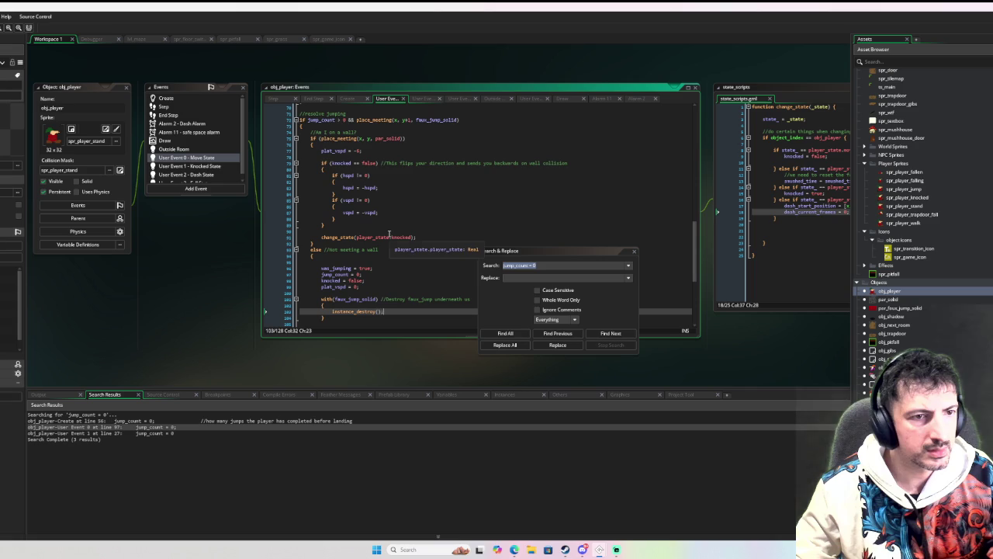
scroll(389, 234, up, 1)
scroll(390, 234, down, 3)
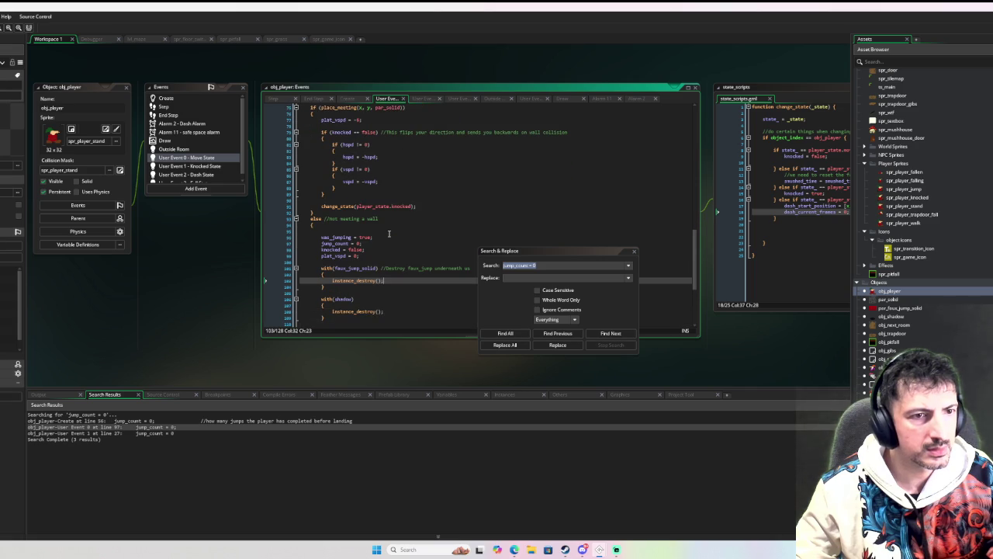
scroll(389, 233, up, 4)
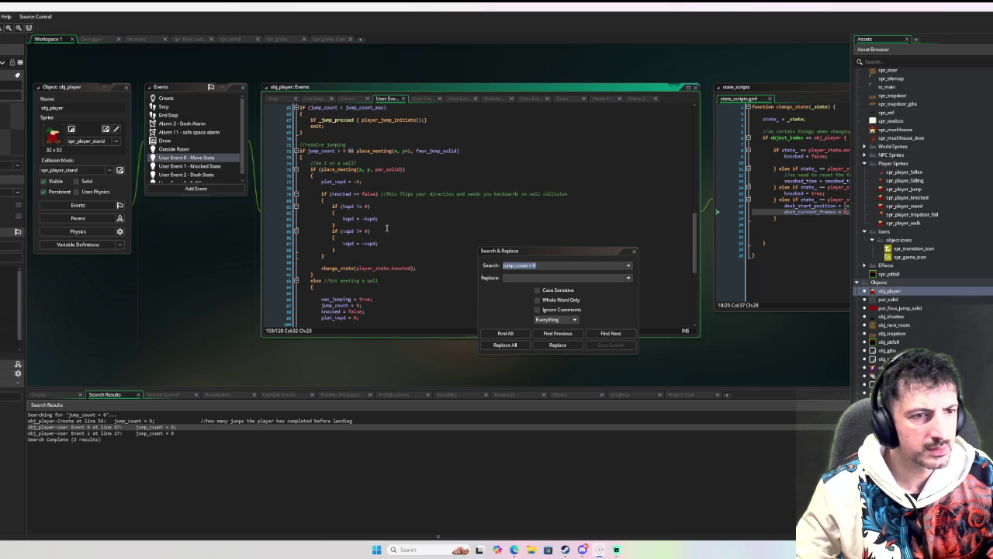
scroll(386, 228, up, 4)
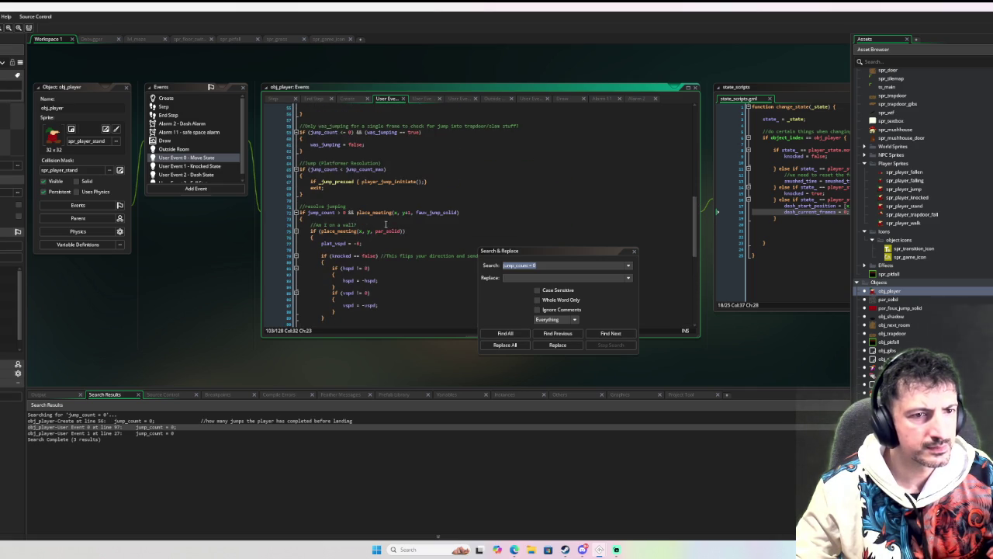
scroll(385, 223, down, 15)
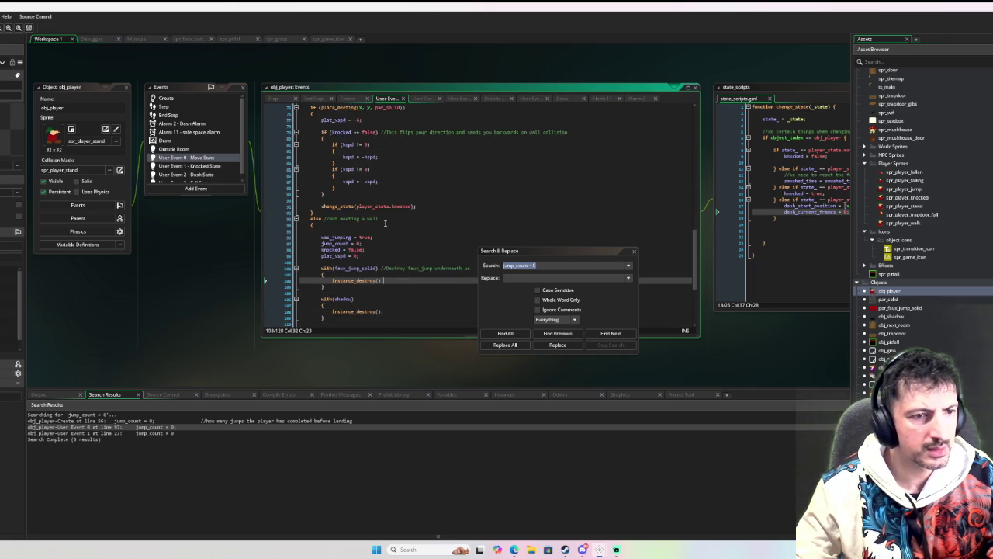
scroll(385, 223, up, 5)
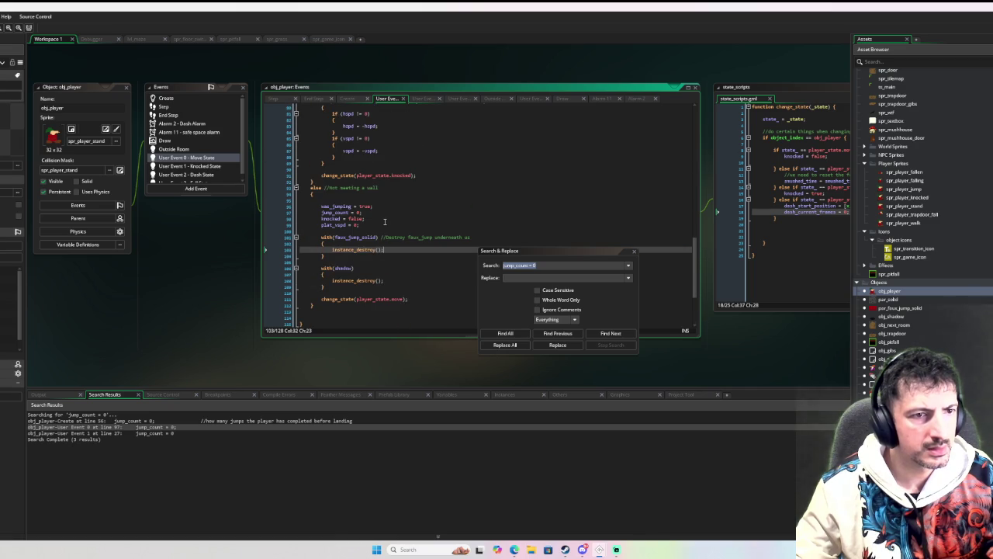
scroll(384, 222, up, 4)
scroll(372, 225, up, 3)
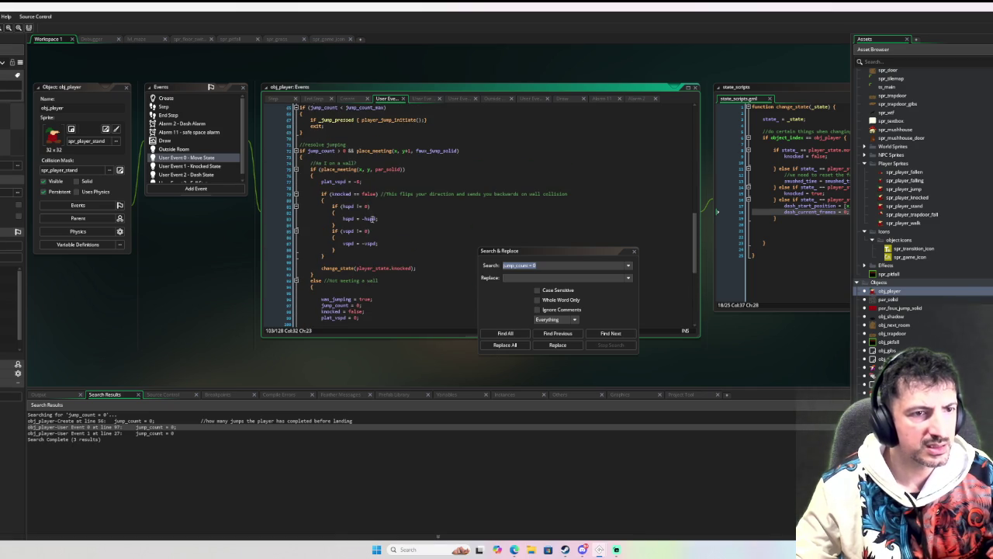
- Put the caret below the wall check, then below the else branch, while reviewing the code
click(311, 176)
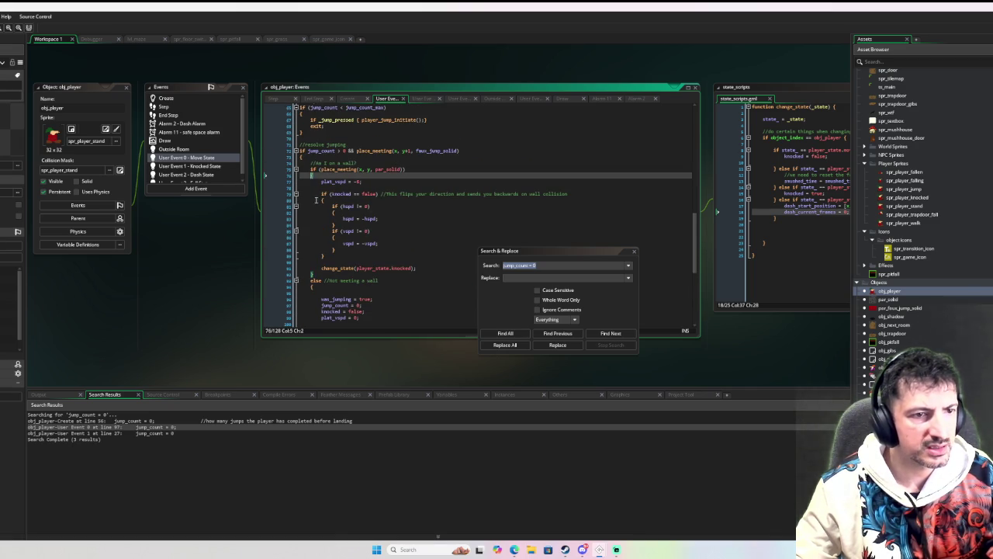
scroll(316, 197, down, 2)
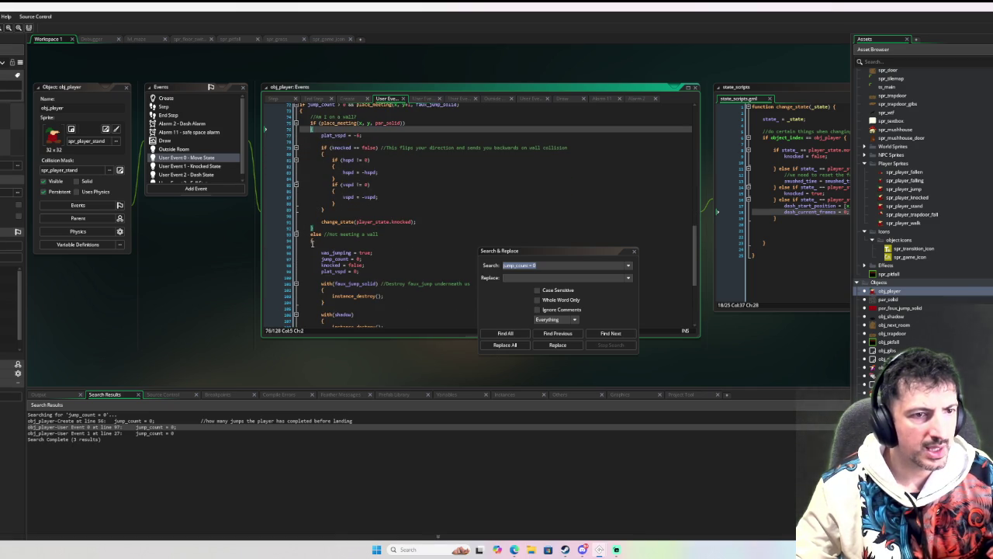
click(311, 241)
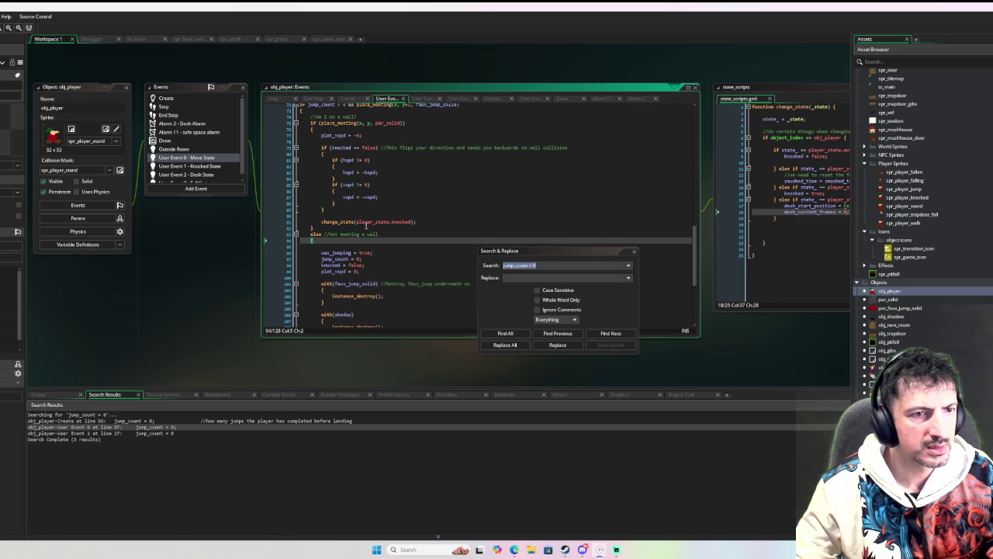
scroll(366, 222, up, 3)
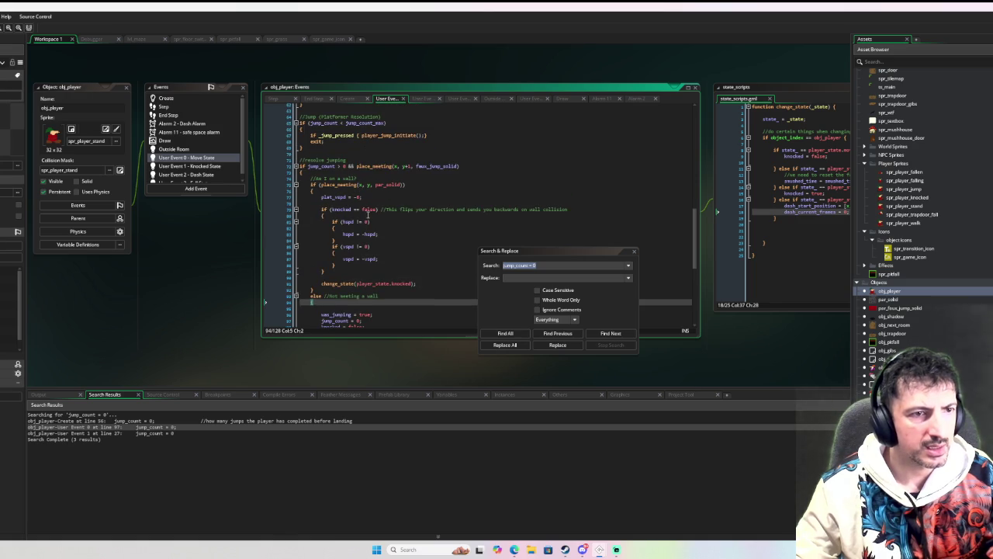
scroll(367, 213, up, 2)
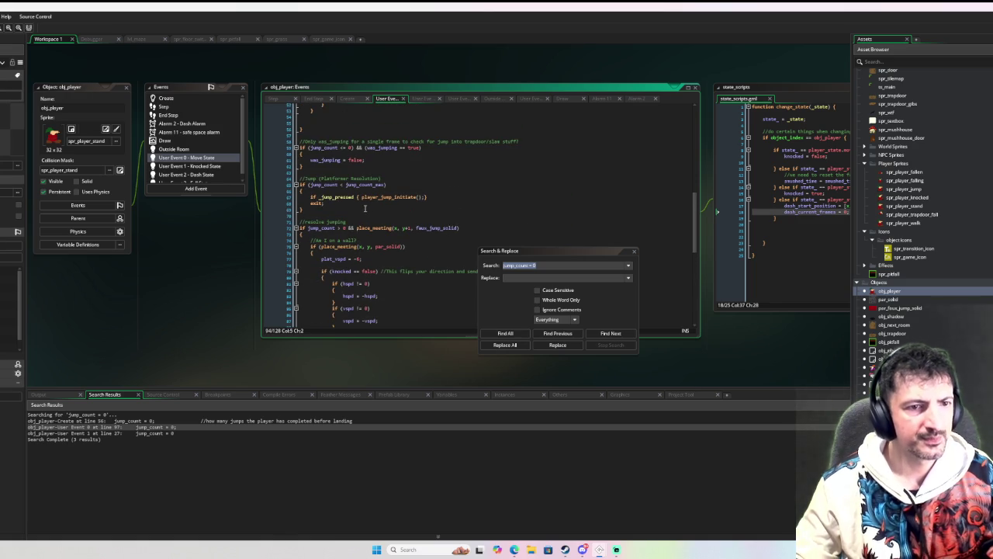
scroll(354, 203, down, 10)
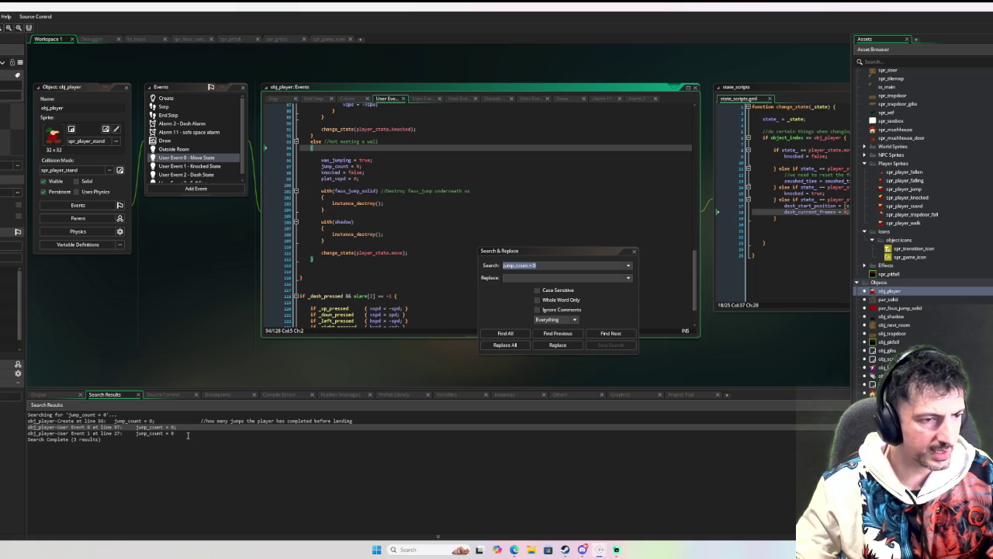
- Inspect the jump_count = 0 resets in Knocked State (line 33) and Move State (line 97), then jump in-game
double_click(85, 433)
click(335, 255)
scroll(349, 255, up, 3)
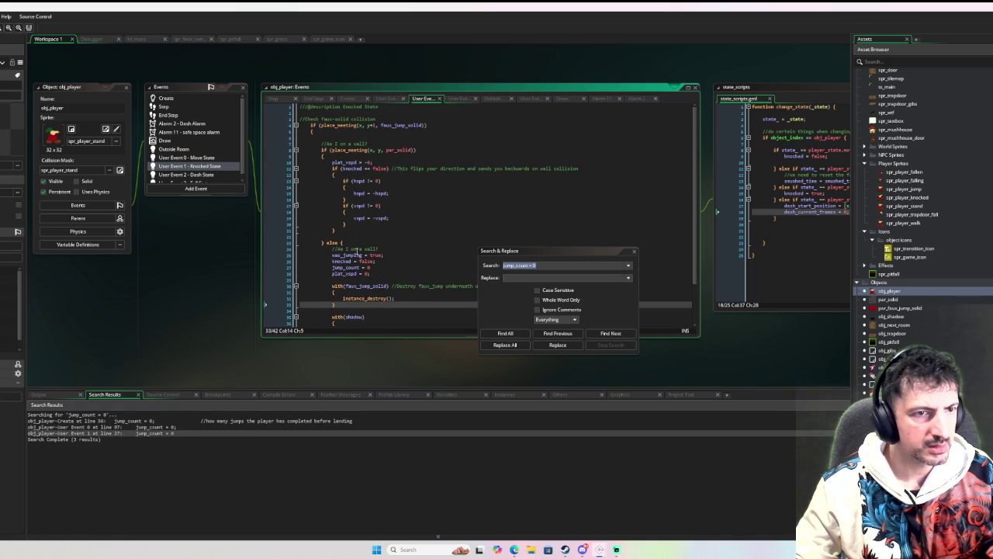
scroll(357, 251, down, 3)
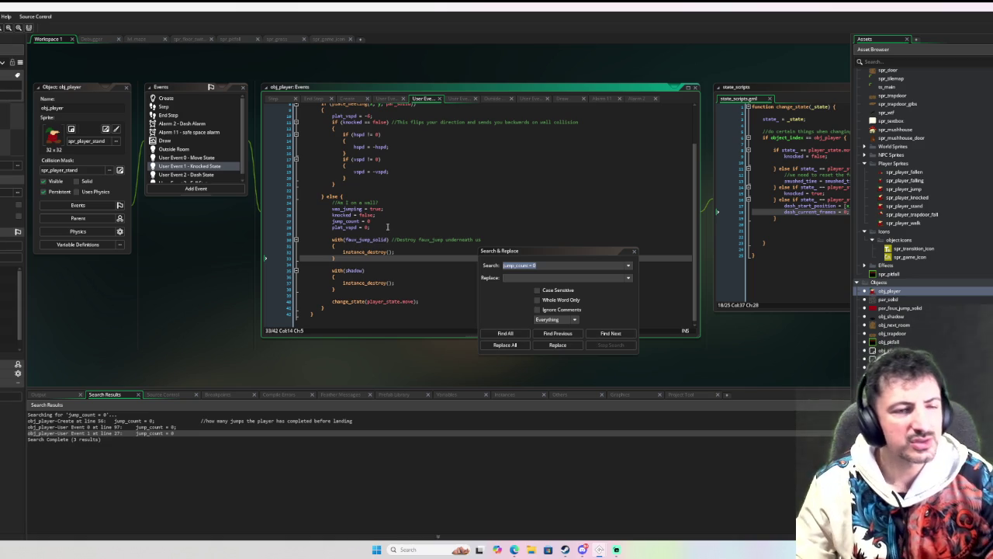
scroll(374, 209, up, 3)
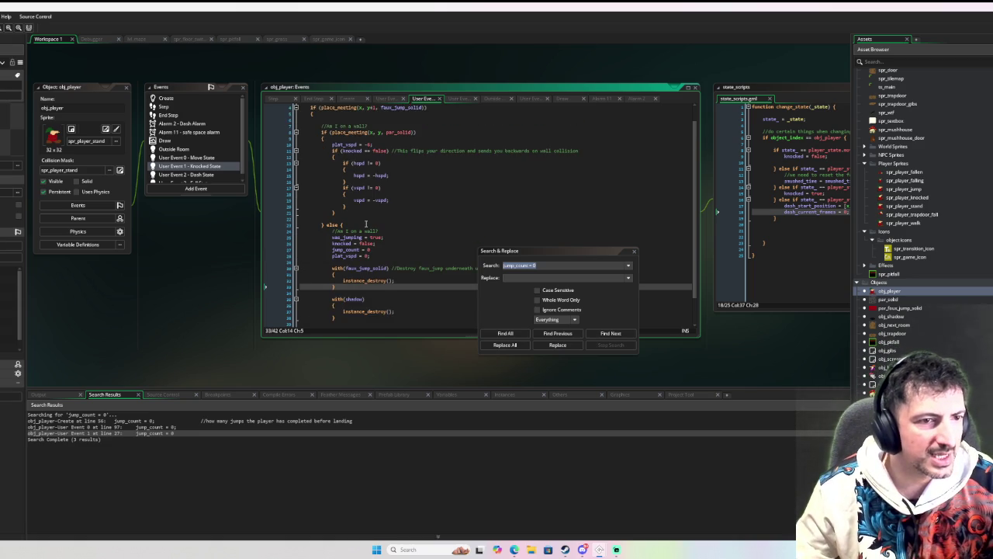
double_click(164, 434)
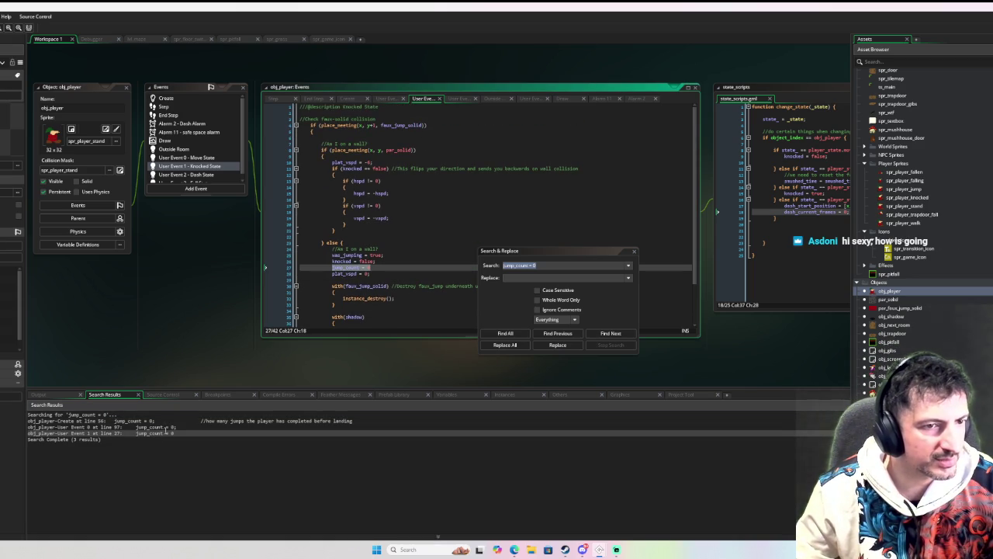
double_click(167, 427)
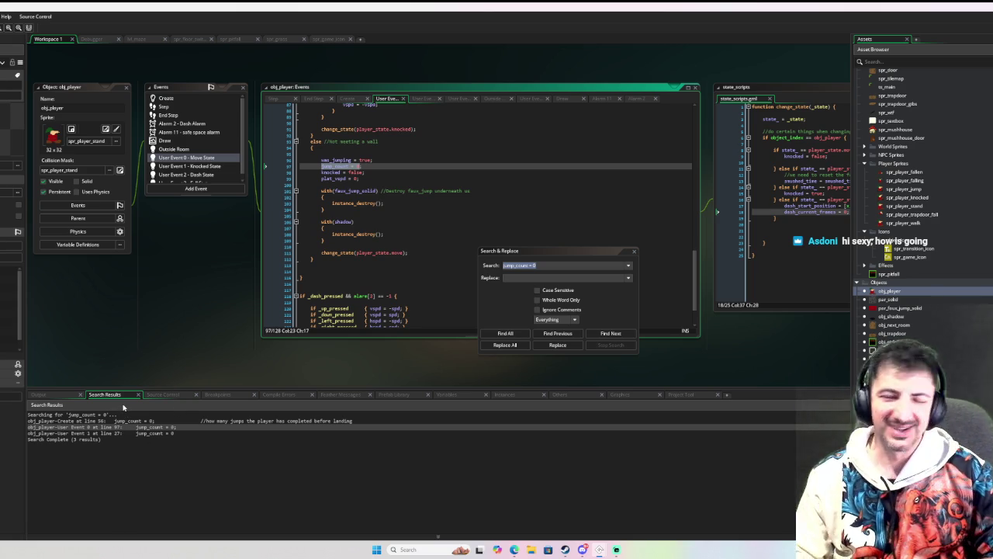
key(space)
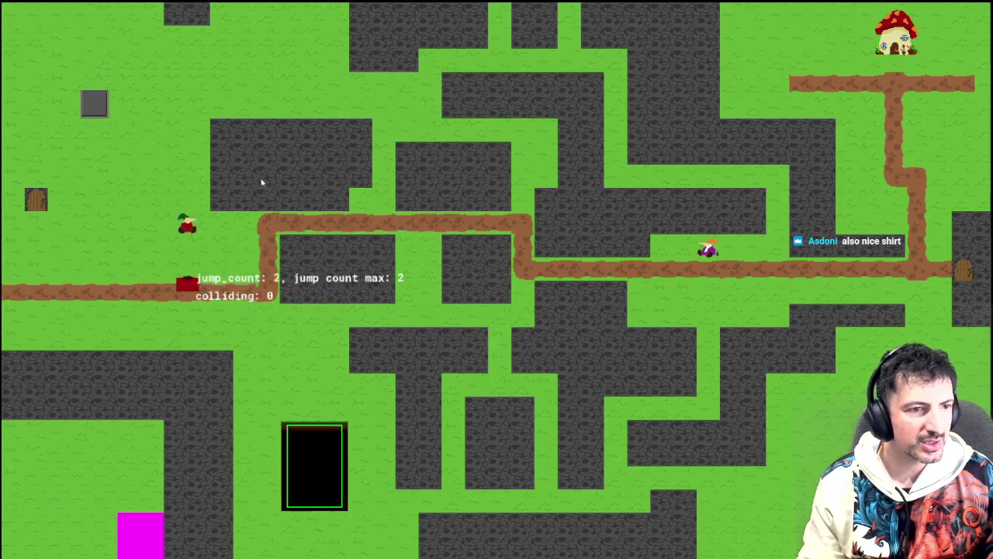
- Run left and right along the path, double-jumping repeatedly while watching the jump_count debug text
key(space)
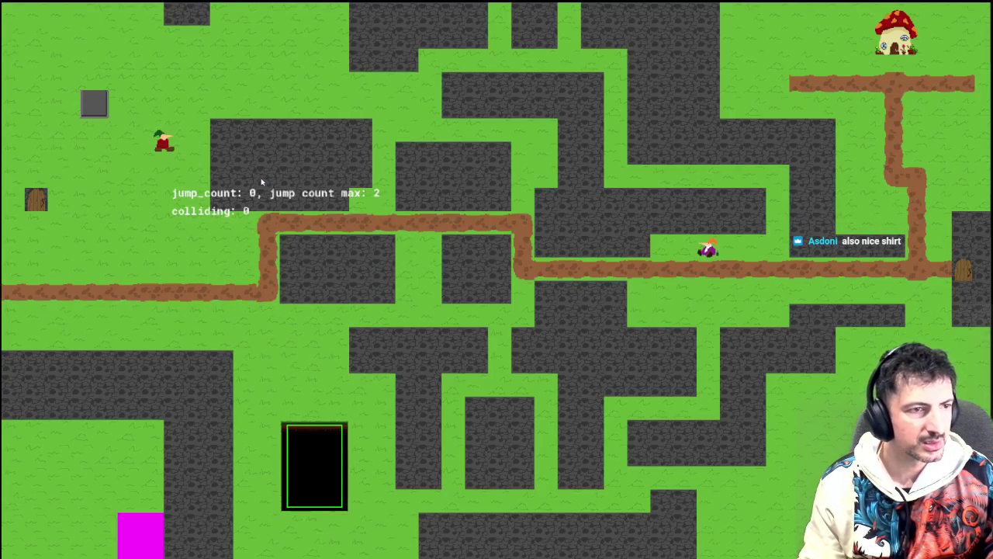
key(space)
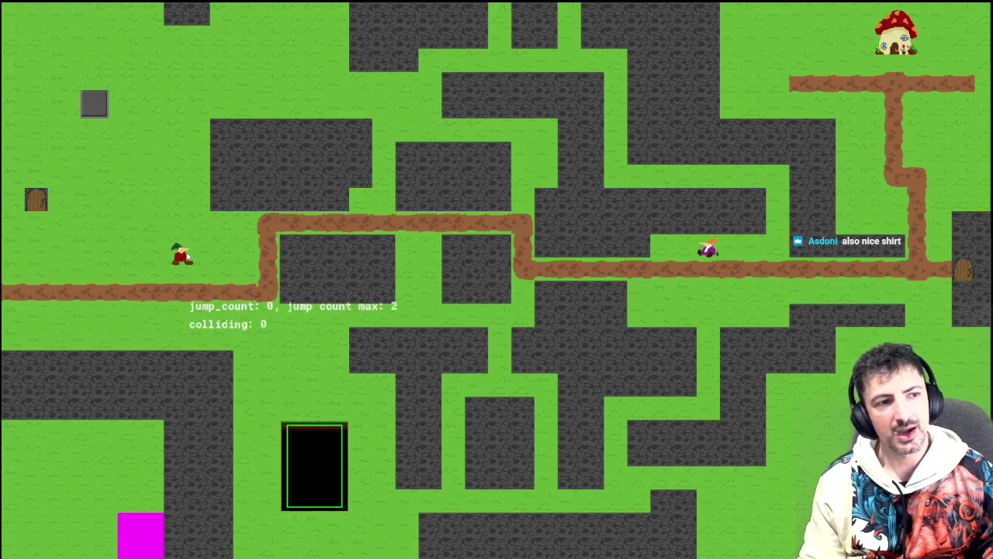
key(Right)
key(Left)
key(space)
key(space)
key(Right)
key(space)
key(space)
key(Left)
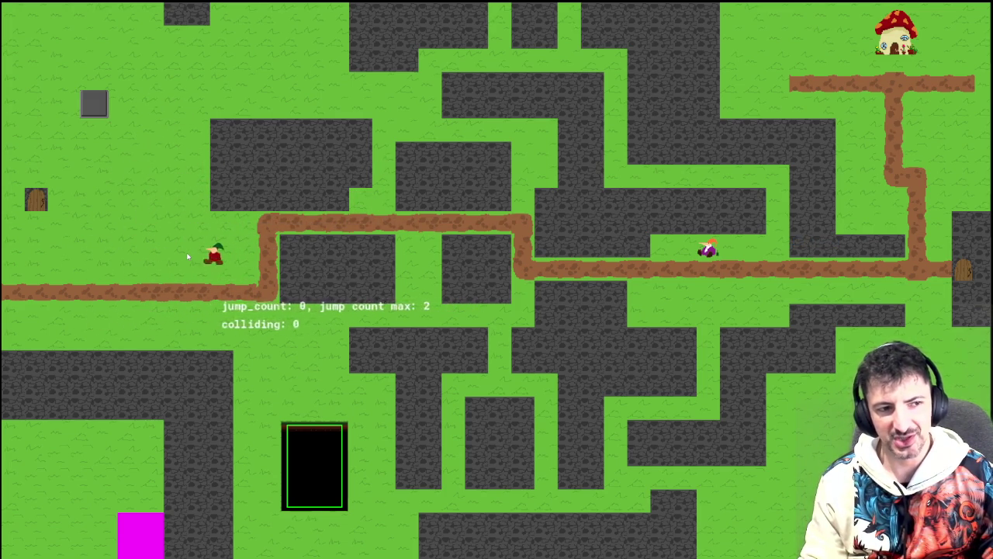
key(space)
key(Left)
key(Right)
key(Right)
key(Left)
key(space)
key(Right)
key(space)
key(Left)
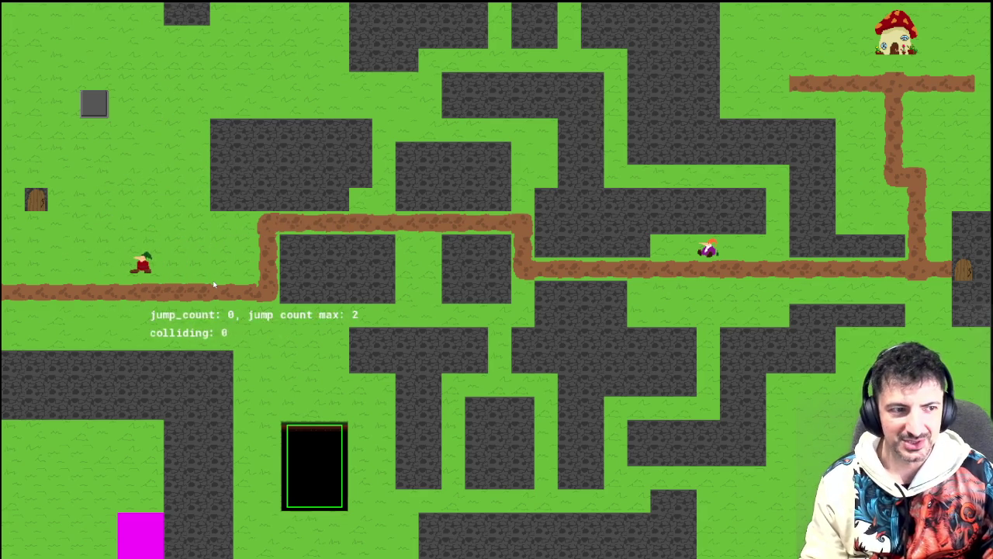
key(Right)
key(Left)
key(space)
key(Left)
key(space)
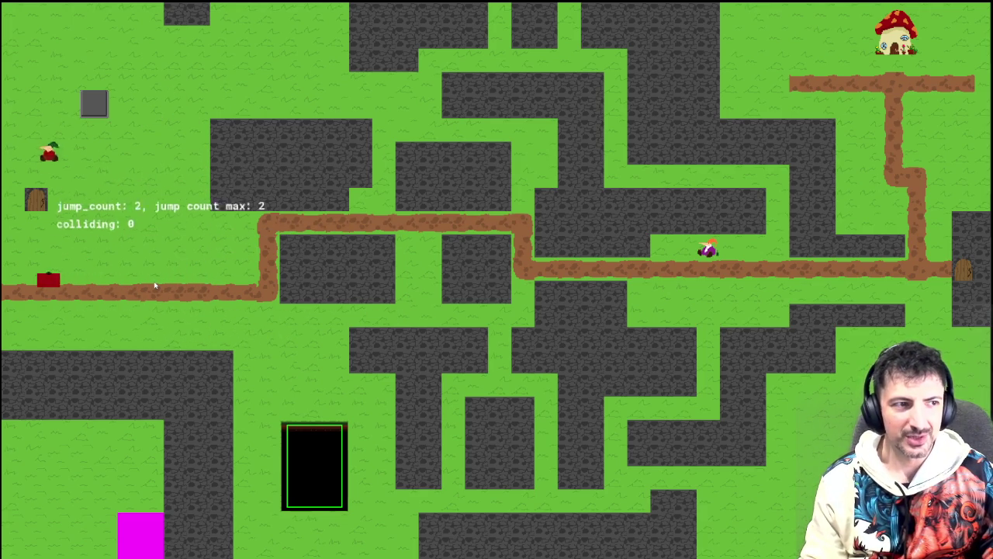
key(Right)
key(space)
key(space)
key(Left)
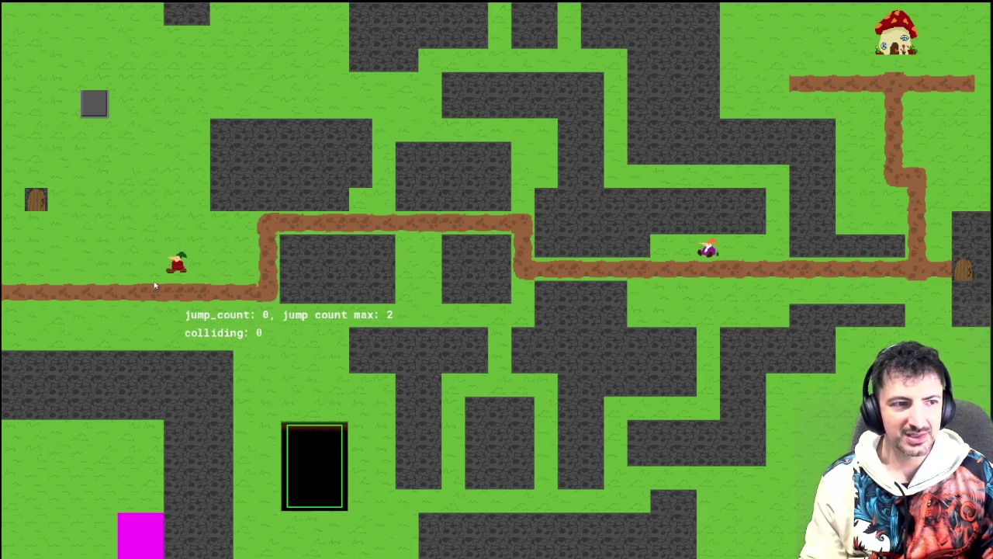
key(space)
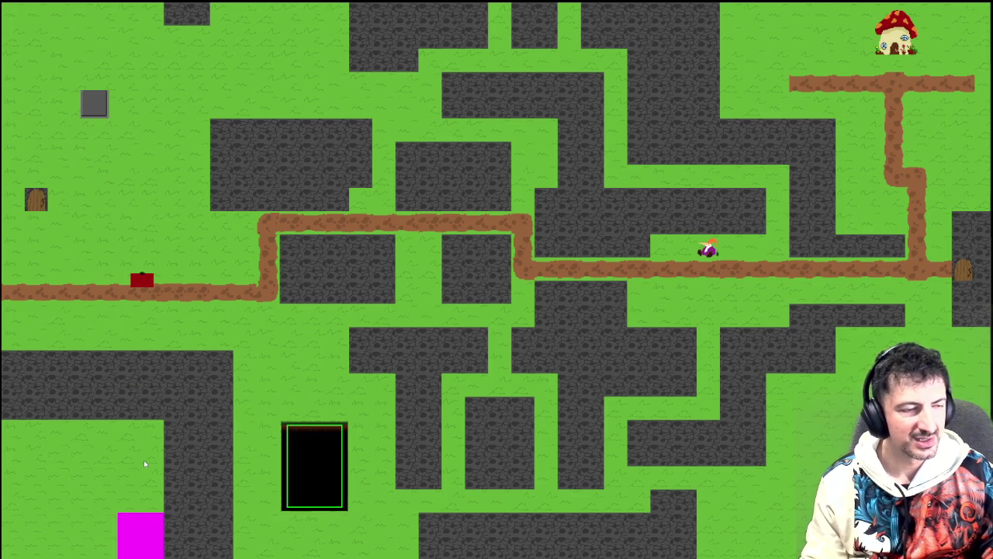
- After respawning, jump and double-jump repeatedly to confirm jump_count returns to 0 on landing
key(space)
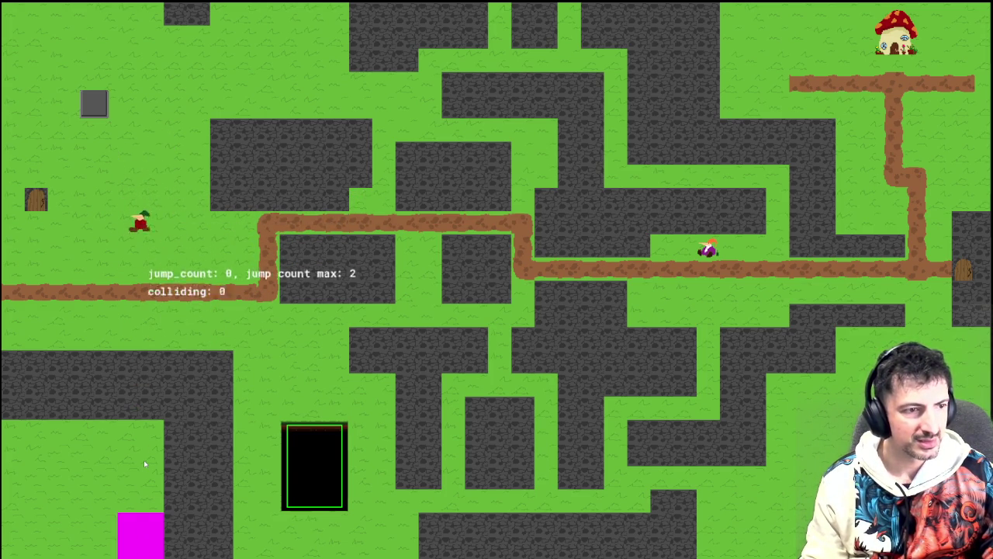
key(space)
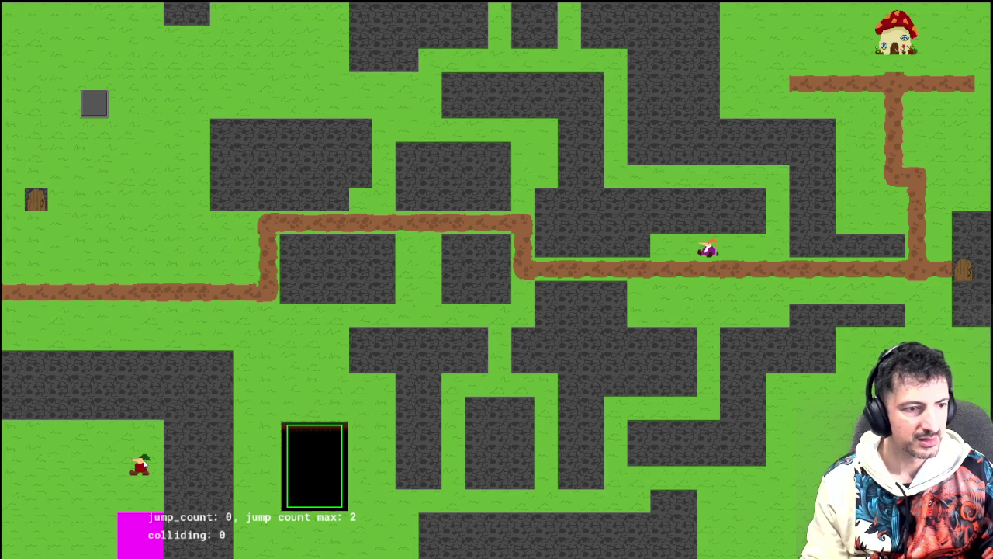
key(Right)
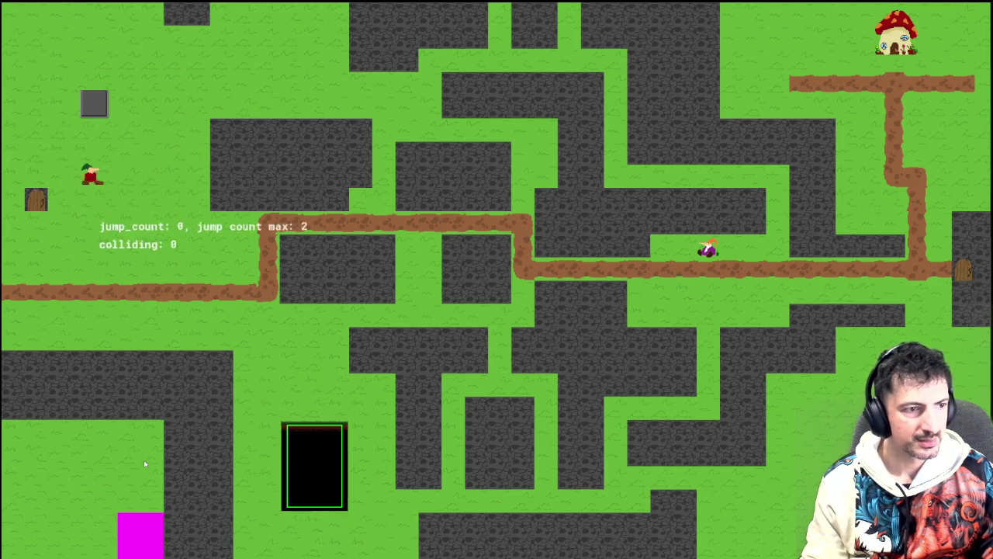
key(space)
key(space)
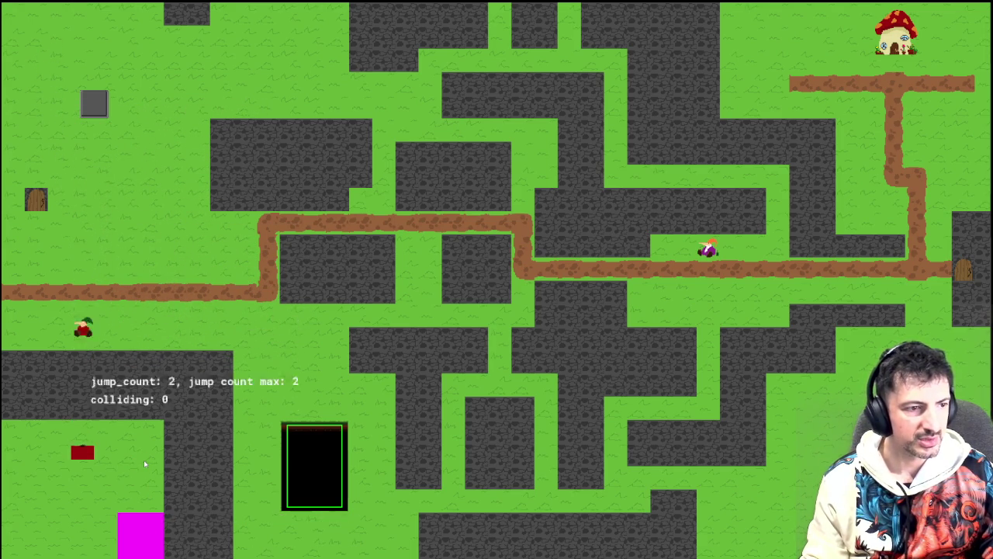
key(space)
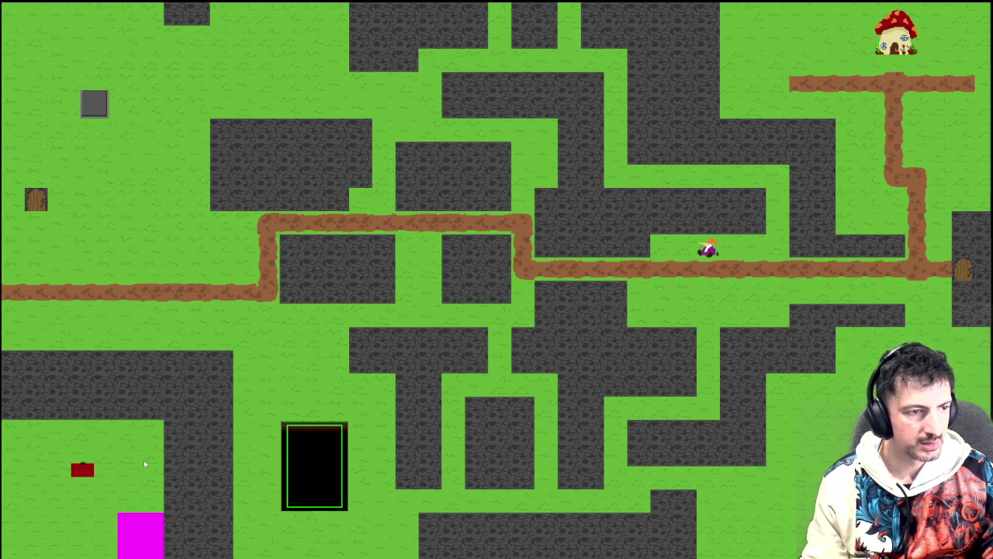
key(Left)
key(space)
key(space)
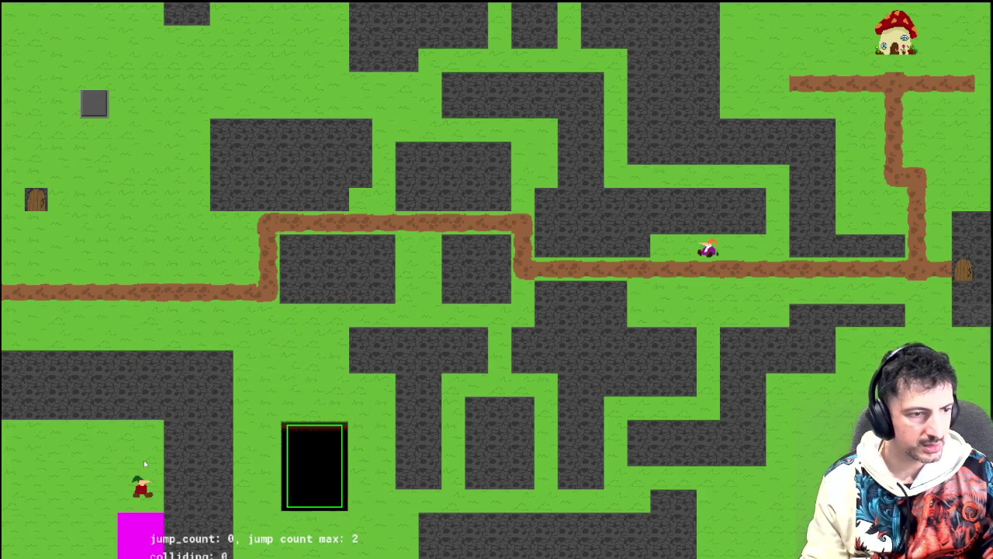
key(space)
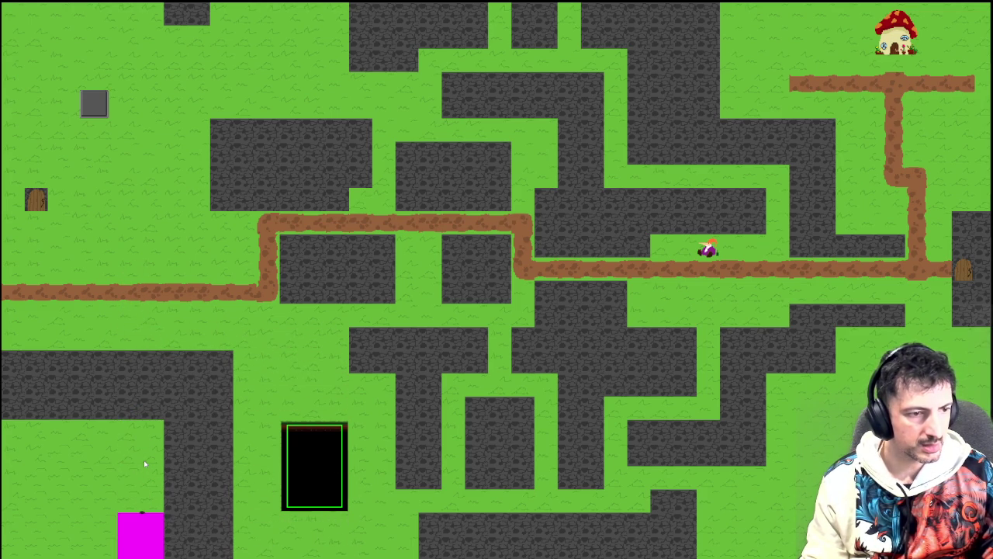
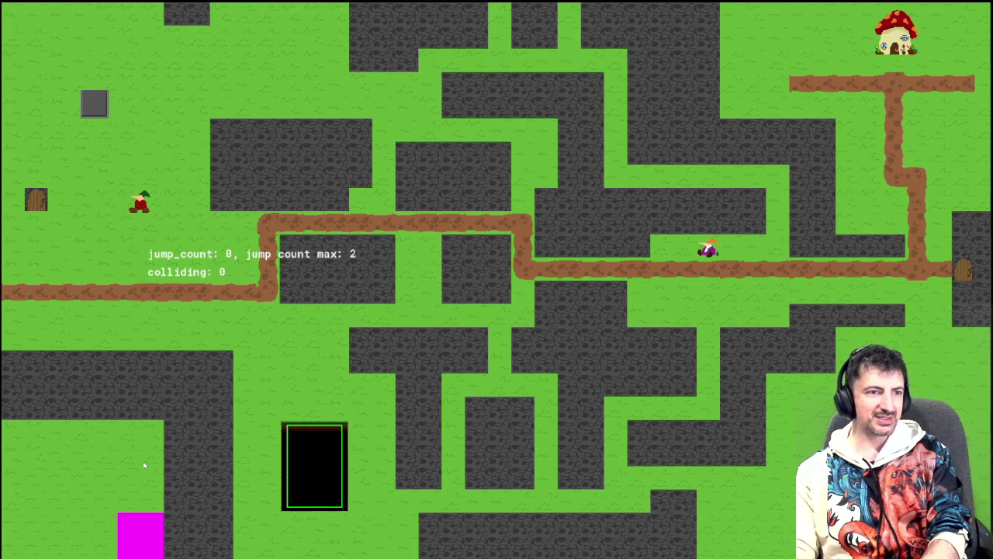
- Run the player left and right with jumps, ending in a double jump off the path
key(Right)
key(space)
key(Left)
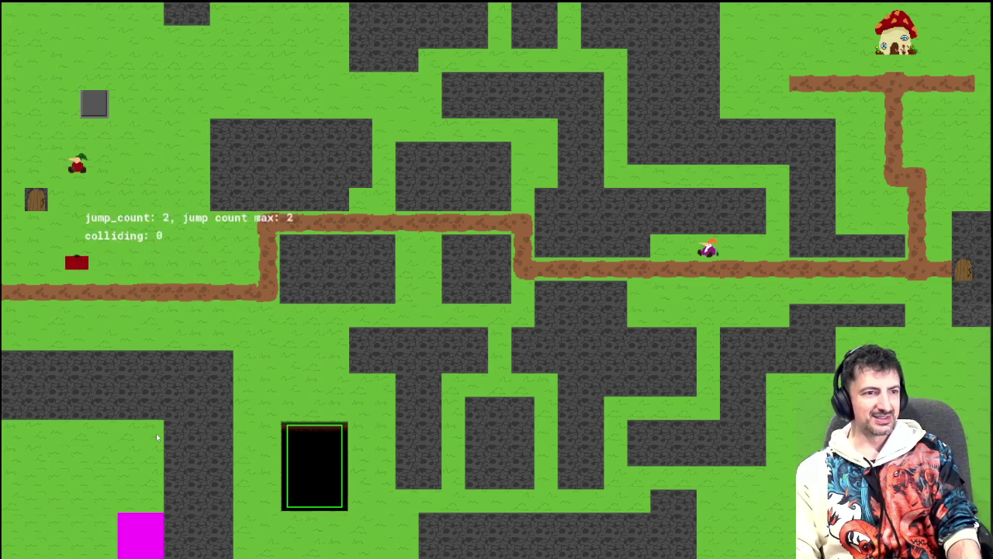
key(Right)
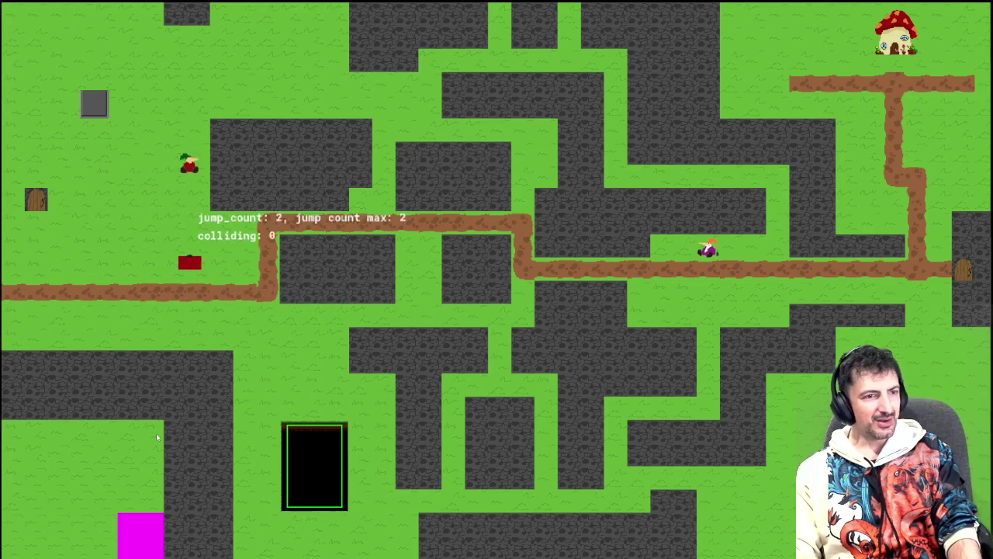
key(Left)
key(space)
key(Left)
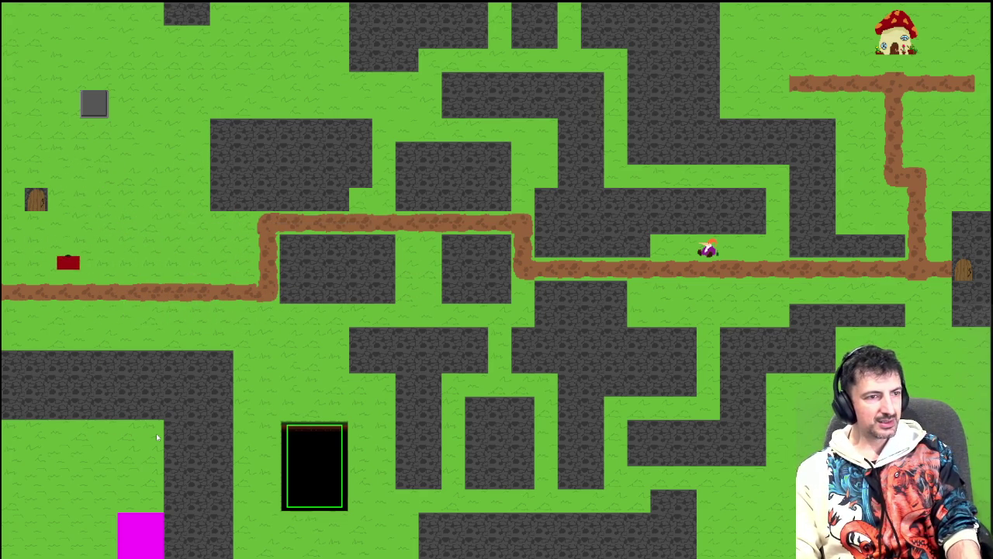
key(space)
key(Right)
key(Left)
key(space)
key(space)
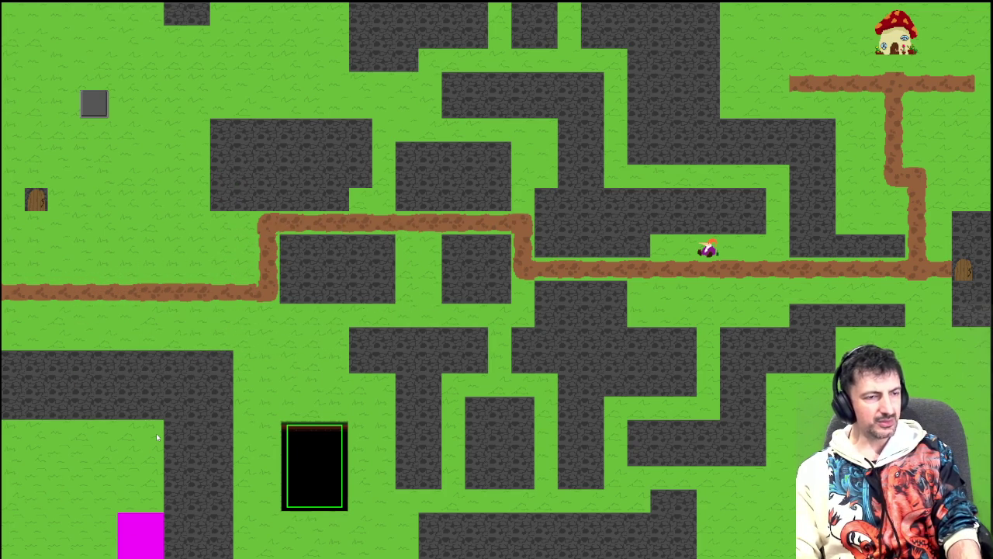
- After respawning, double jump along the path near the left door, then close the game
key(Right)
key(Left)
key(space)
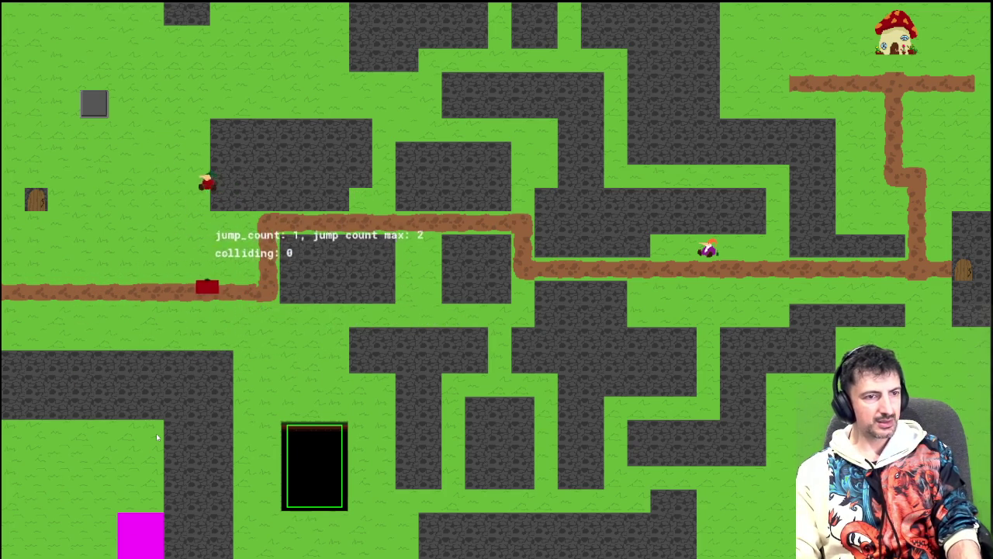
key(space)
key(Left)
key(space)
key(space)
key(Right)
key(space)
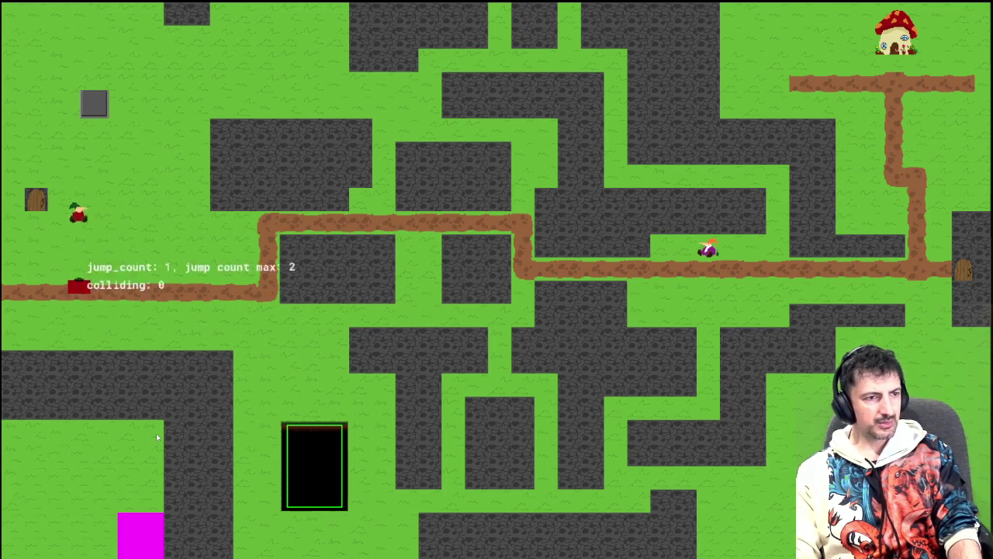
key(space)
key(Left)
key(space)
key(space)
key(Left)
key(Right)
key(space)
key(space)
key(space)
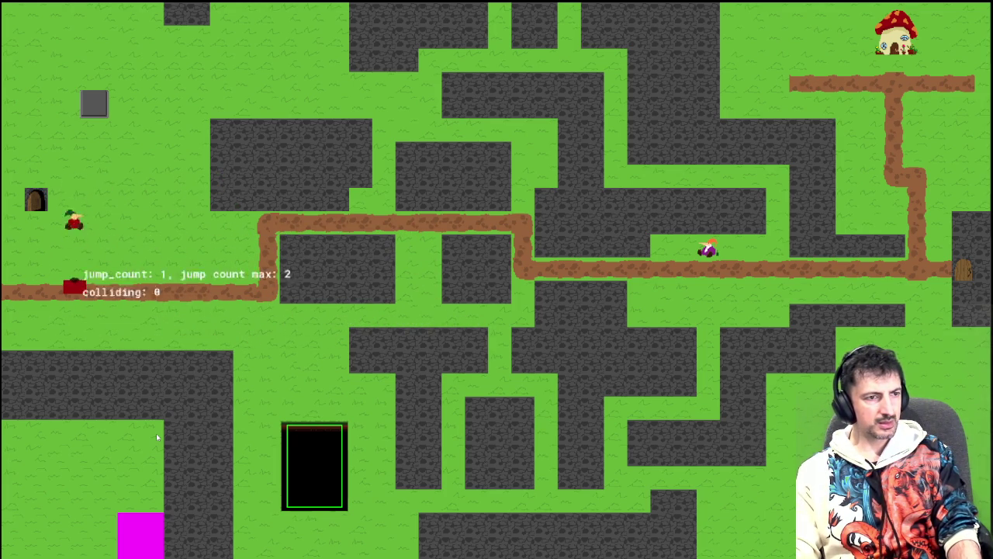
key(space)
key(space)
key(space)
key(Right)
key(Right)
key(space)
key(space)
key(Right)
key(space)
key(Left)
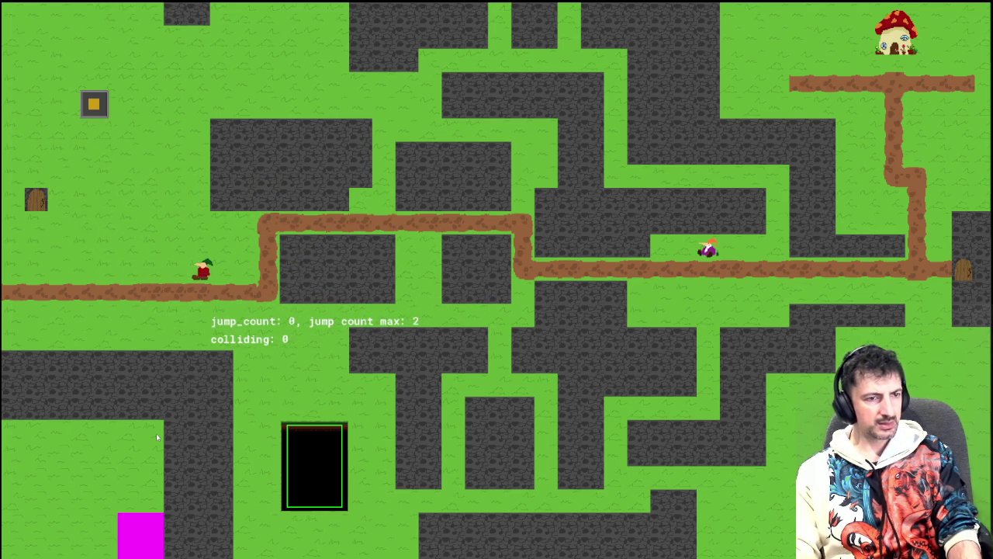
key(Escape)
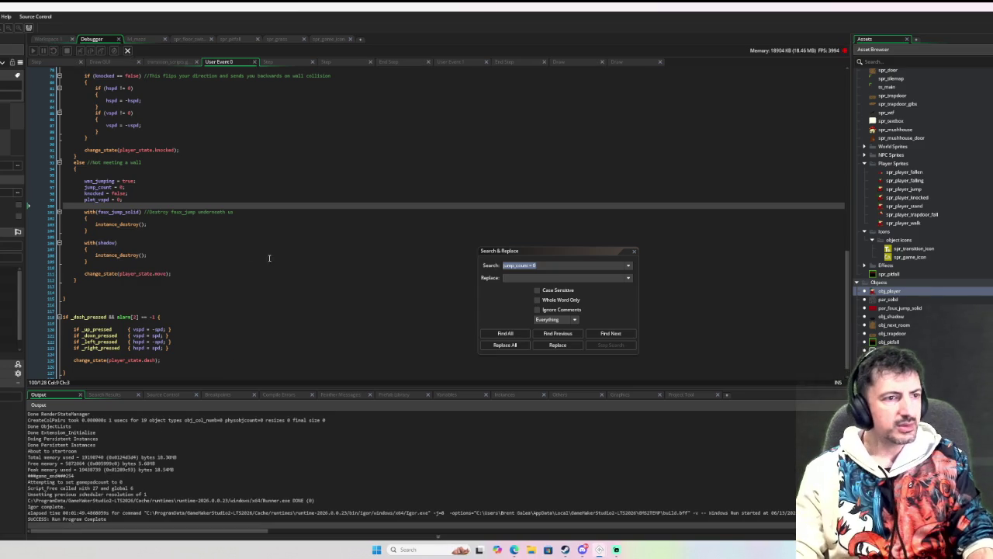
- Select the instance_destroy call under faux_jump_solid in the jump reset code
click(189, 200)
scroll(189, 232, up, 7)
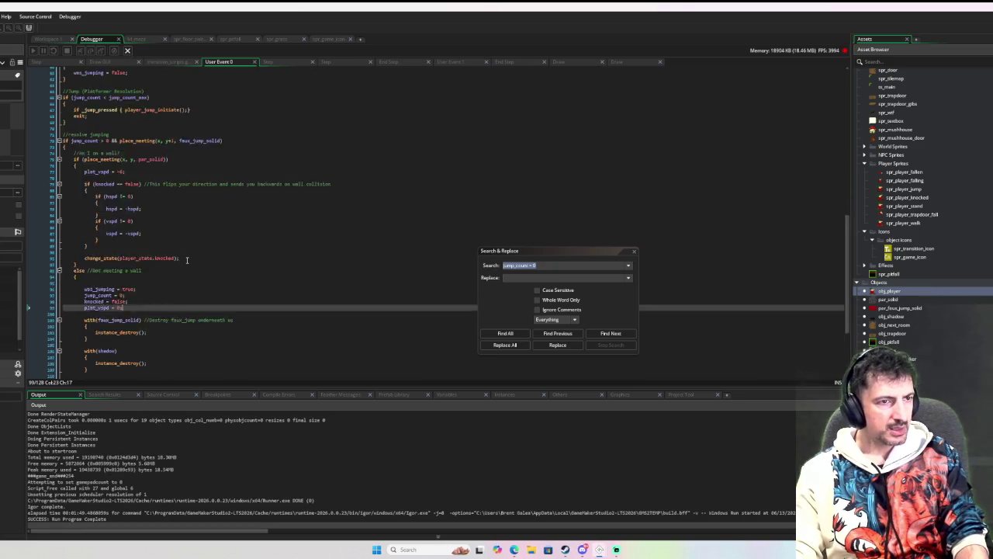
scroll(187, 260, down, 5)
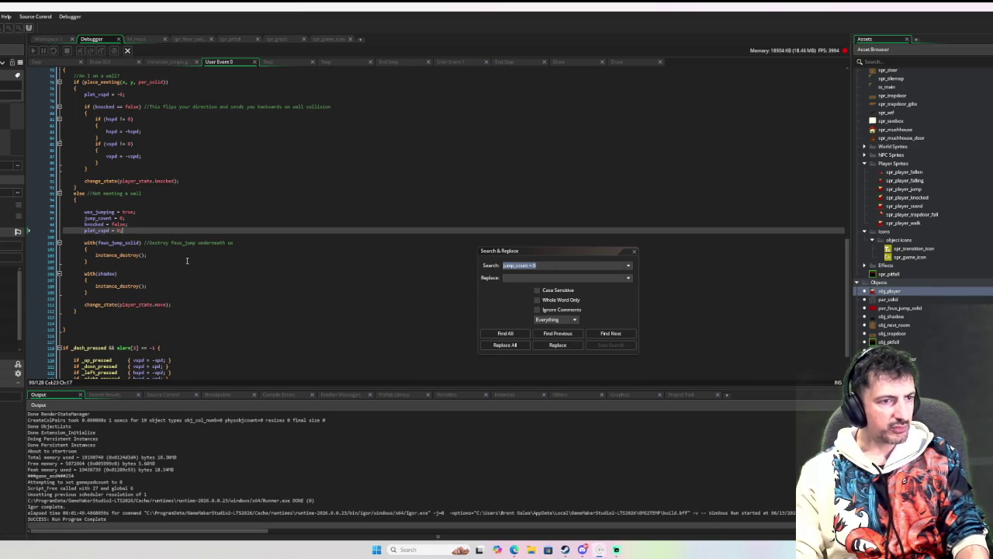
click(124, 243)
scroll(154, 253, up, 1)
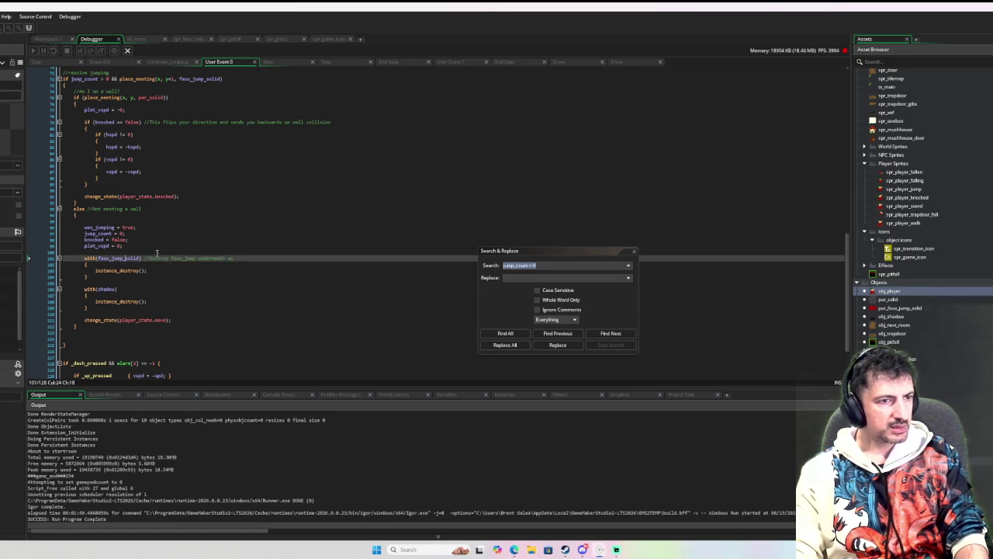
click(135, 269)
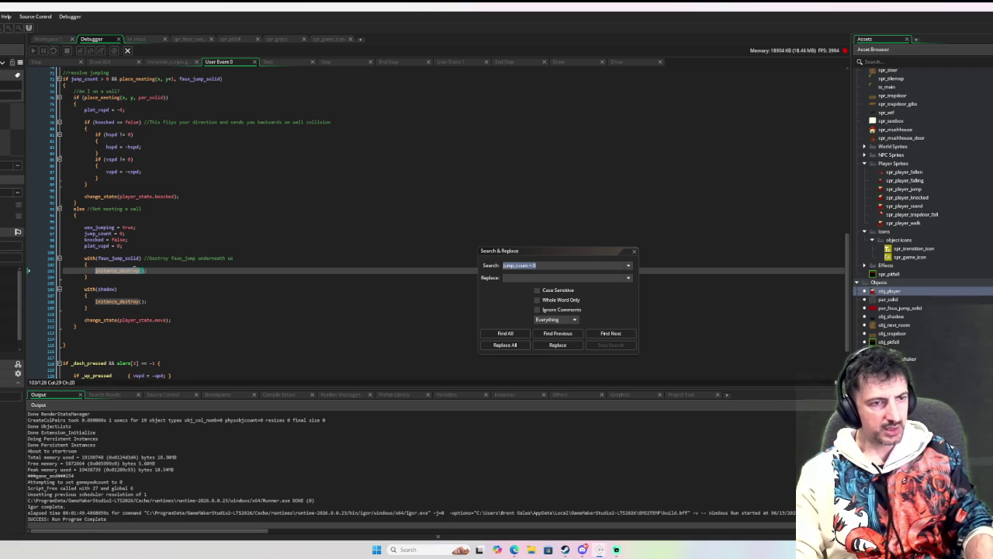
- Find all 11 instance_destroy matches and open obj_player_faller's Step event match
key(ctrl+f)
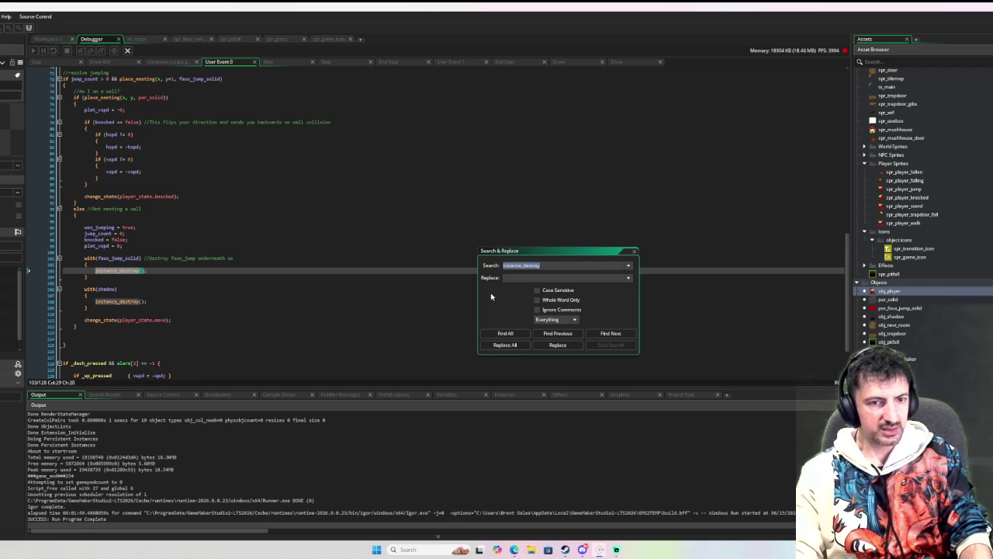
click(505, 333)
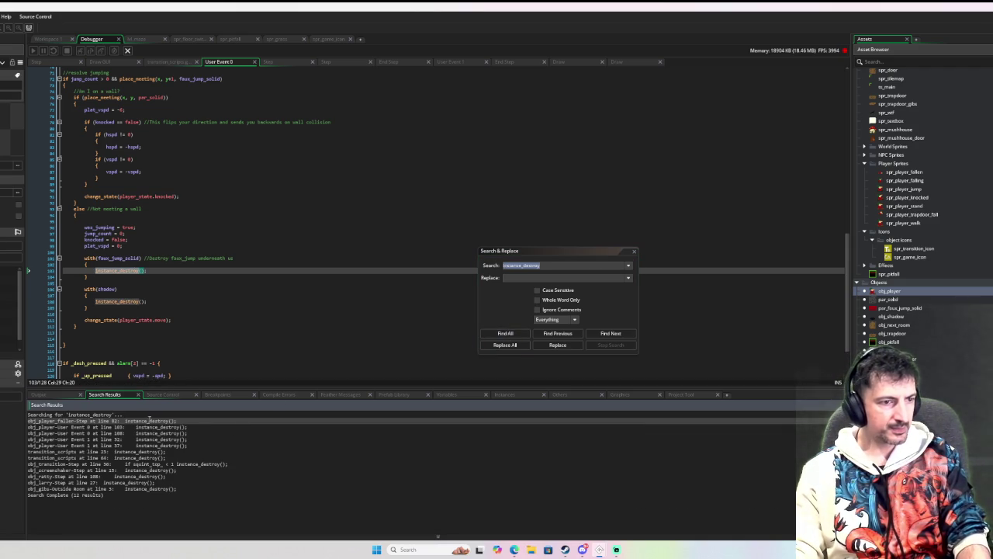
double_click(149, 420)
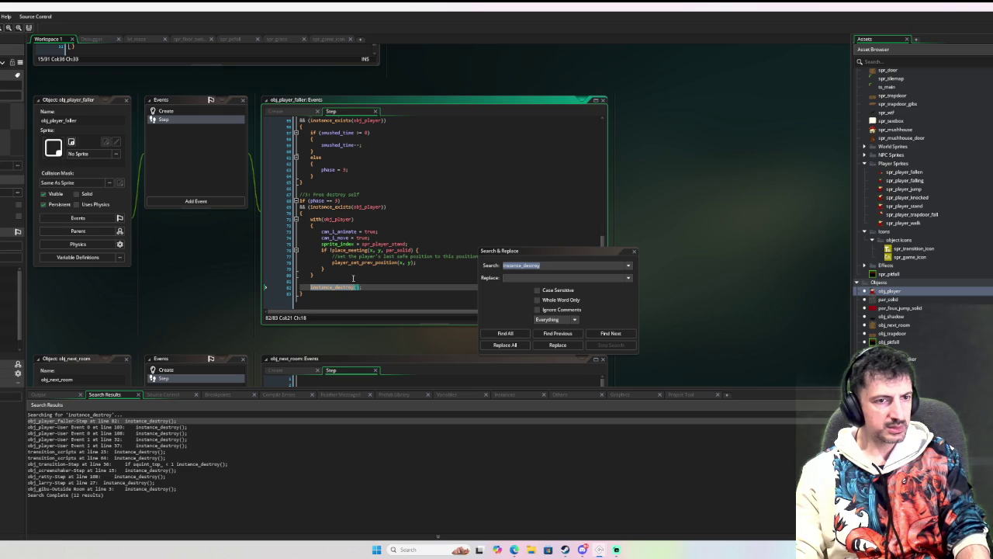
- Open the obj_player User Event 0 match at line 103 and review the surrounding code
double_click(101, 427)
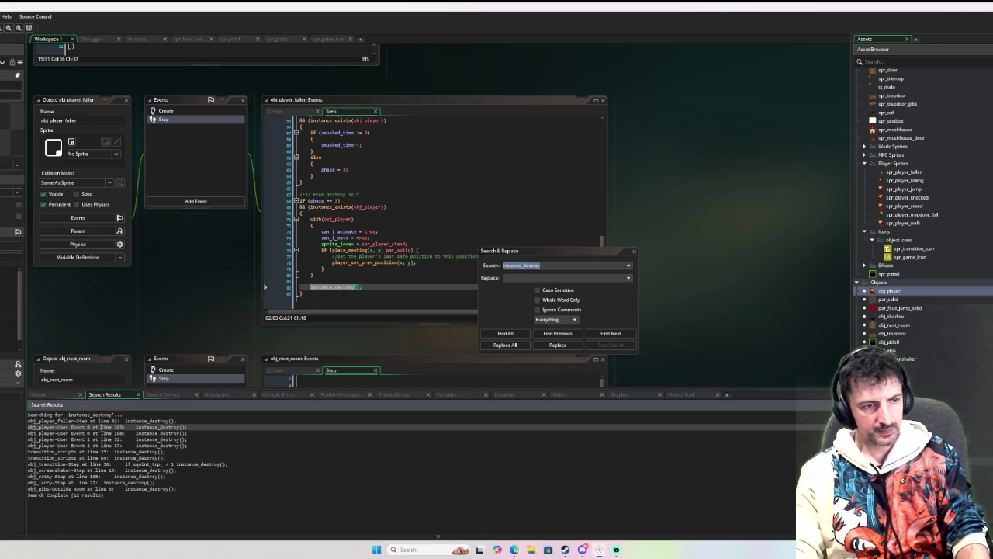
click(331, 242)
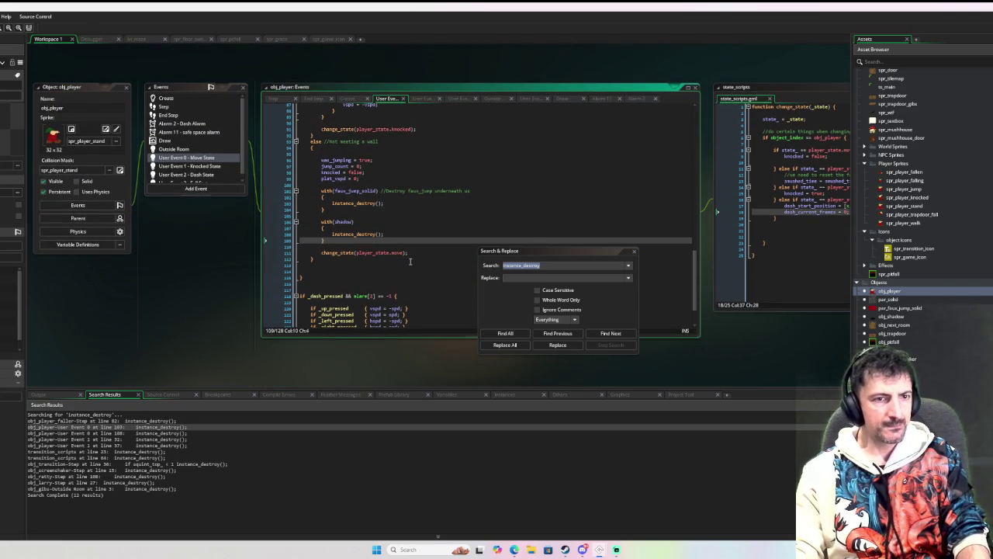
scroll(411, 259, up, 2)
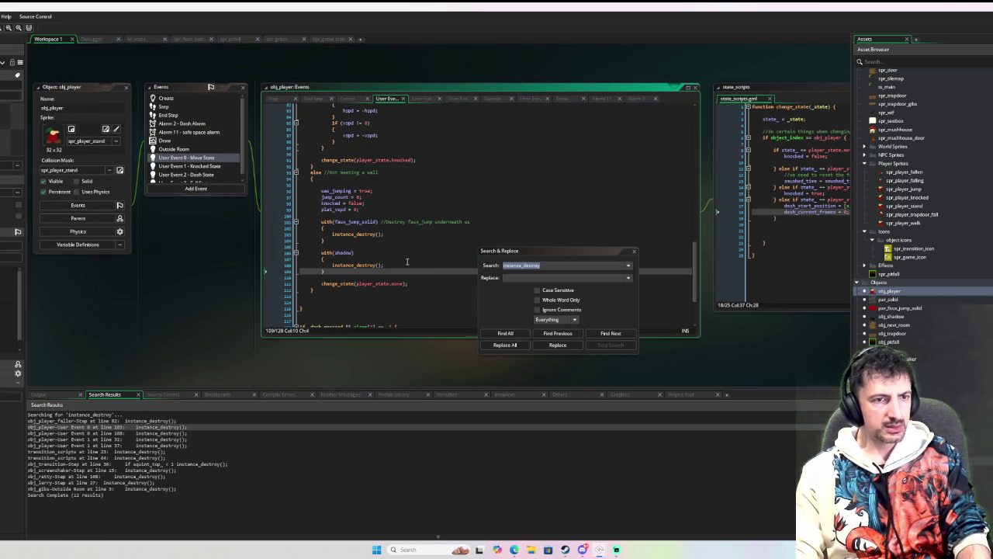
scroll(409, 261, up, 6)
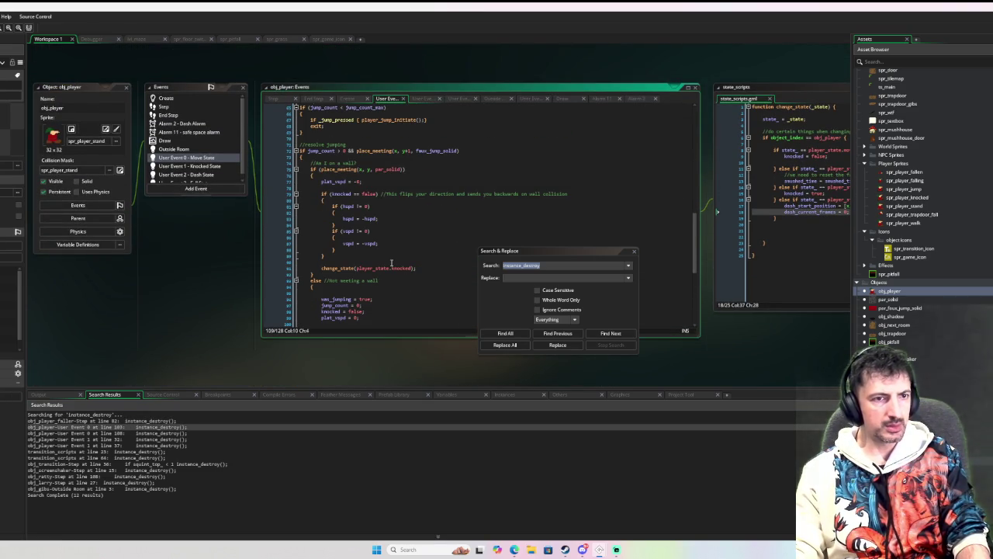
scroll(390, 262, up, 5)
scroll(388, 260, down, 11)
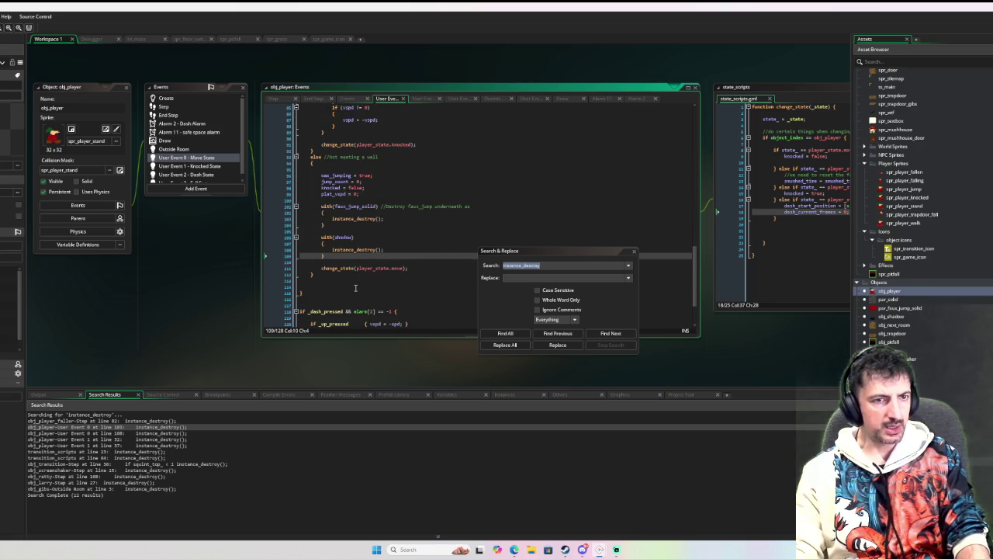
scroll(357, 287, down, 3)
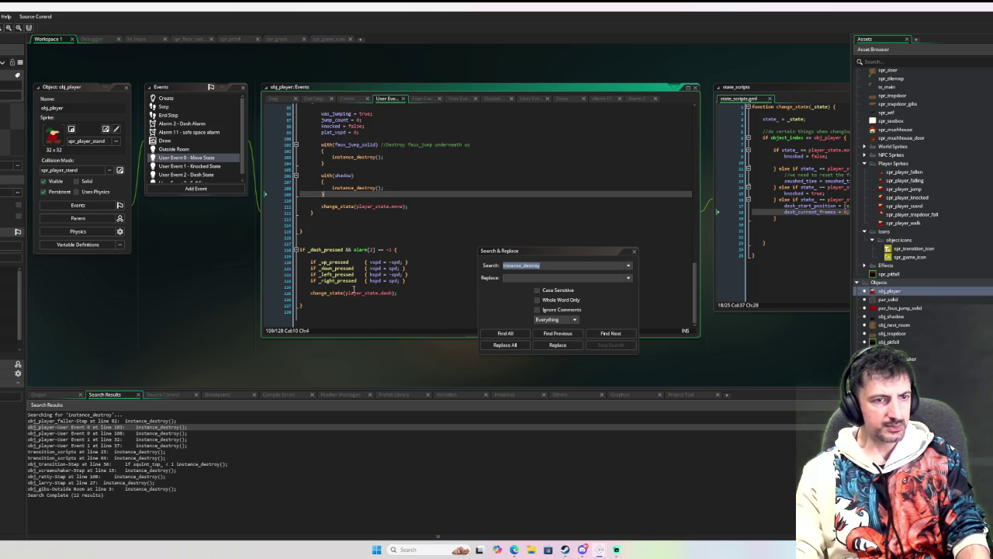
- Check the User Event 1 matches at lines 32 and 37 and transition_scripts line 23
double_click(128, 433)
double_click(117, 439)
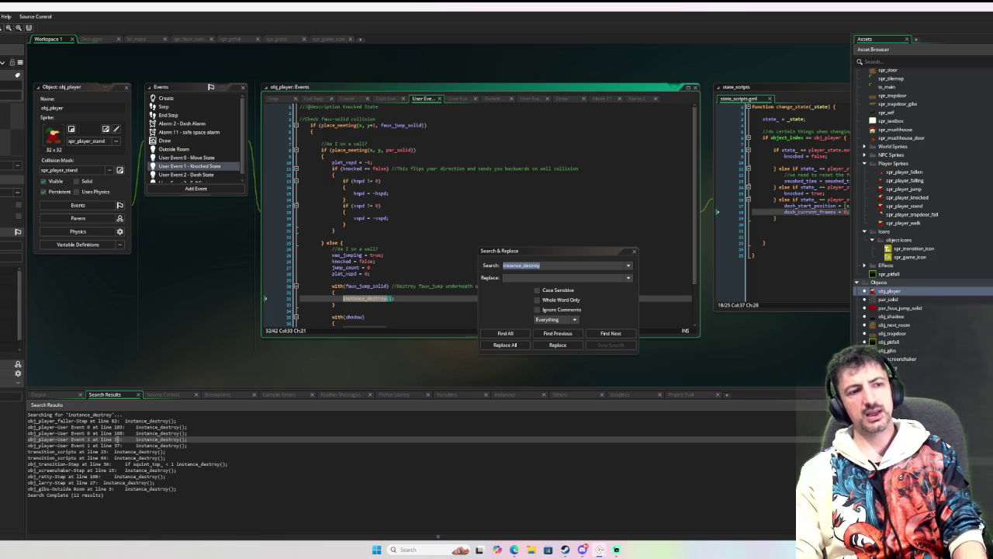
double_click(117, 445)
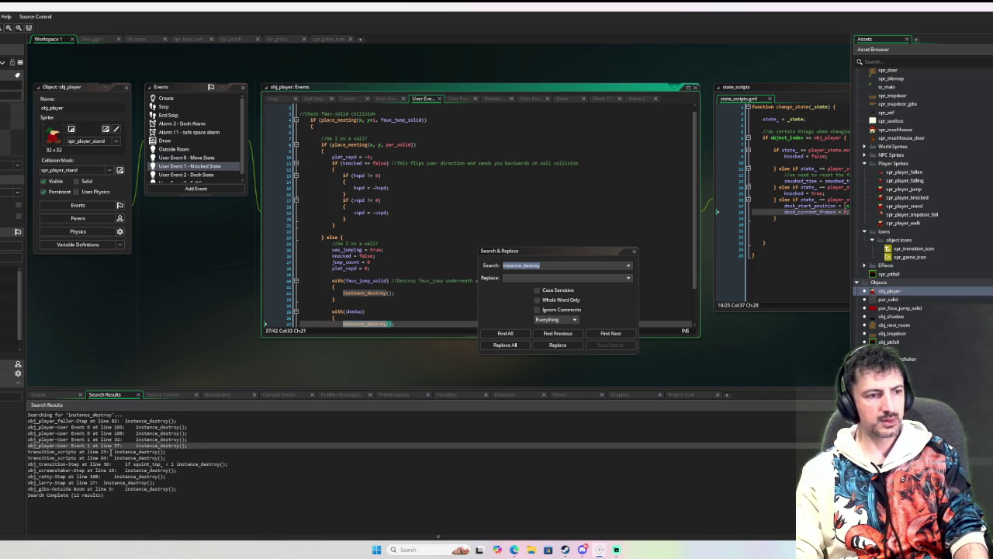
double_click(111, 451)
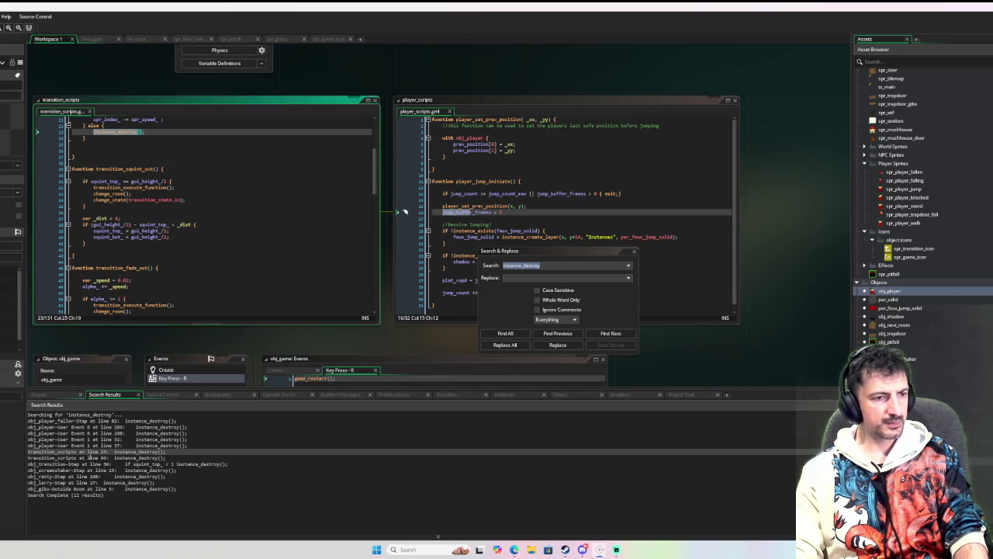
- Return to obj_player's User Event 0 jump code and start a debug run with F6
double_click(99, 428)
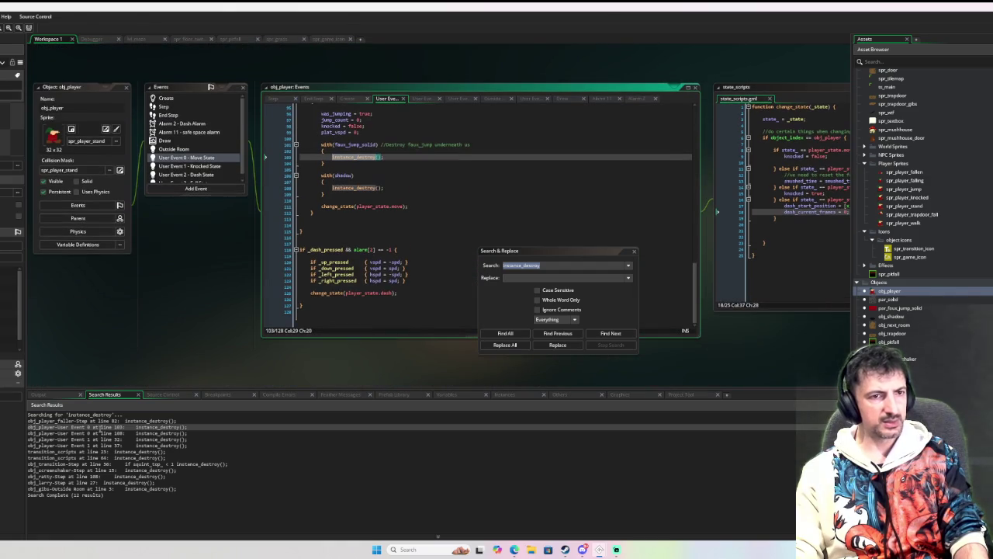
scroll(317, 248, up, 4)
scroll(397, 240, up, 3)
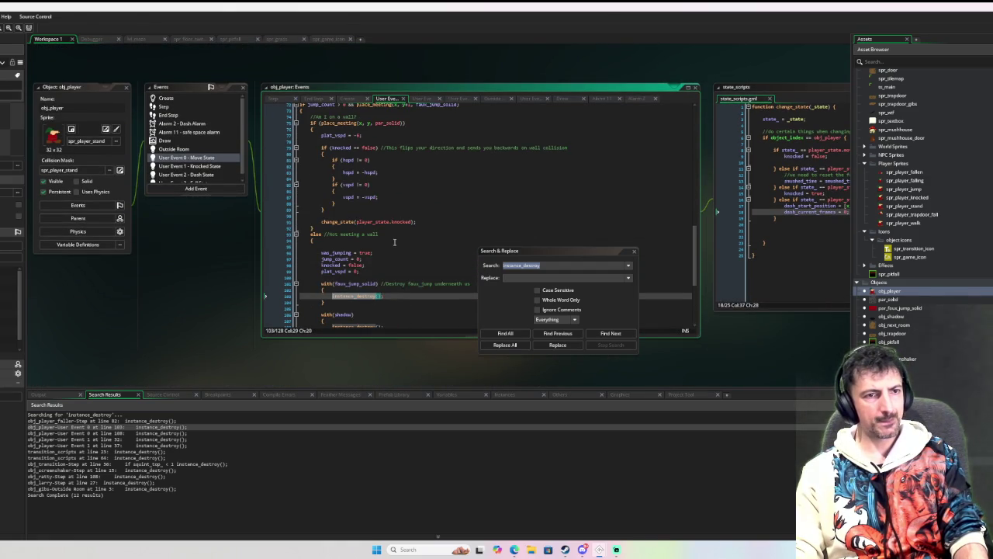
scroll(392, 244, up, 2)
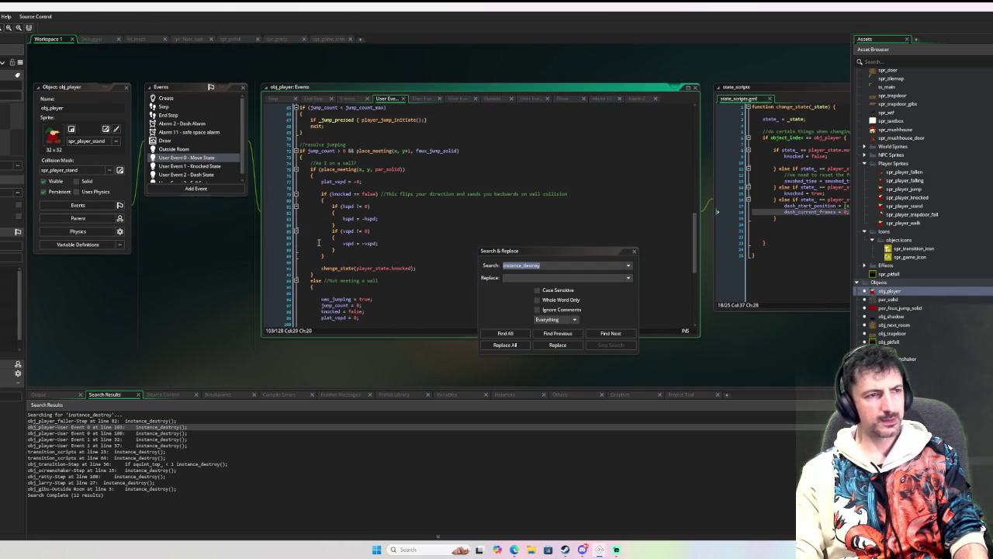
key(F6)
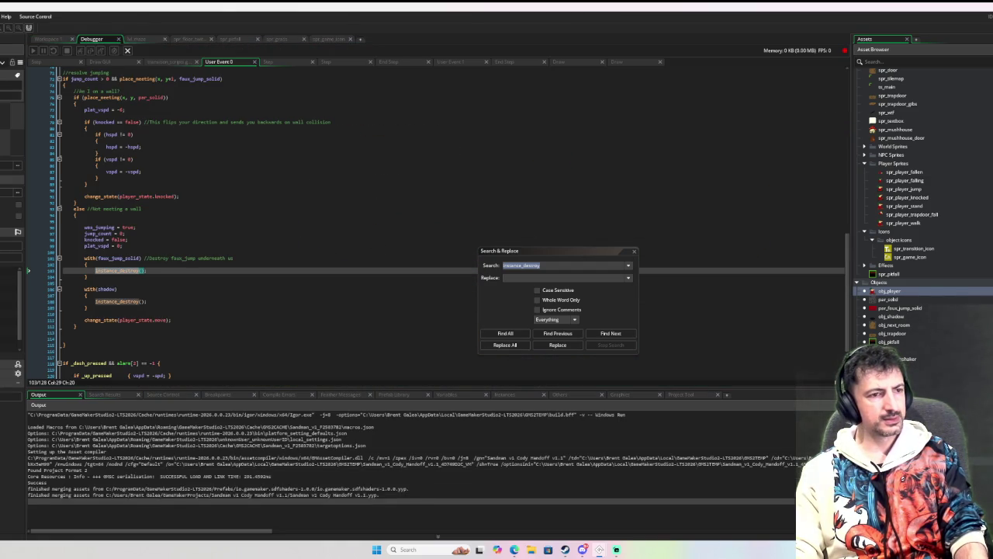
- Move the player left and right around the maze with single jumps
key(Left)
key(space)
key(space)
key(space)
key(space)
key(Right)
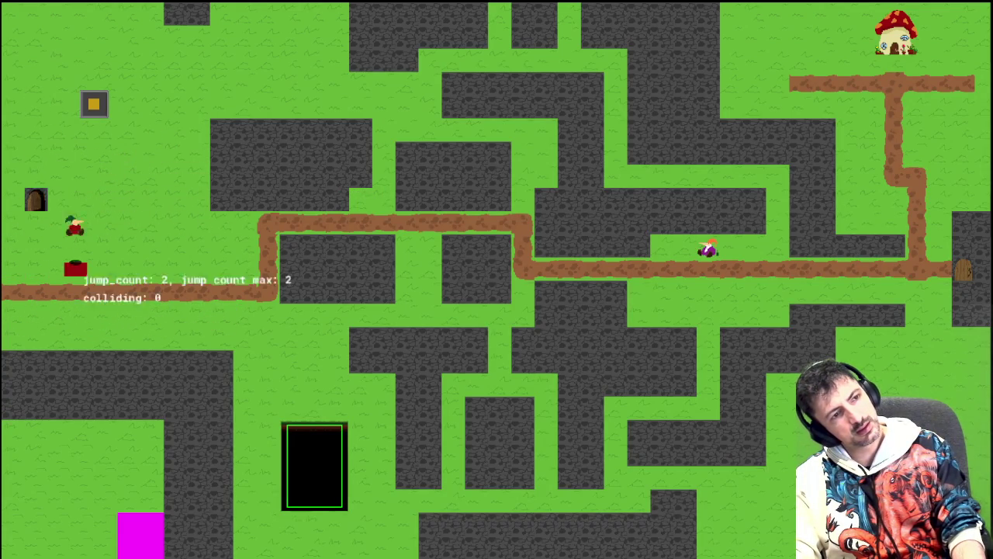
key(space)
key(space)
key(Right)
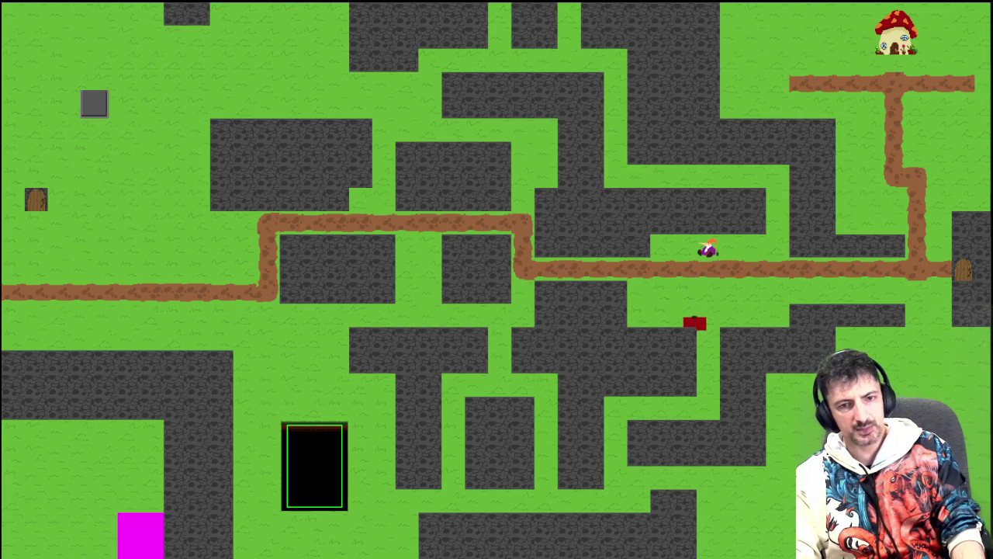
key(Left)
key(space)
- Double jump repeatedly to watch jump_count reach 2 and reset to 0, then close the game
key(space)
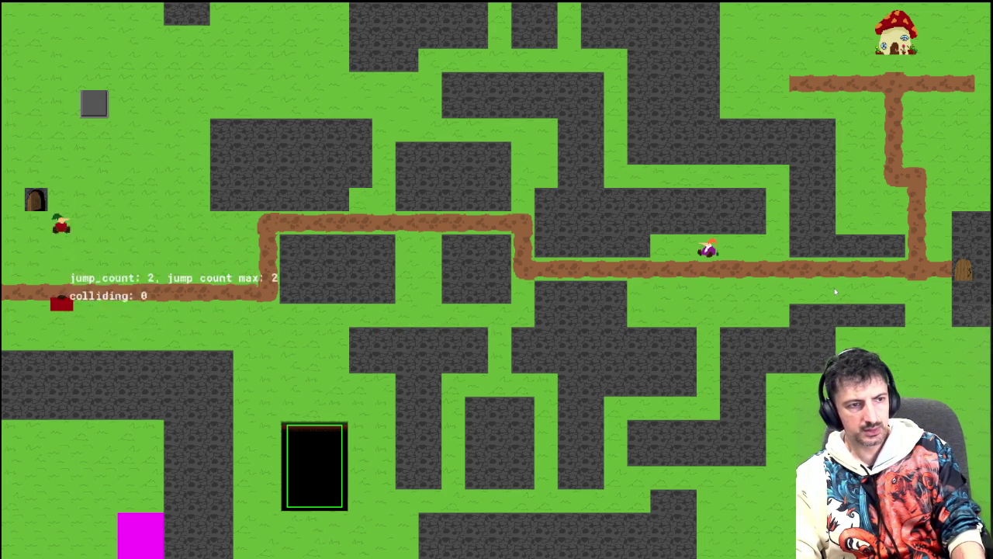
key(space)
key(space)
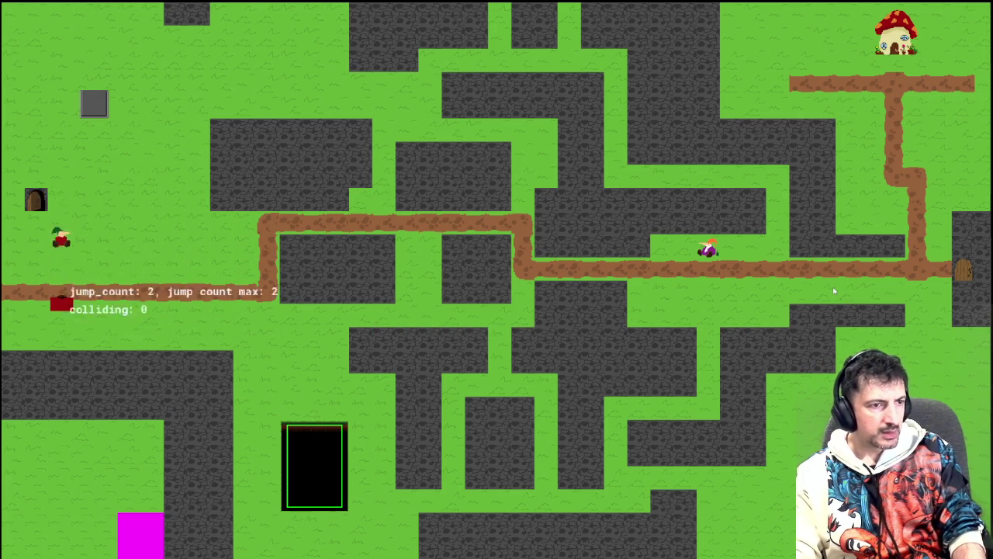
key(space)
key(space)
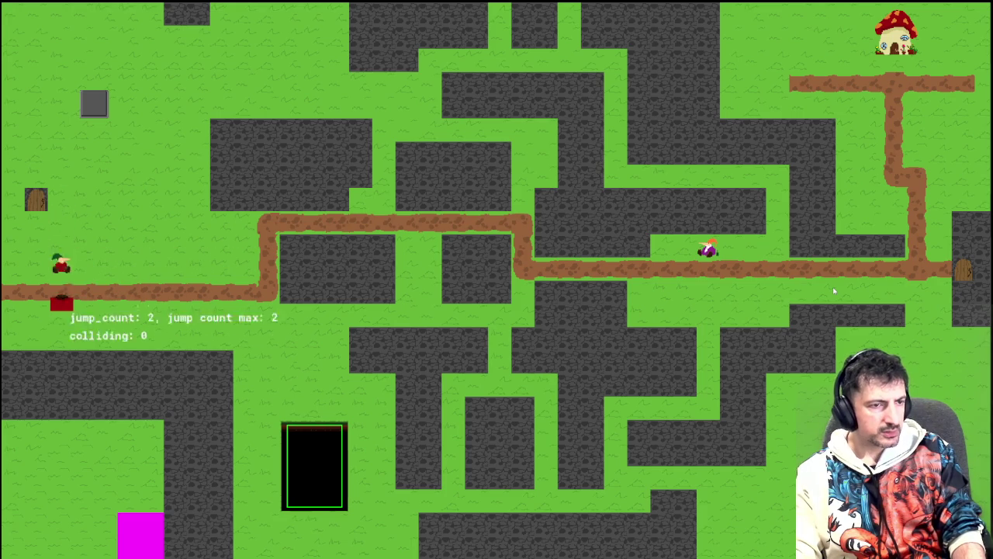
key(space)
key(space)
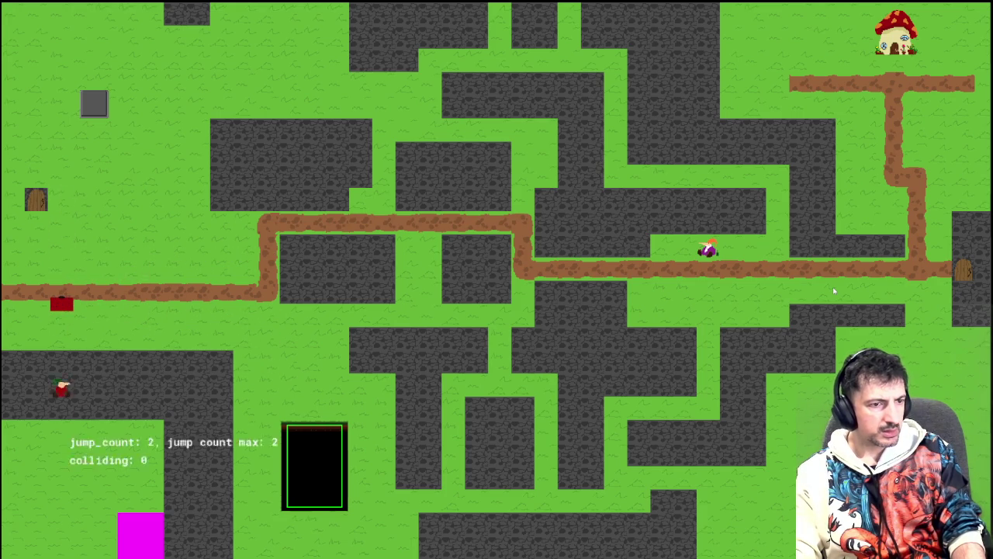
key(space)
key(space)
key(space)
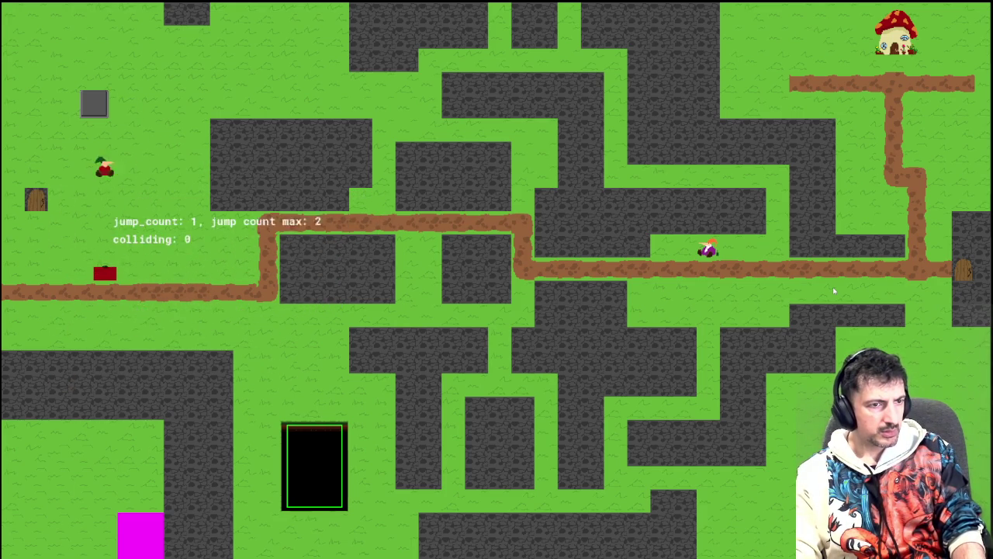
key(space)
key(space)
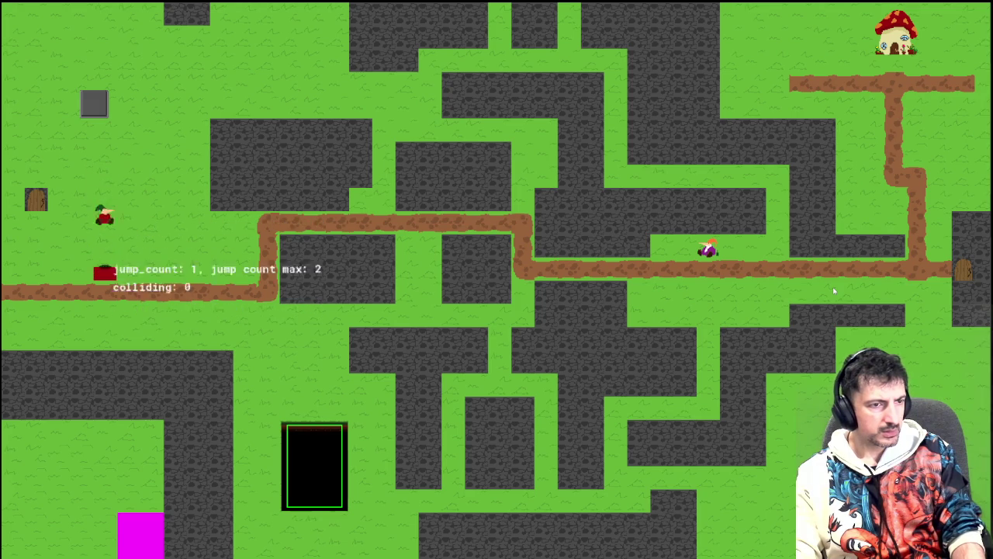
key(space)
key(space)
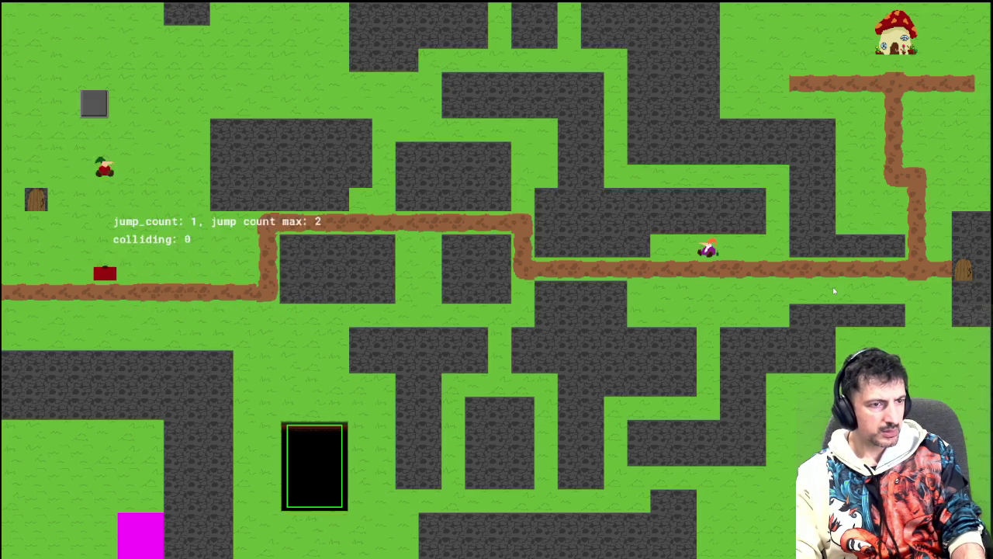
key(space)
key(Right)
key(Left)
key(space)
key(space)
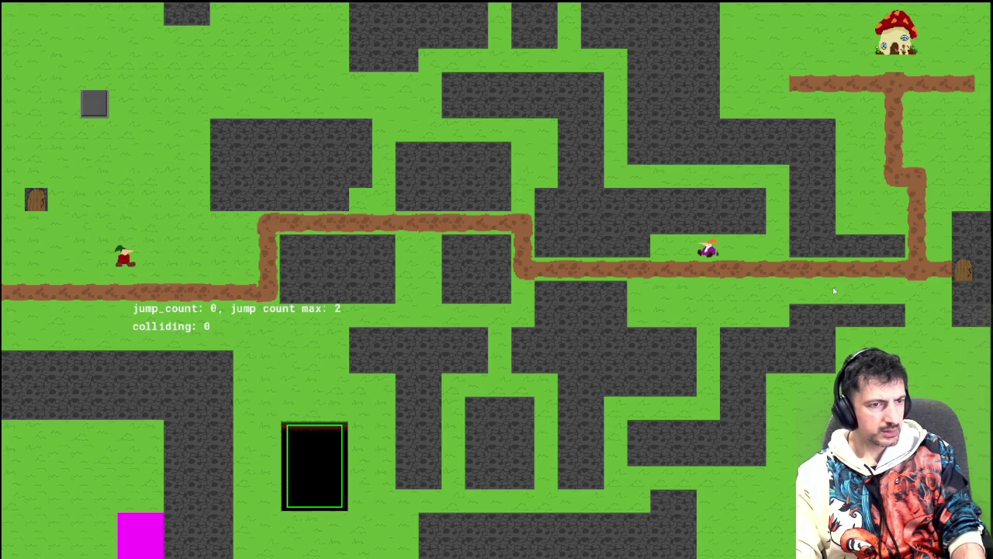
key(Escape)
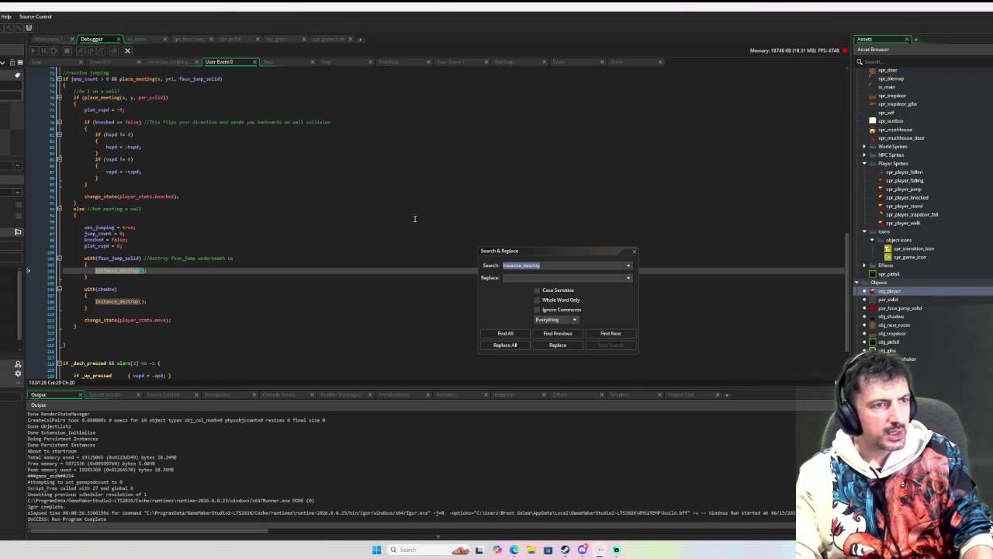
- Set a breakpoint on line 74, the wall check in obj_player's jump code
scroll(204, 124, up, 4)
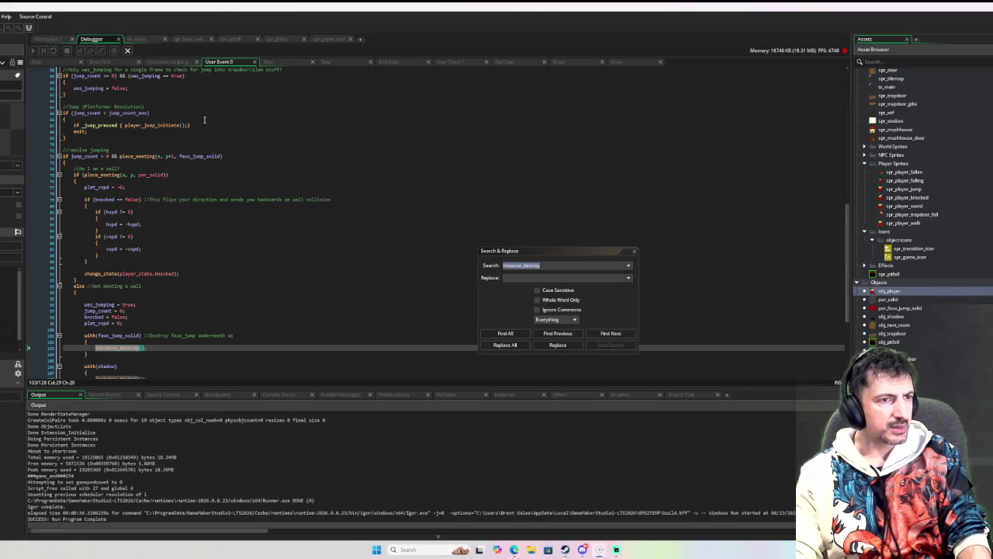
scroll(216, 167, up, 3)
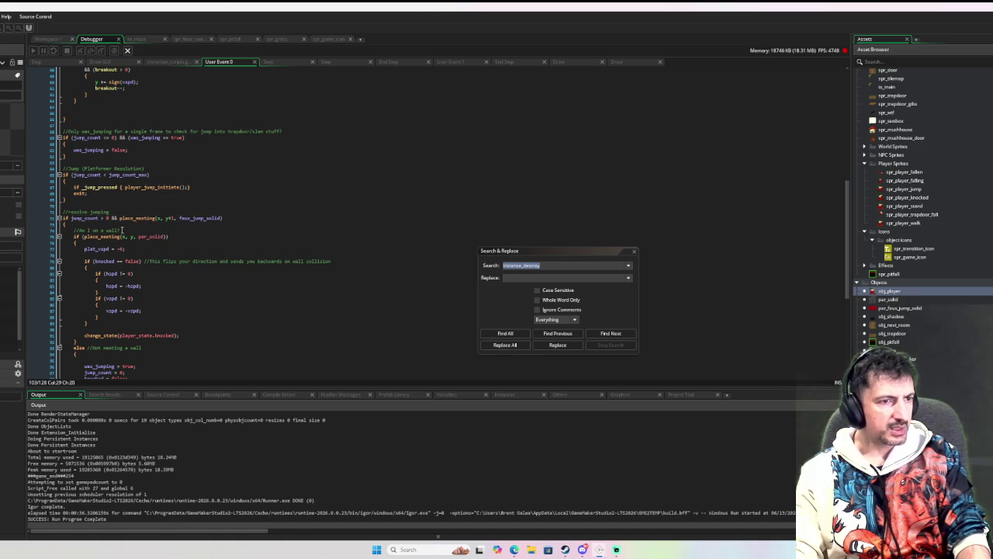
click(45, 230)
click(45, 230)
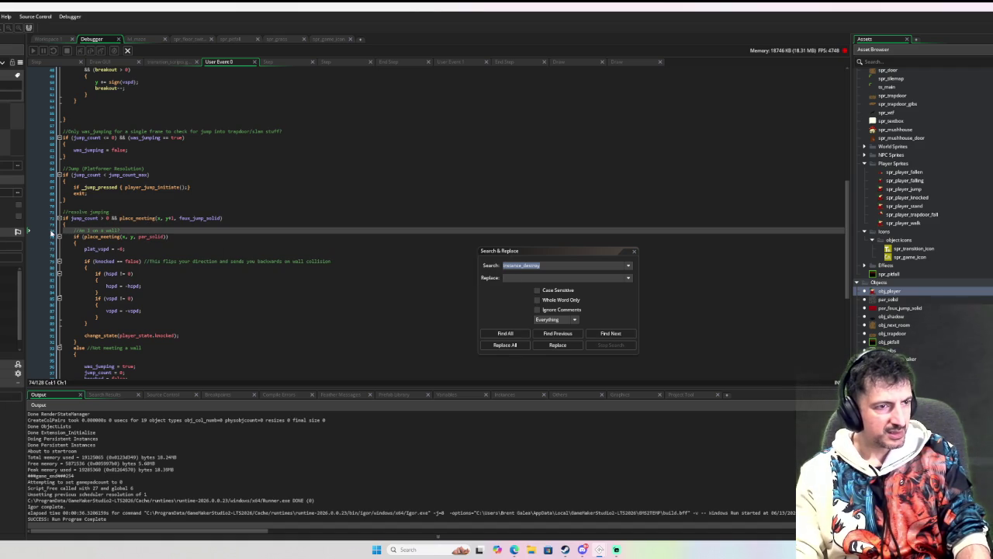
mouse_move(73, 218)
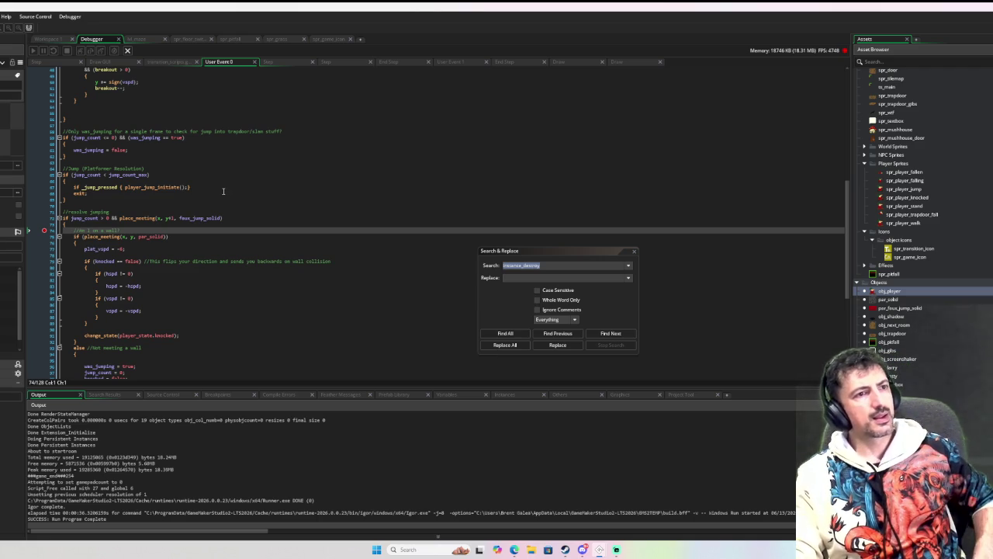
key(Insert)
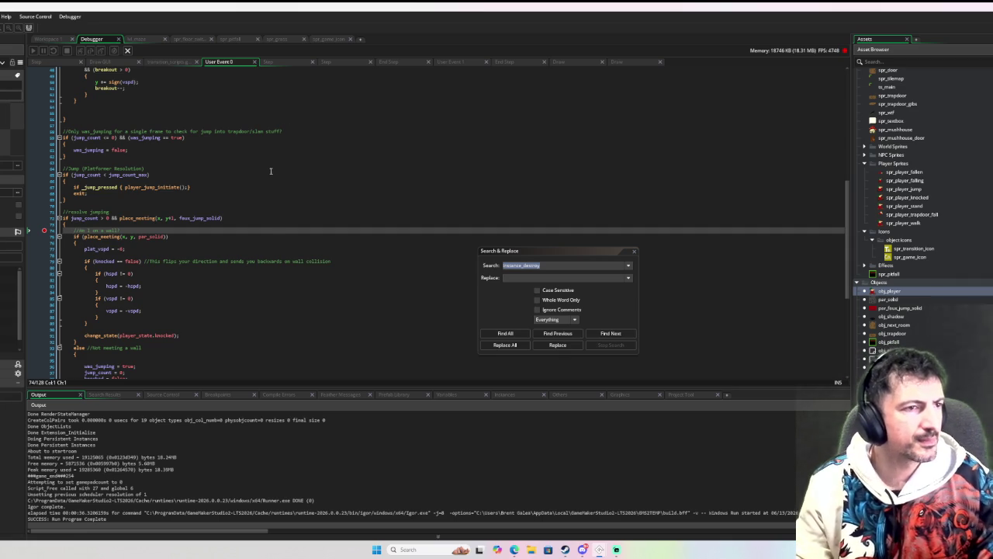
- Scroll through User Event 0 to review the jump_count reset, instance_destroy calls and move-state change
scroll(211, 184, up, 3)
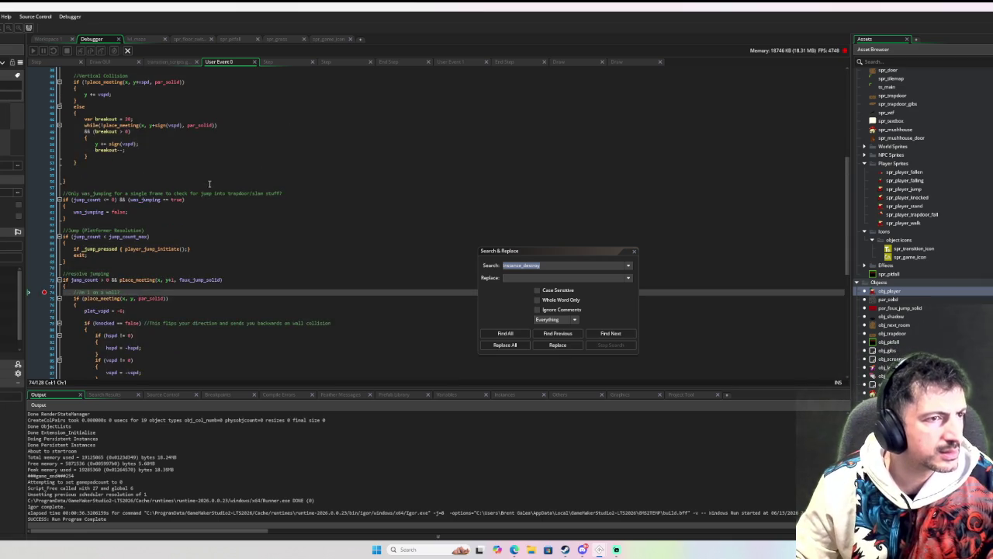
scroll(210, 186, up, 3)
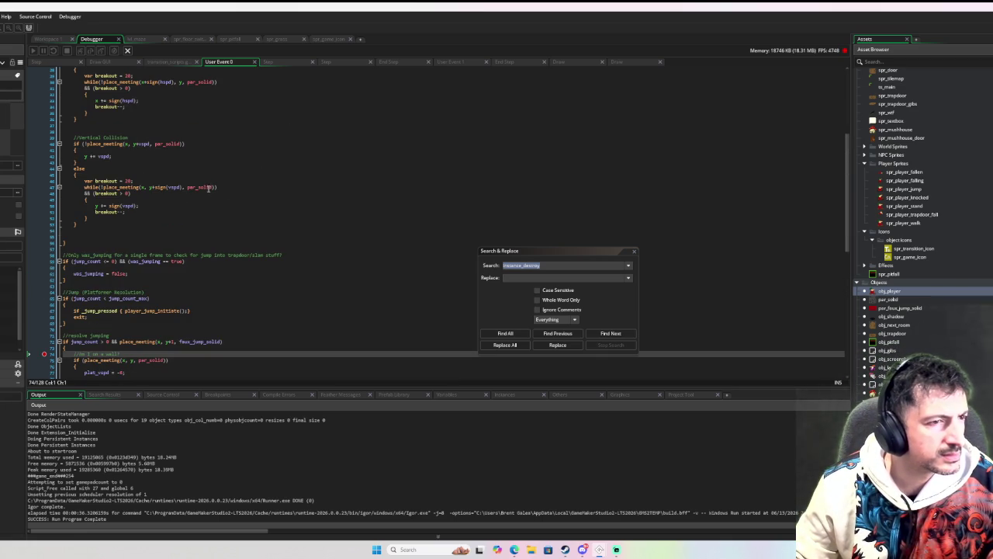
scroll(210, 187, up, 3)
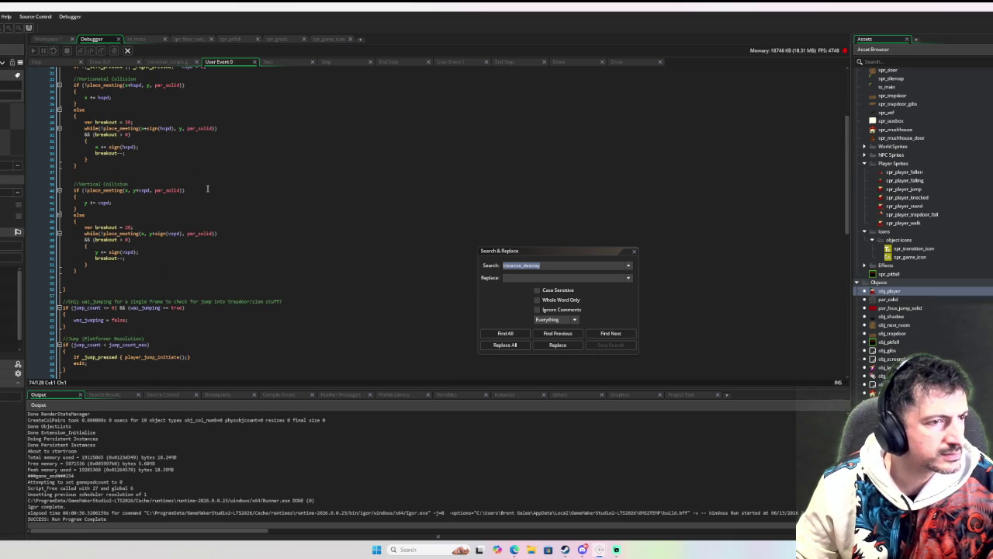
scroll(207, 187, up, 5)
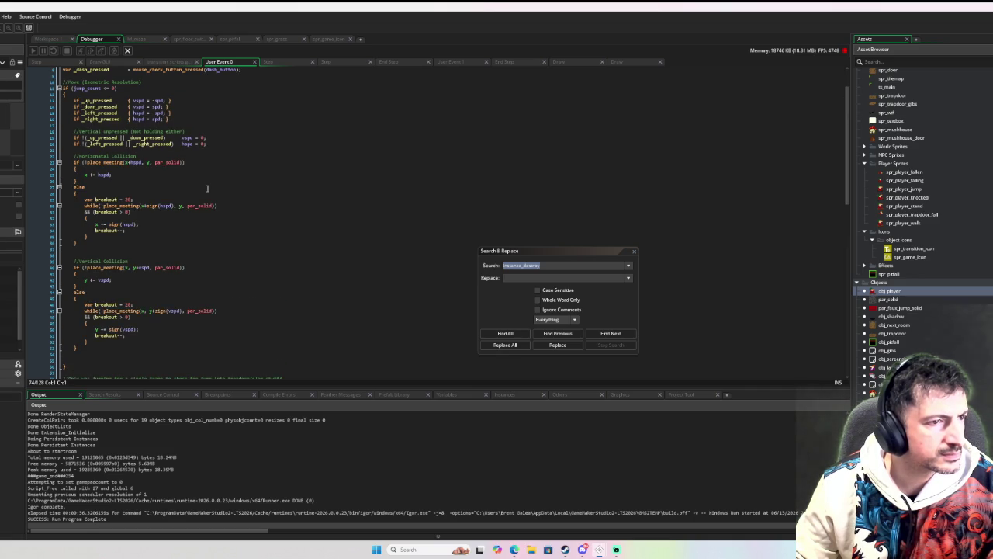
scroll(207, 188, up, 2)
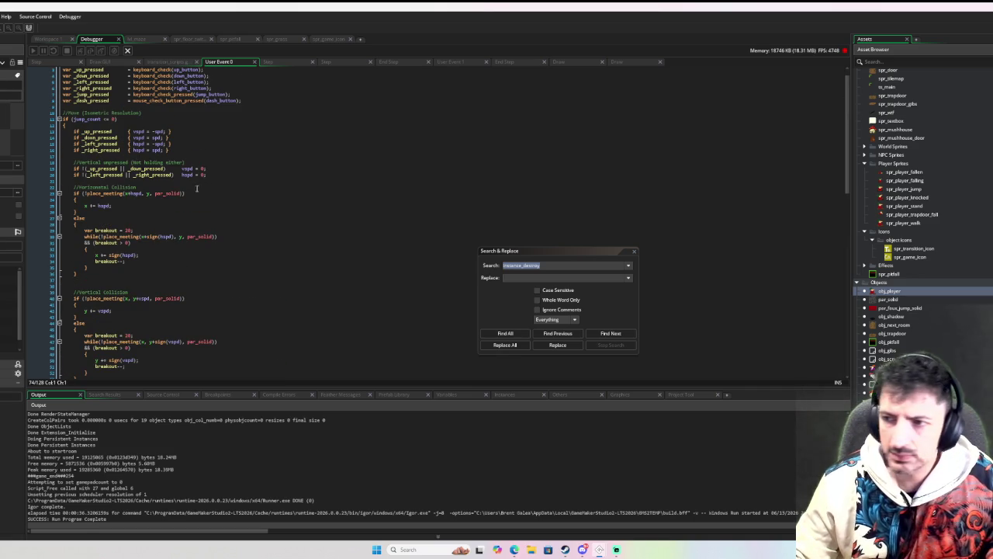
scroll(194, 190, down, 7)
scroll(143, 250, down, 15)
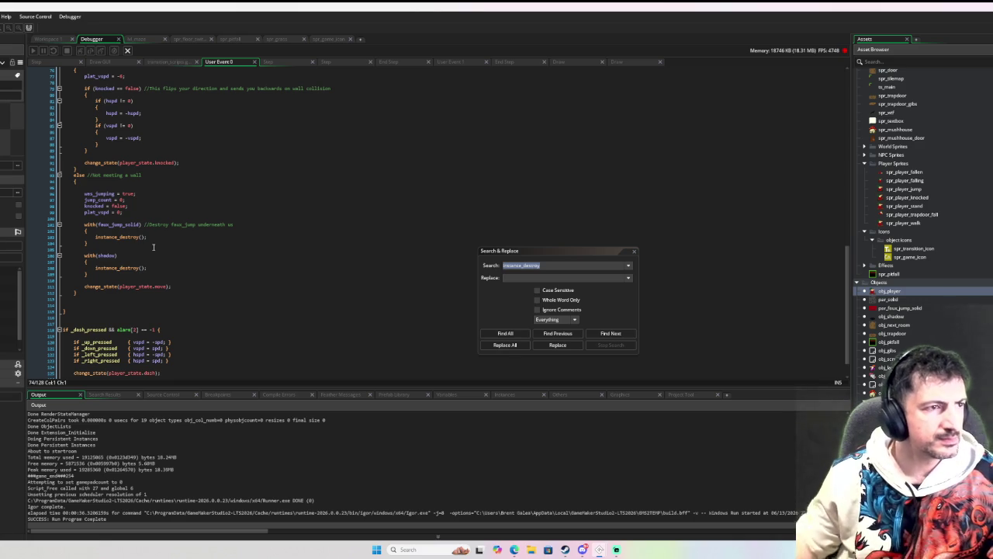
scroll(159, 236, down, 1)
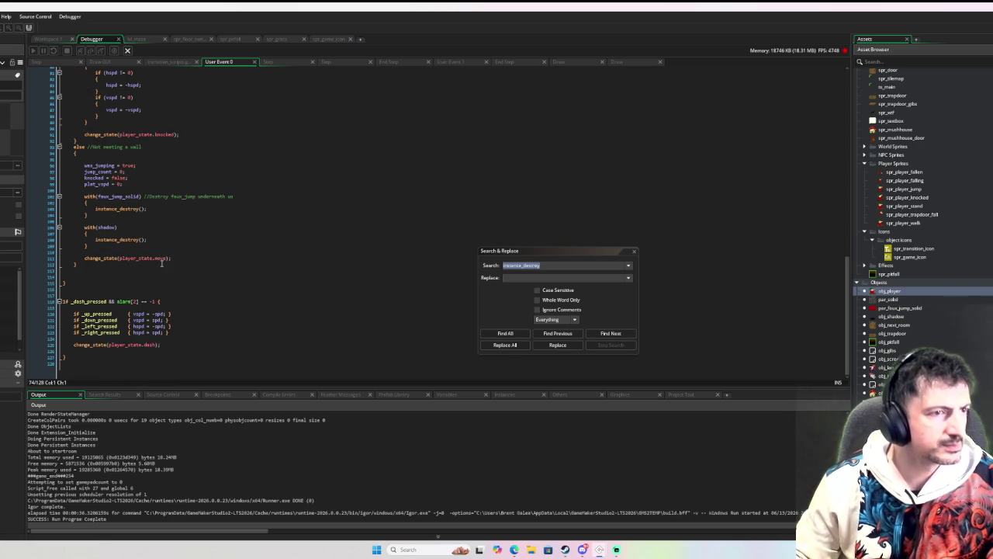
mouse_move(158, 258)
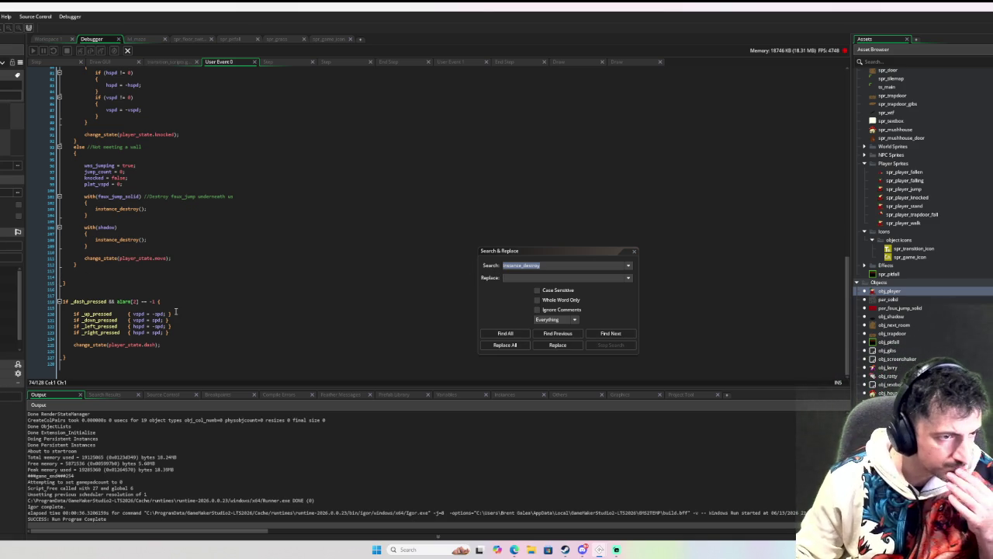
scroll(176, 312, up, 3)
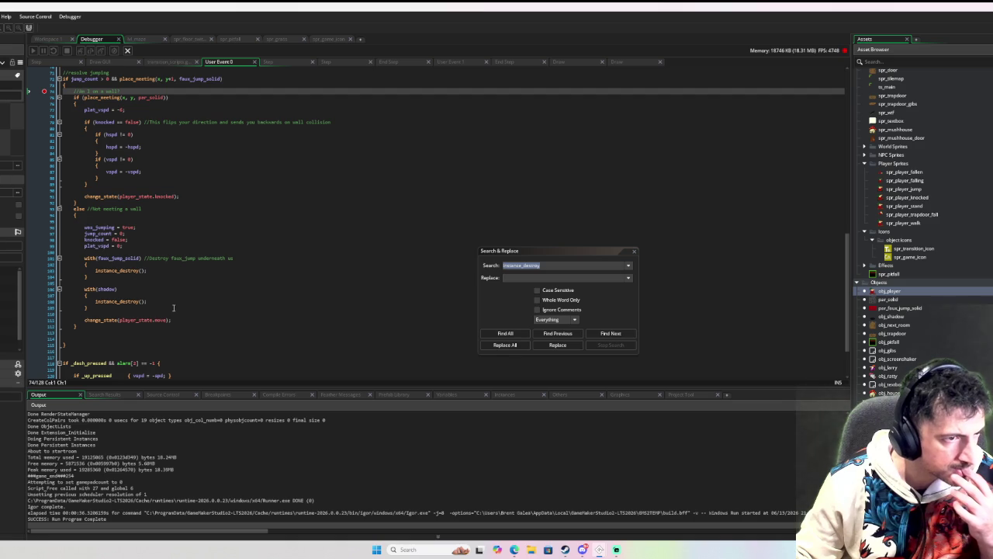
scroll(171, 303, up, 6)
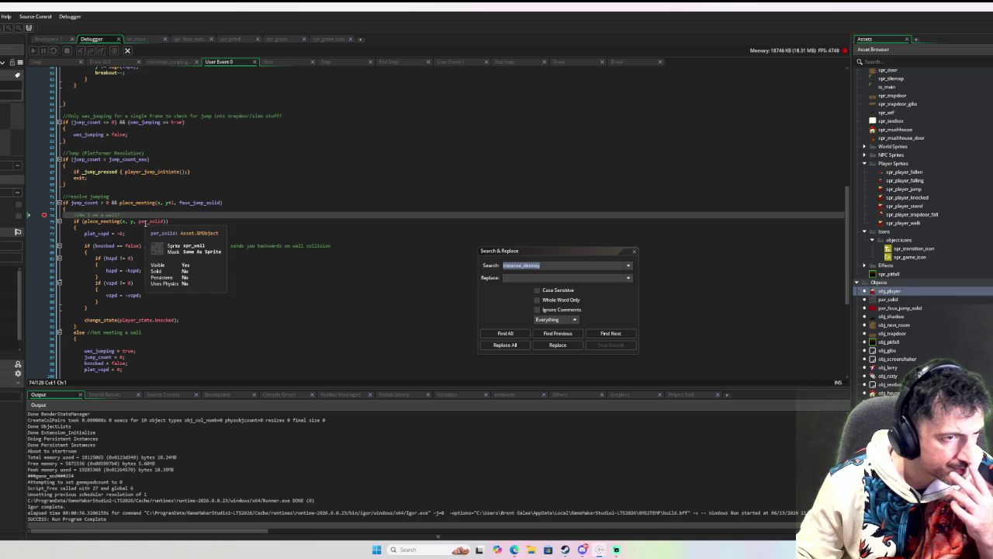
click(244, 201)
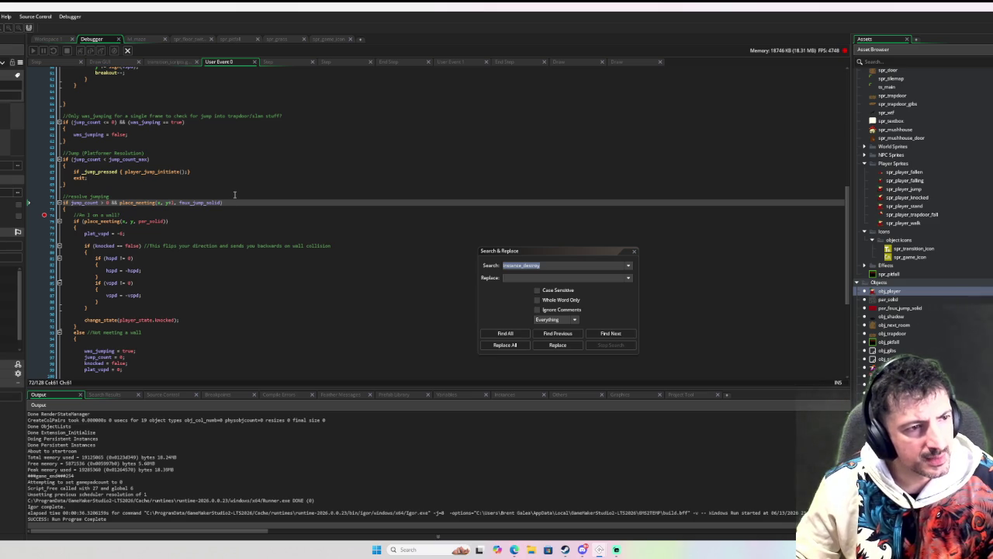
scroll(192, 224, down, 5)
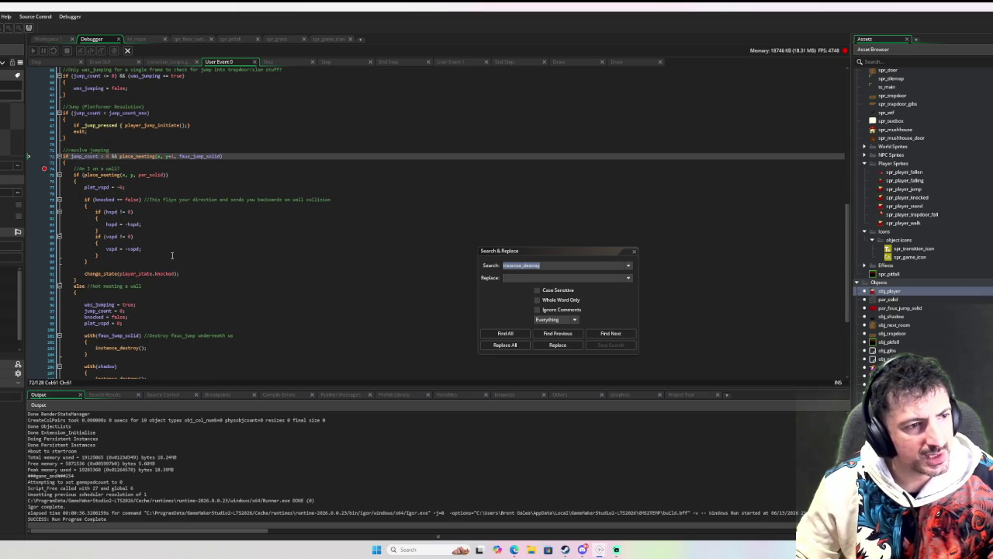
scroll(171, 255, up, 3)
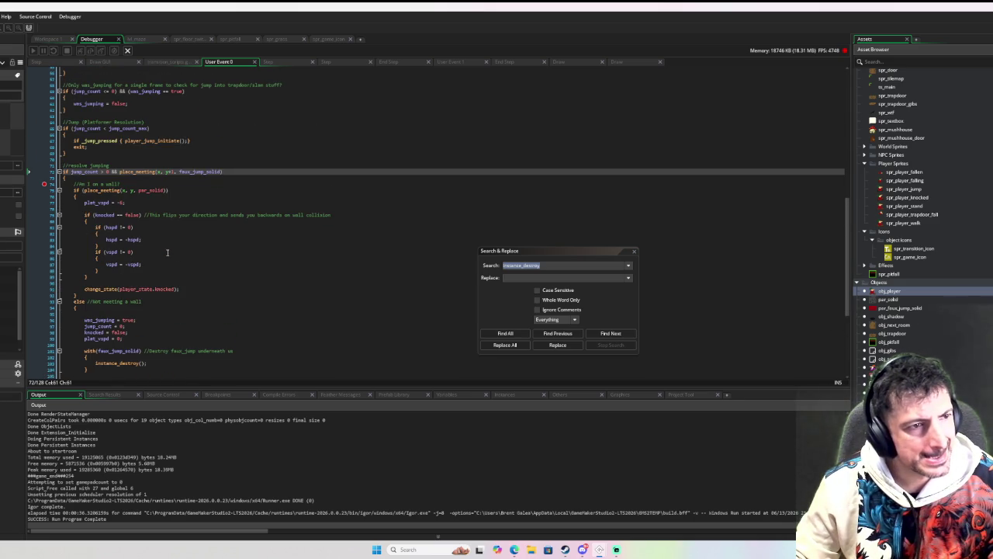
scroll(166, 251, up, 4)
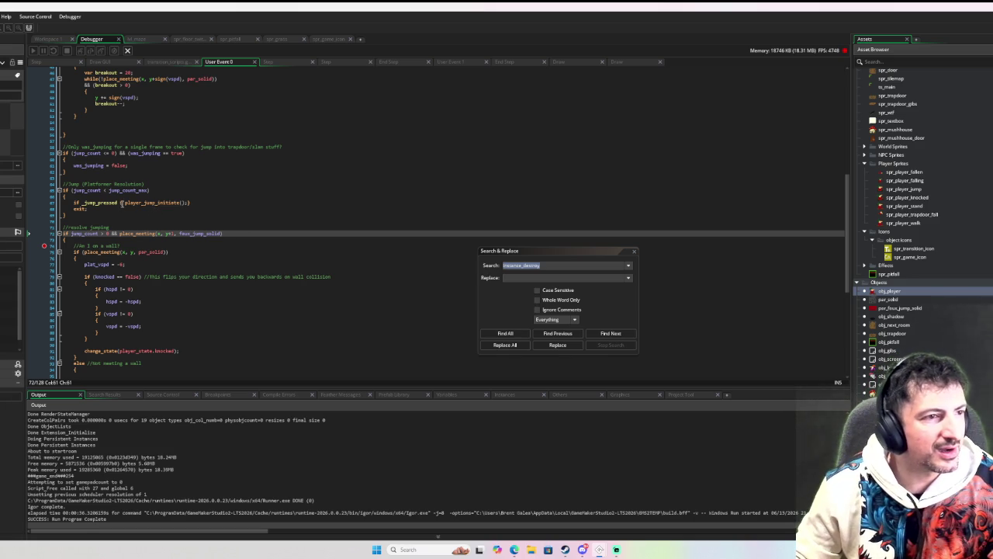
click(122, 202)
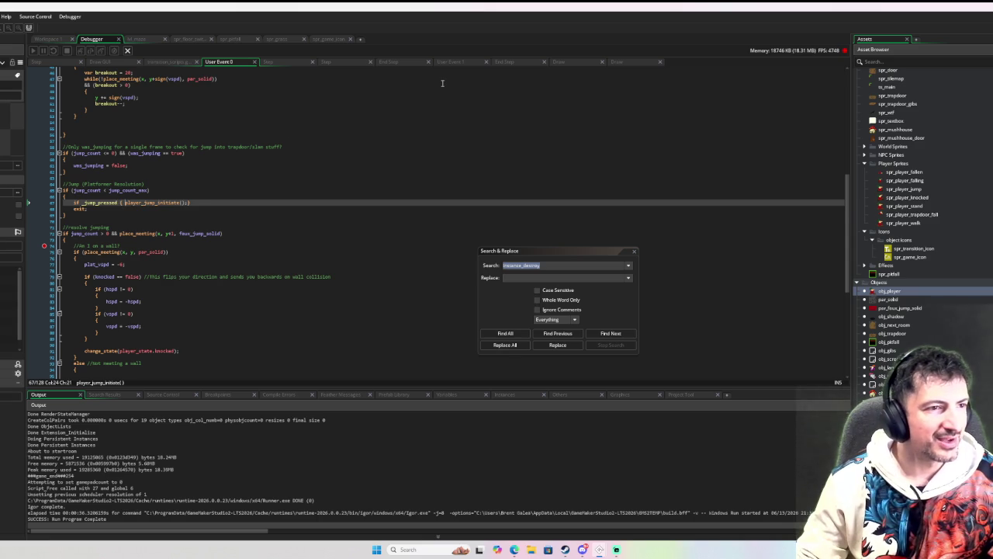
- Put player_jump_initiate() on its own line inside the if block and remove the old exit line
key(Return)
key(Down)
key(End)
key(BackSpace)
key(BackSpace)
key(BackSpace)
- Add exit; after player_jump_initiate(), toggle the line 76 breakpoint, and run the game with F5
key(Return)
key(Return)
key(Up)
text(exit)
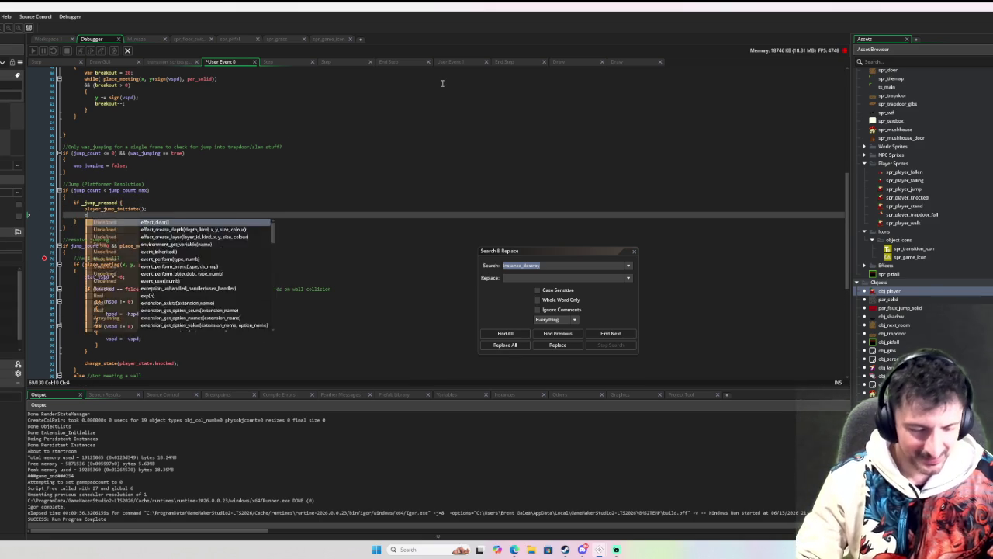
click(358, 169)
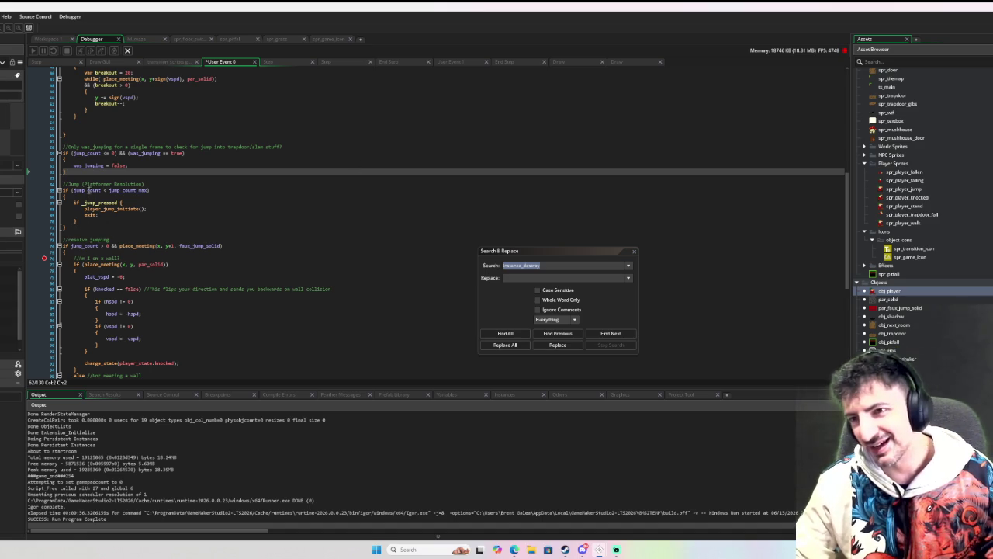
click(45, 259)
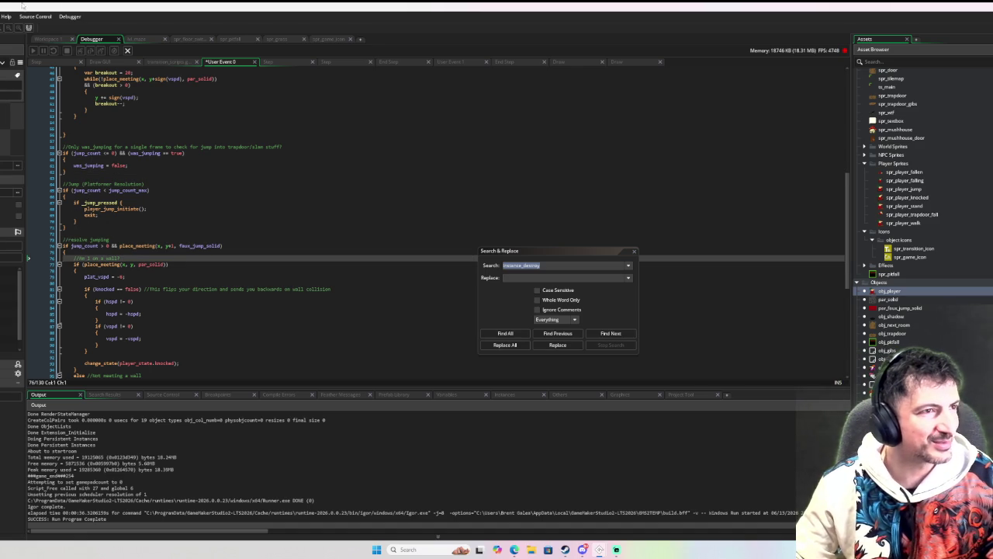
key(F5)
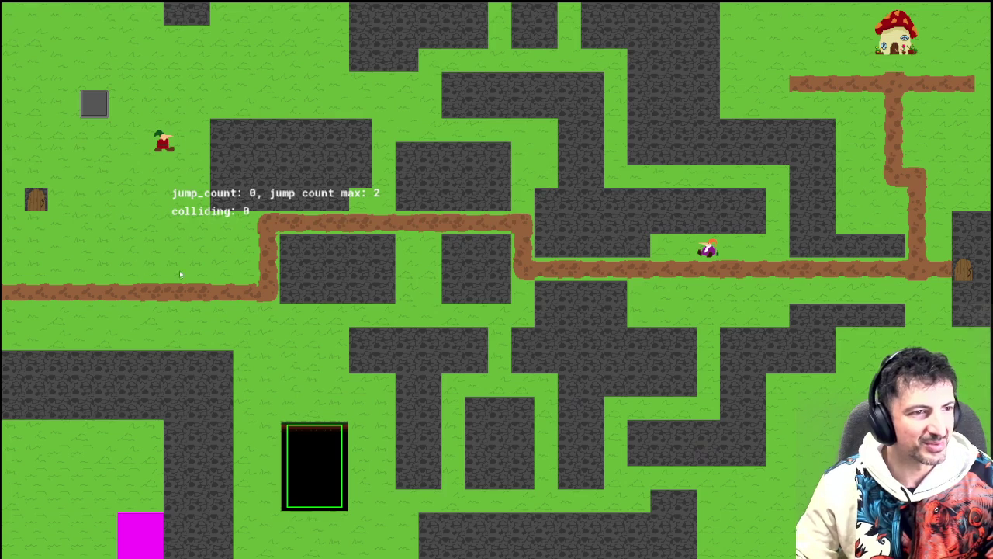
- Move left and right with jumps while watching jump_count in the debug text
key(Left)
key(Up)
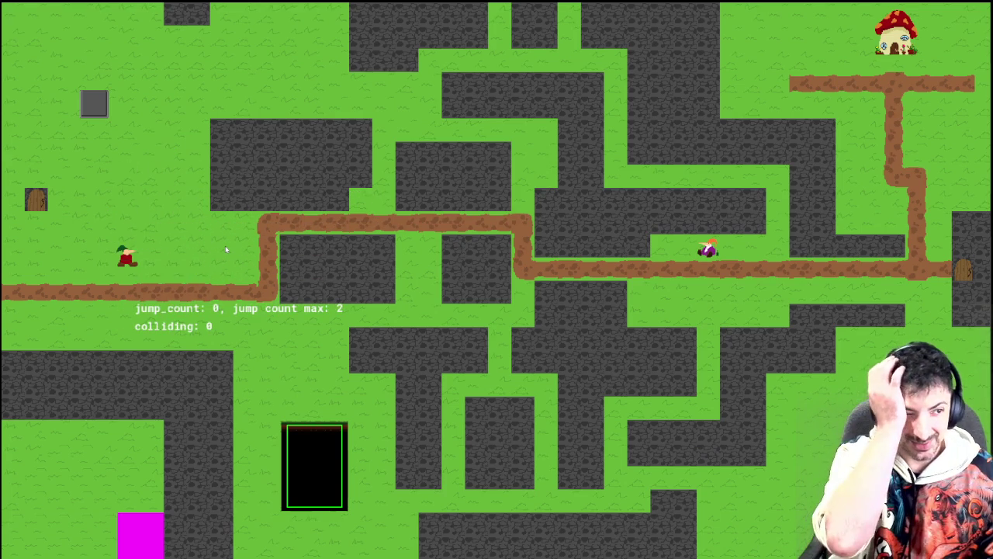
key(Up)
key(Right)
key(Up)
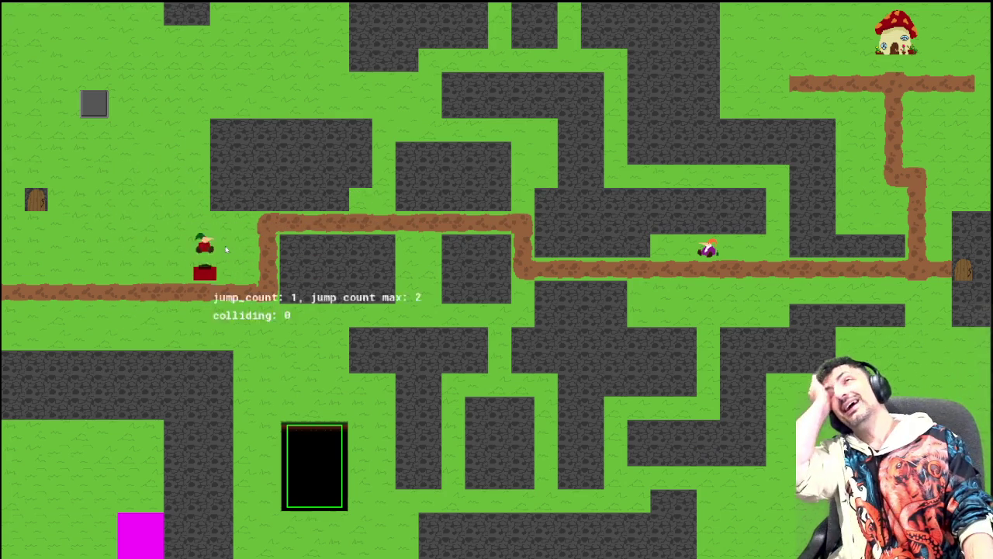
key(Left)
key(Up)
key(Up)
key(Right)
key(Up)
key(Up)
key(Left)
key(Up)
key(Left)
- Double jump in both directions to push jump_count up to 2
key(Up)
key(Right)
key(Up)
key(Left)
key(Up)
key(Up)
key(Up)
key(Right)
key(Up)
key(Up)
key(Left)
key(Up)
key(Up)
key(Right)
key(Up)
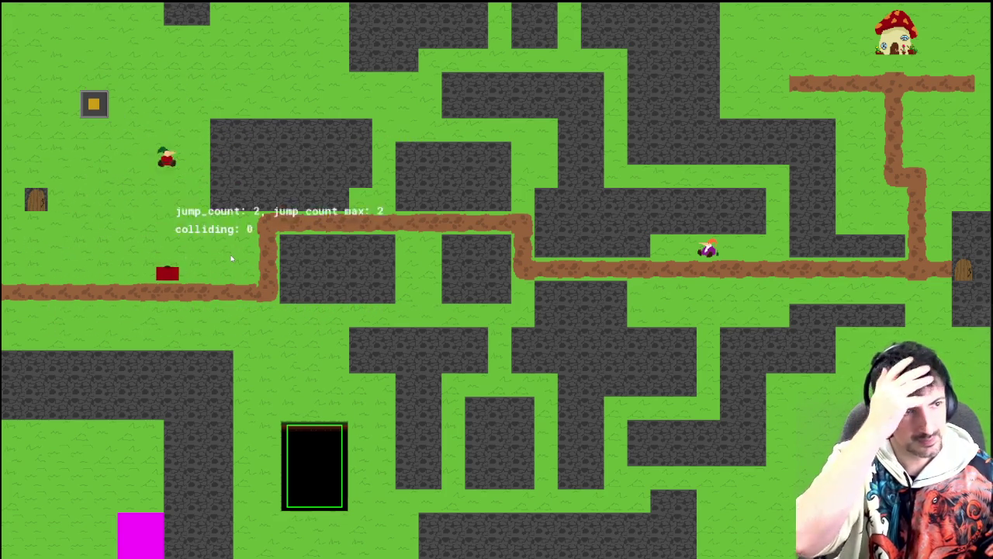
key(Left)
key(Up)
key(Up)
key(Right)
key(Right)
key(Left)
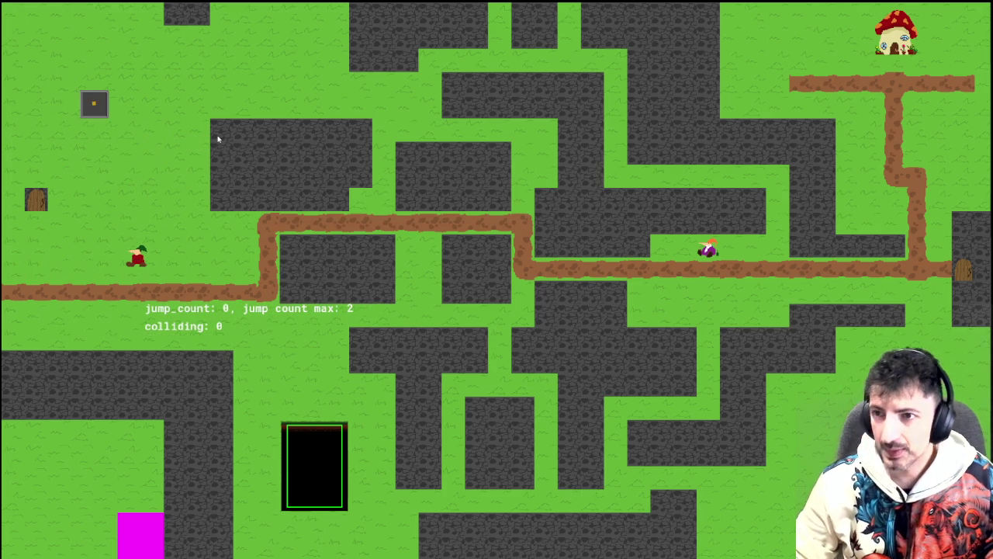
key(Up)
key(Right)
key(Left)
key(Up)
key(Left)
key(Up)
- Jump up-left and up-right around the coin box, then quit the running game
key(Up)
key(Up)
key(Right)
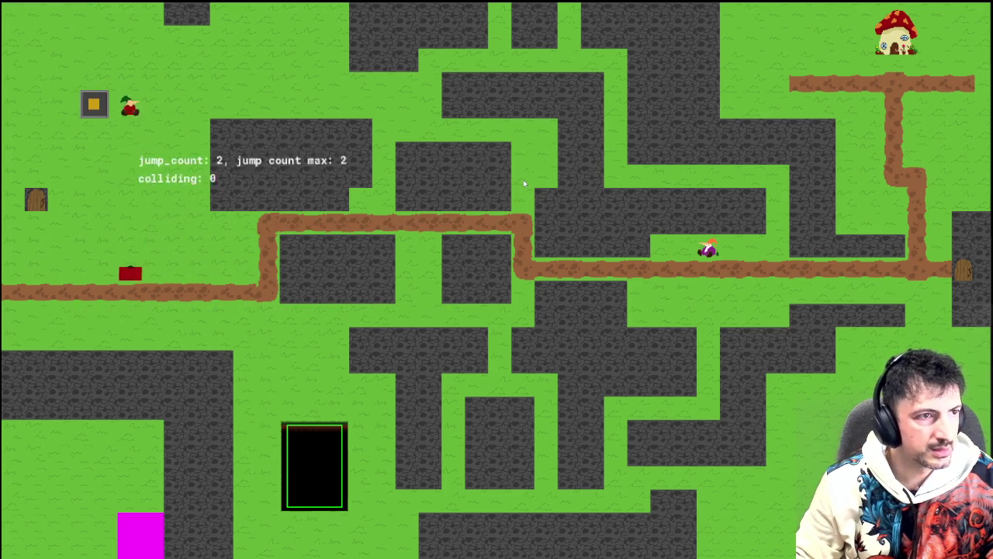
key(Left)
key(Up)
key(Up)
key(Right)
key(Right)
key(Left)
key(Up)
key(Up)
key(Right)
key(Right)
key(Up)
key(Up)
key(Up)
key(Right)
key(Up)
key(Left)
key(Up)
key(Left)
key(Escape)
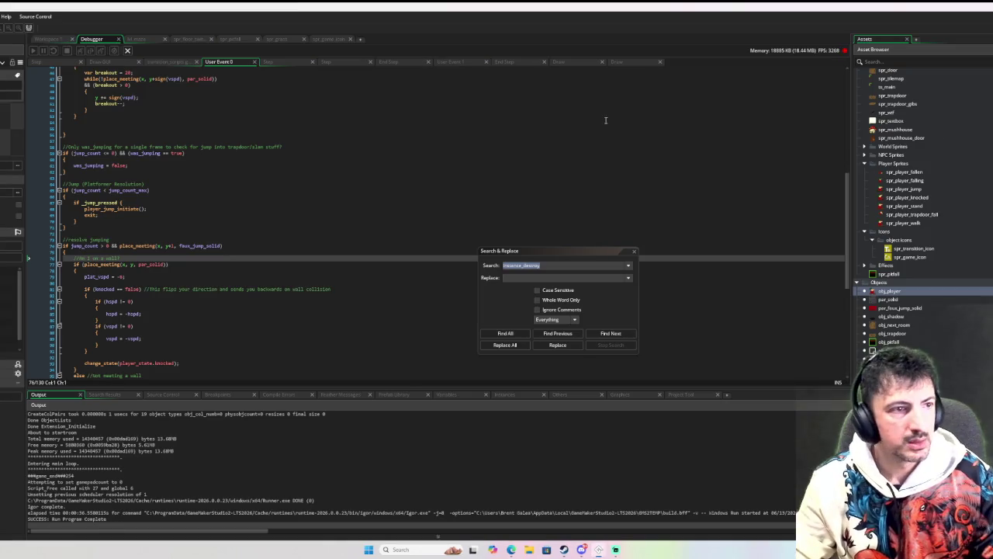
- Close Search & Replace and select the direction input checks on lines 13–19 of the move code
click(635, 253)
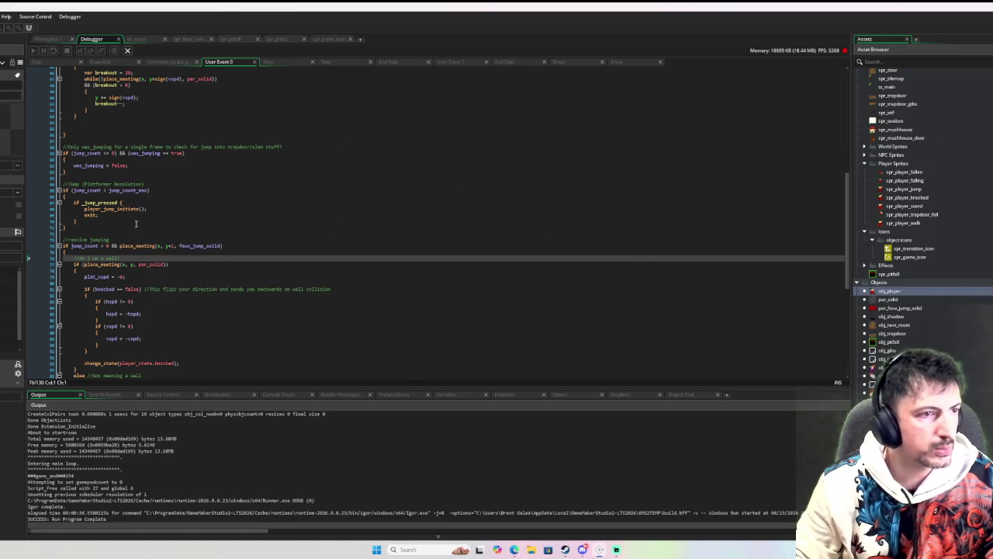
scroll(127, 211, up, 15)
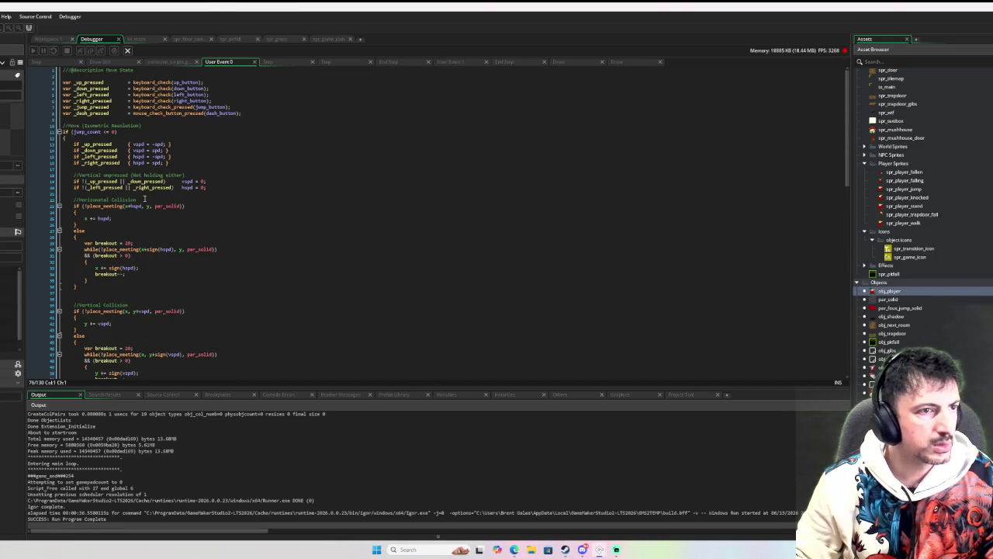
drag(189, 166, 73, 145)
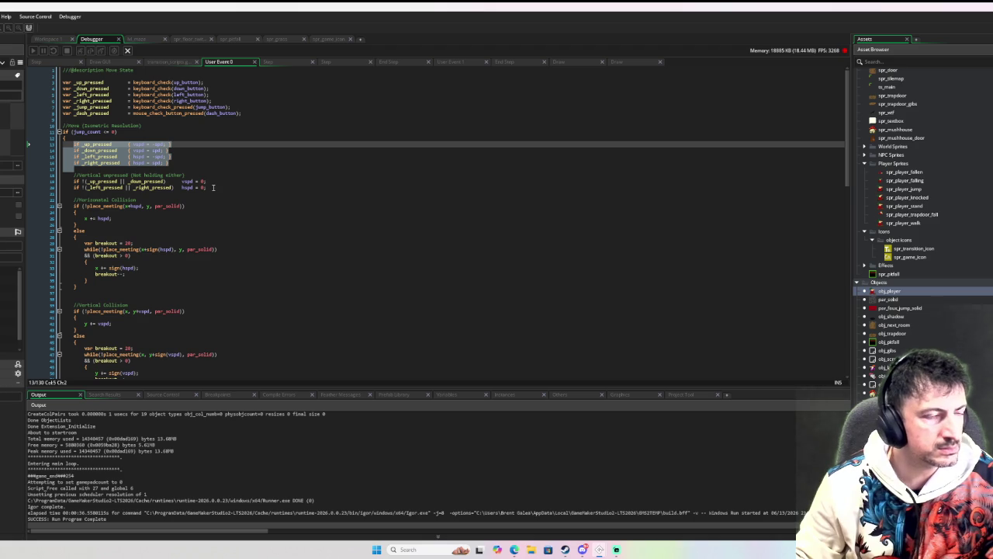
mouse_move(213, 187)
mouse_down()
mouse_move(117, 177)
mouse_move(75, 144)
mouse_up()
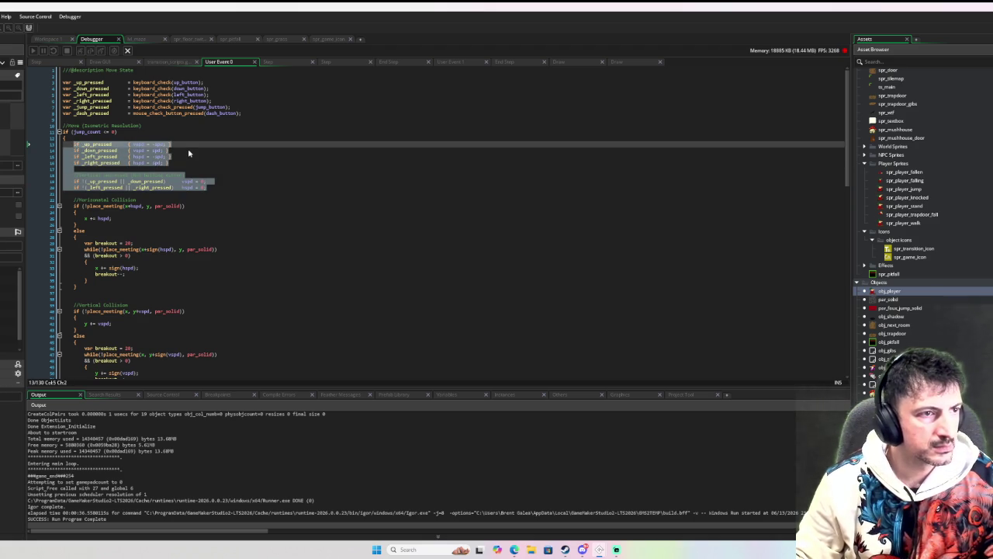
- Jump from the player_jump_initiate call to its definition in player_scripts
scroll(203, 164, down, 10)
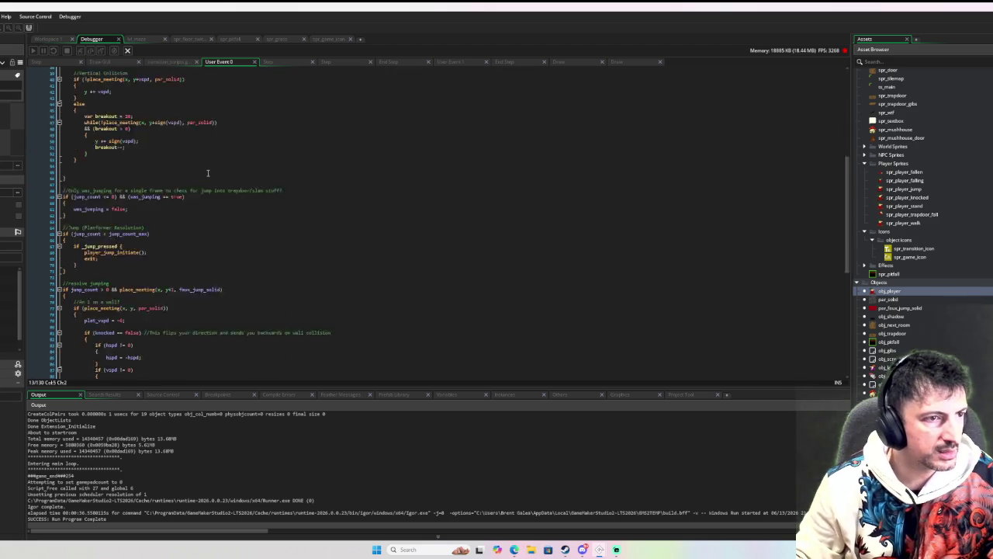
scroll(124, 237, down, 1)
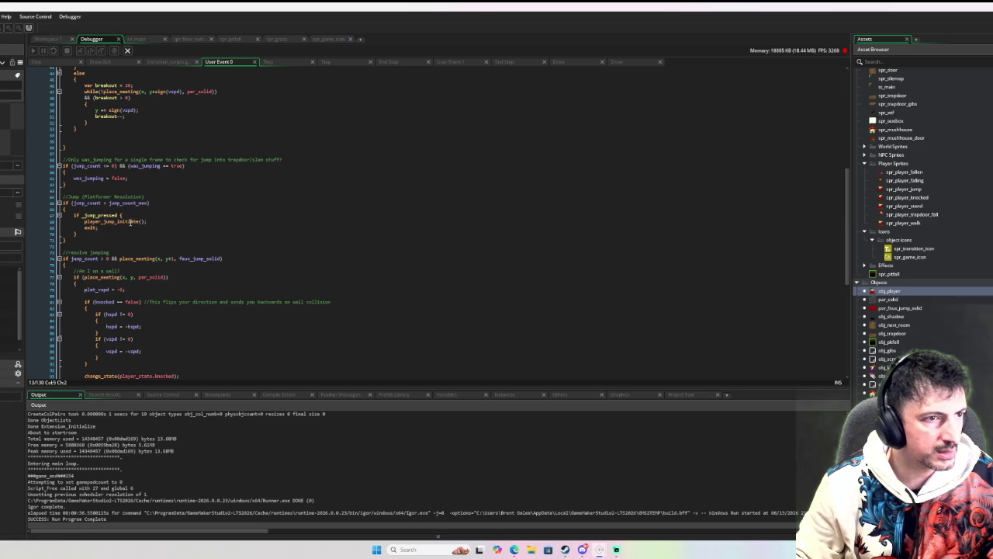
click(130, 222)
middle_click(130, 222)
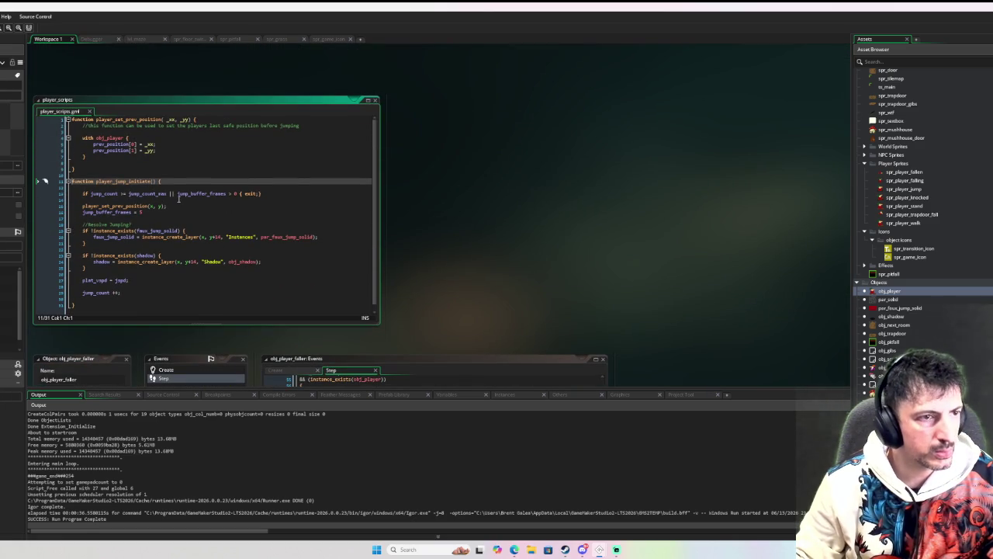
- Paste the direction checks into player_jump_initiate and put a //start jumping comment above the jump setup
click(180, 199)
key(ctrl+v)
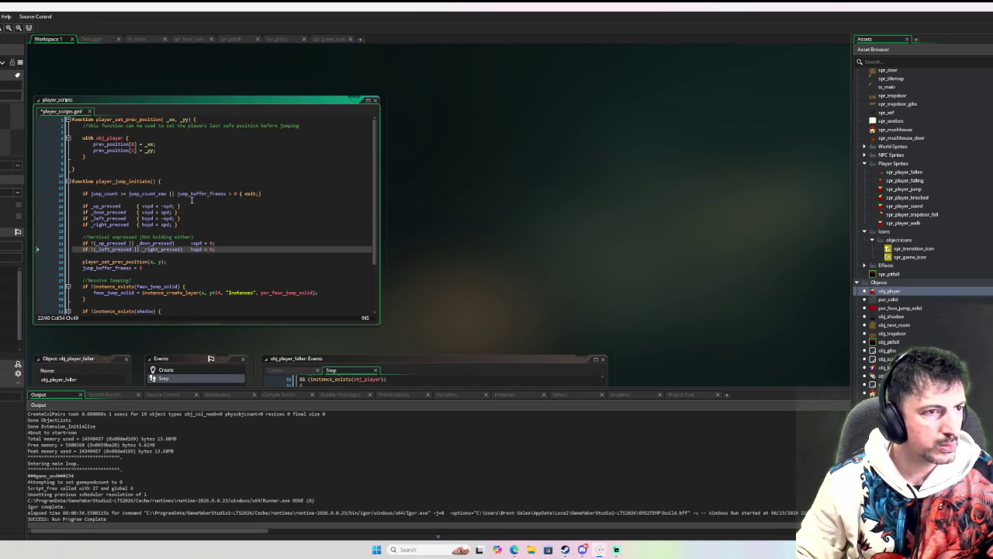
click(113, 186)
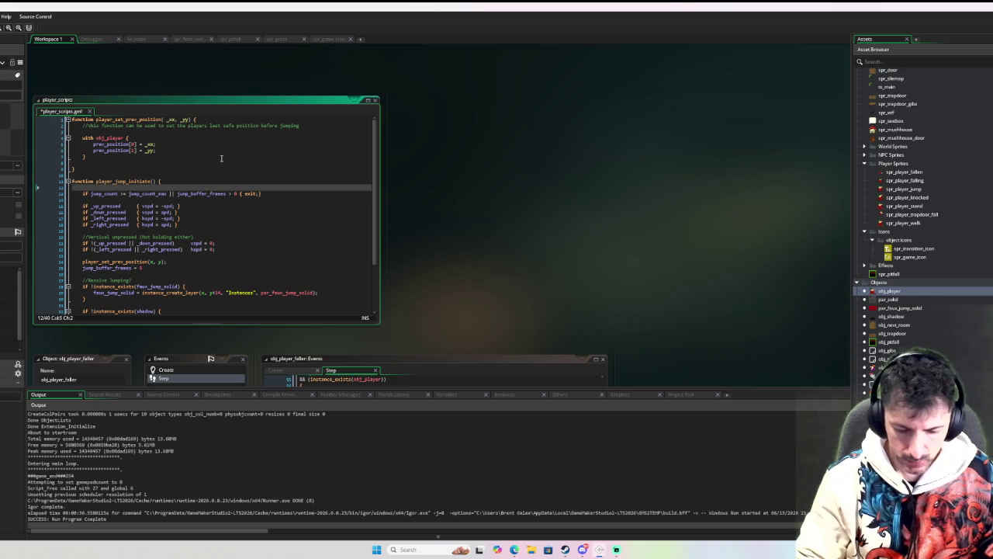
text(//start jumping)
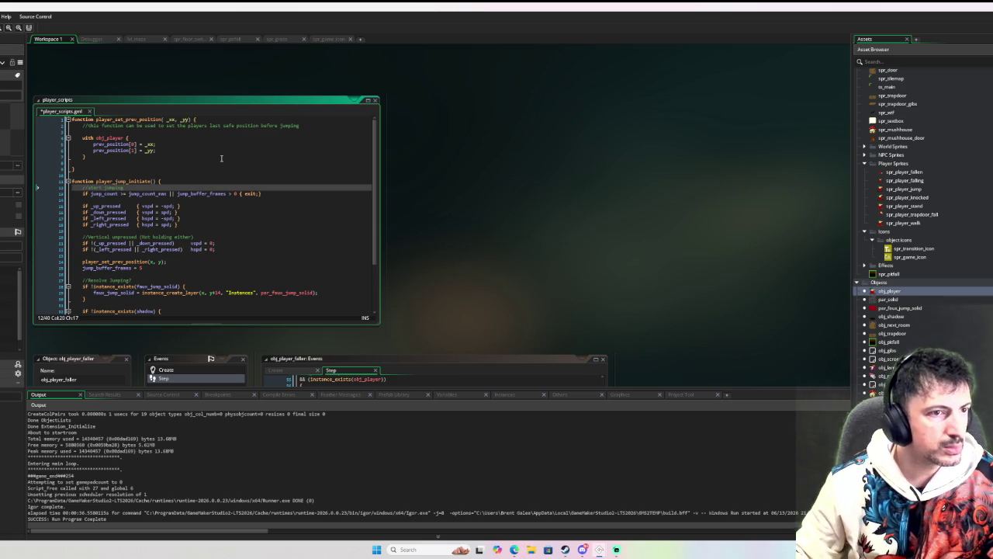
scroll(221, 158, down, 1)
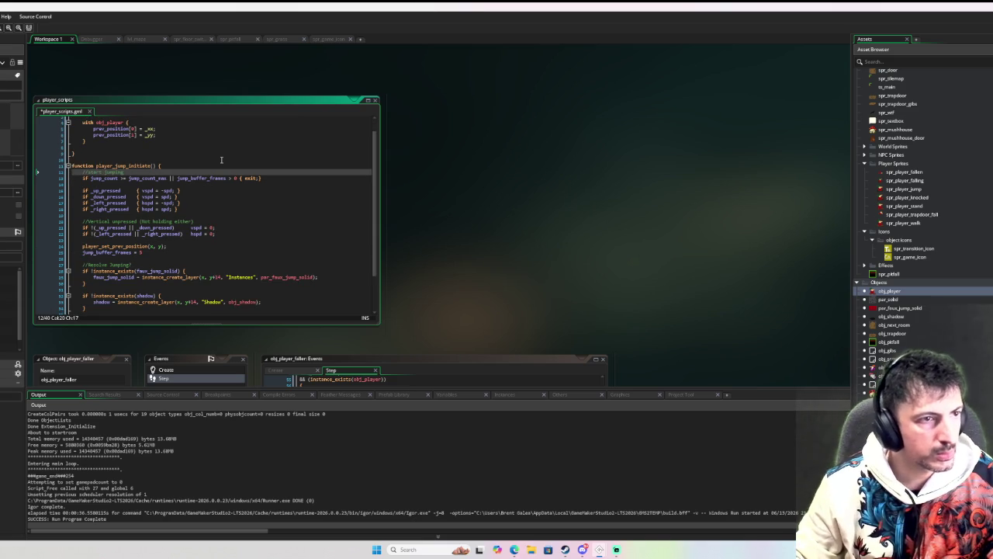
drag(140, 169, 87, 173)
key(BackSpace)
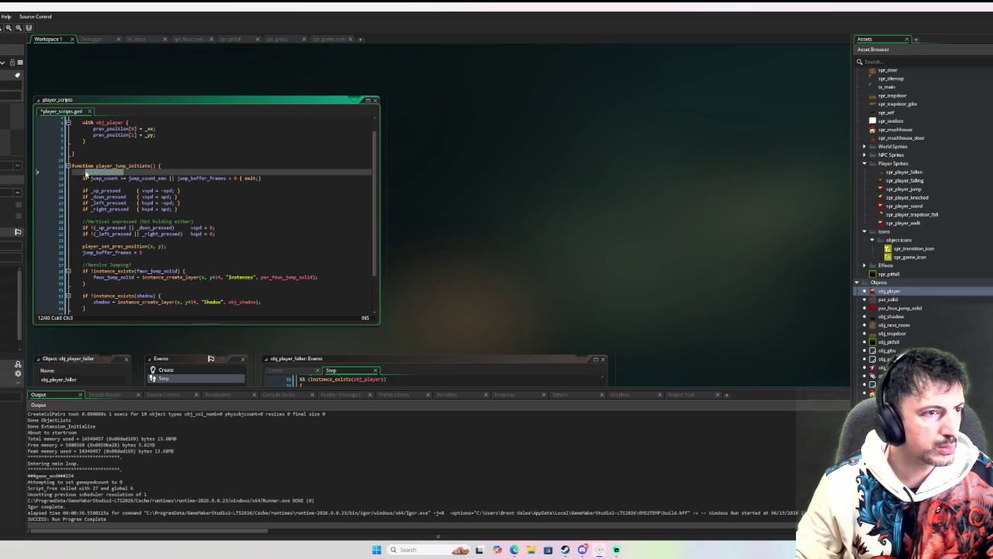
click(84, 183)
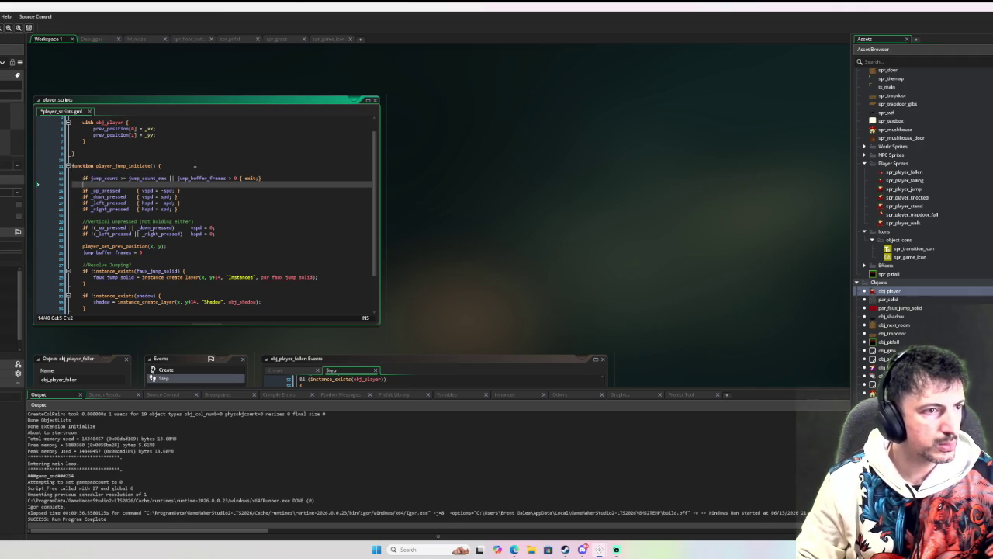
key(Down)
key(Down)
key(Down)
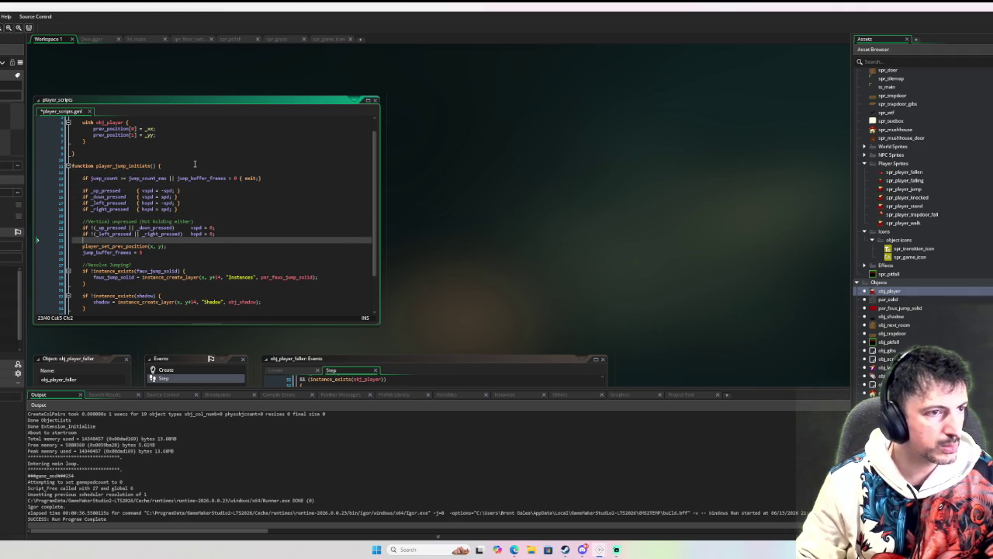
key(ctrl+v)
key(Up)
key(Up)
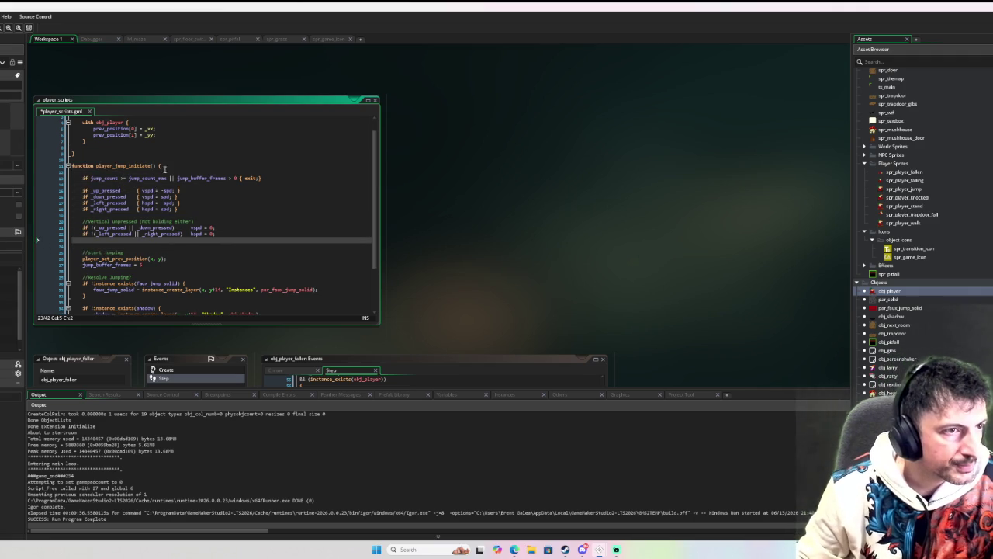
- Add the //check and //recalculate comments, then launch a test run
click(153, 170)
text(tes)
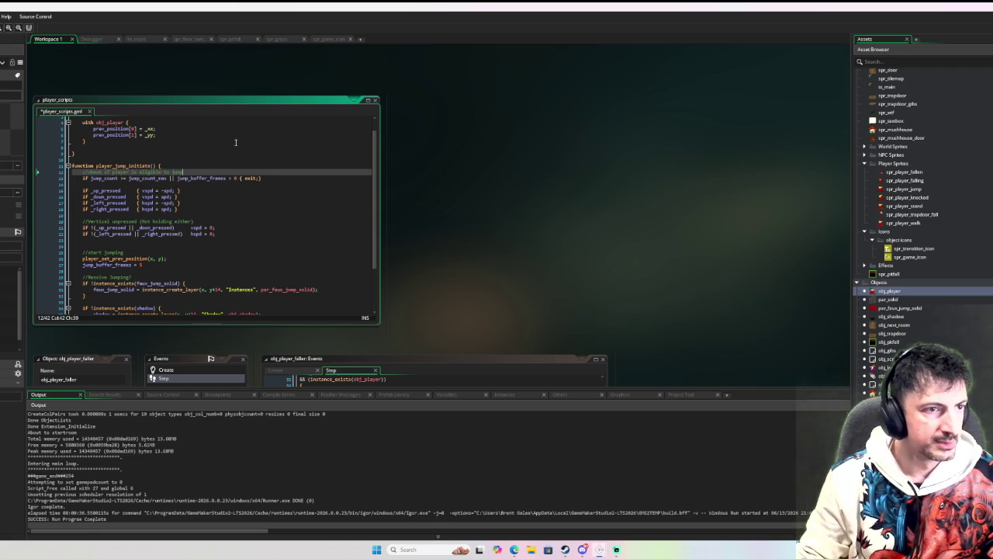
key(Down)
key(Down)
key(Return)
text(res)
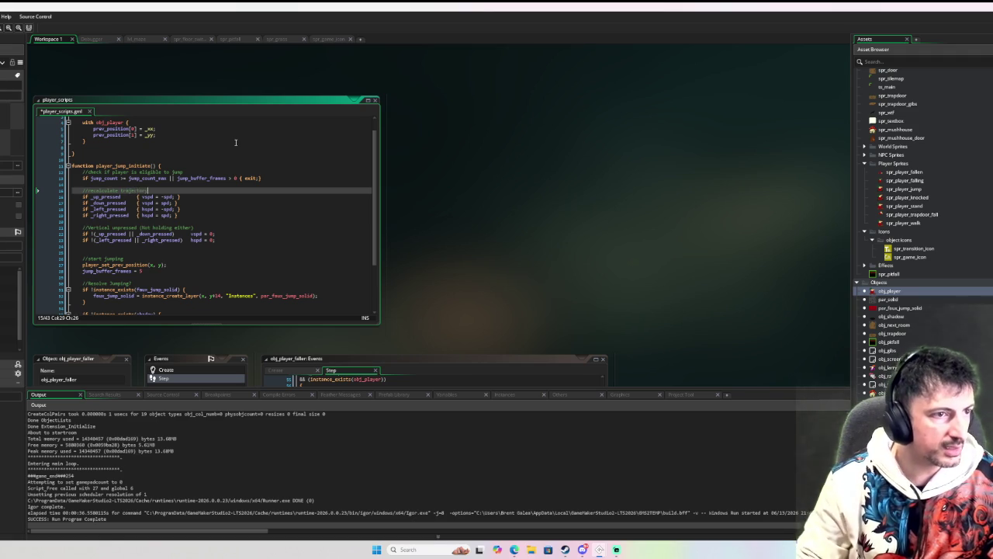
key(alt+Return)
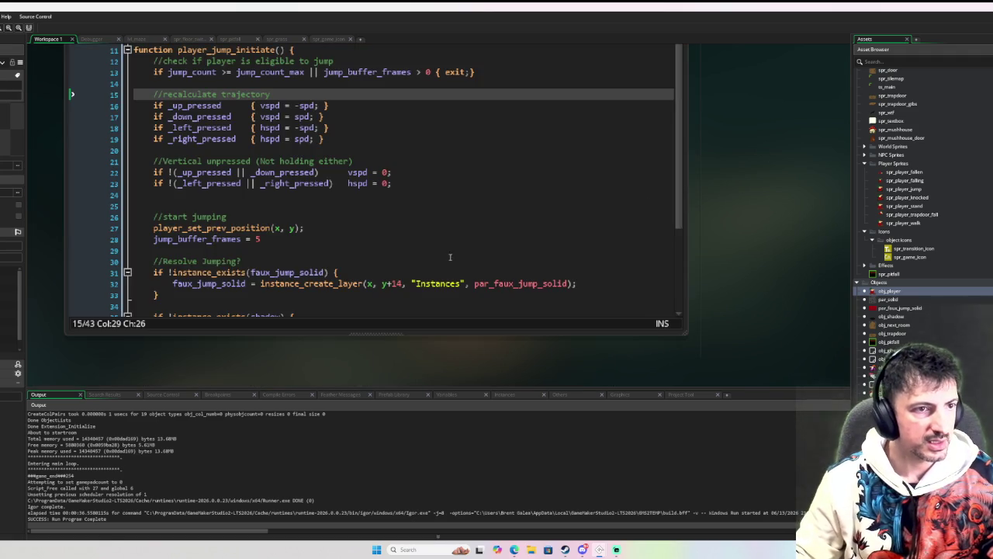
scroll(269, 250, down, 4)
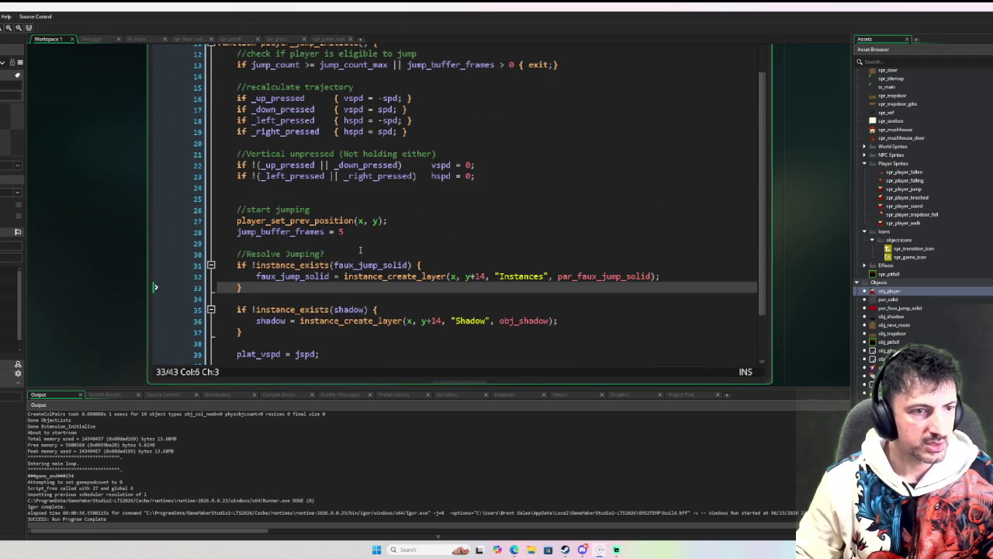
click(466, 303)
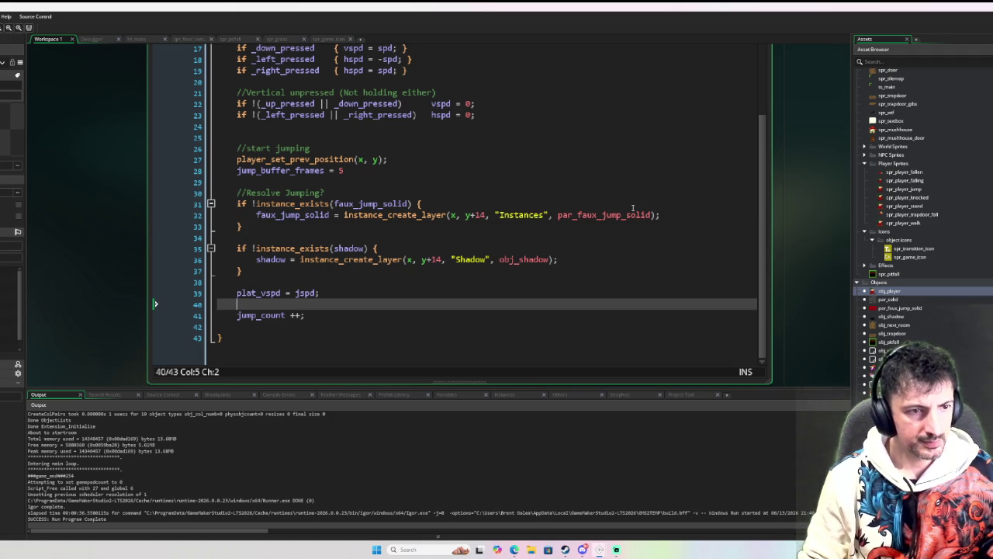
key(Escape)
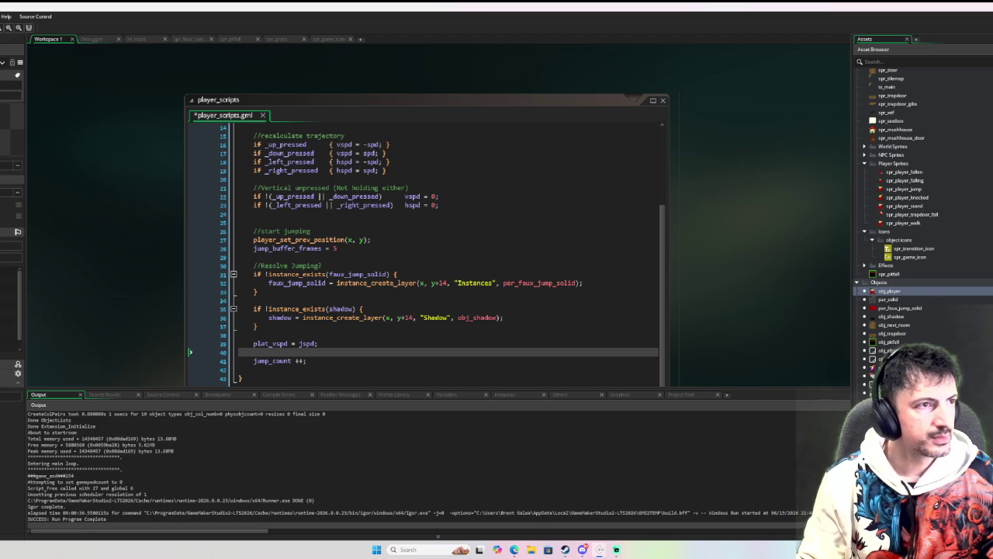
key(F6)
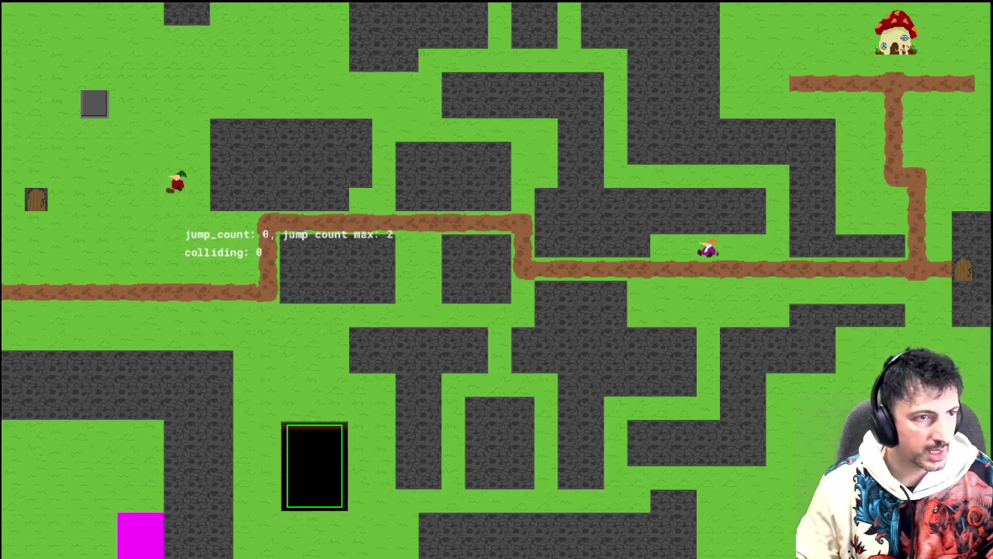
- Move right and jump to trigger the unset _up_pressed error, dismiss it, and stop the run
key(Right)
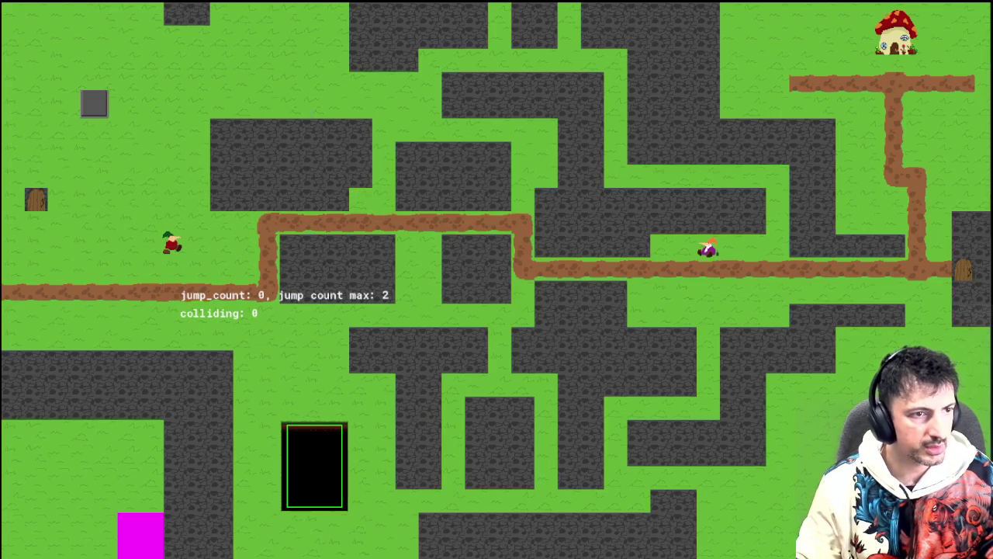
key(space)
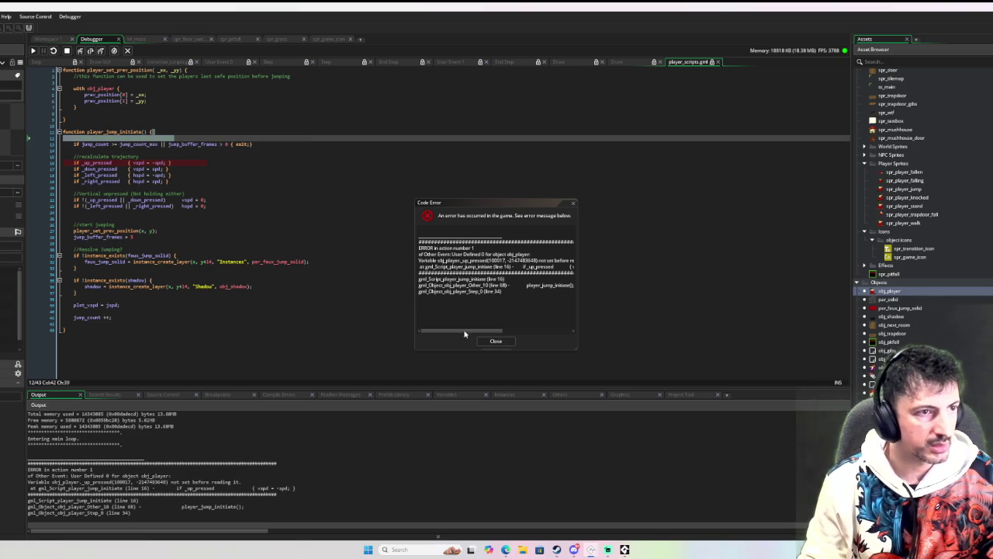
click(495, 340)
click(129, 138)
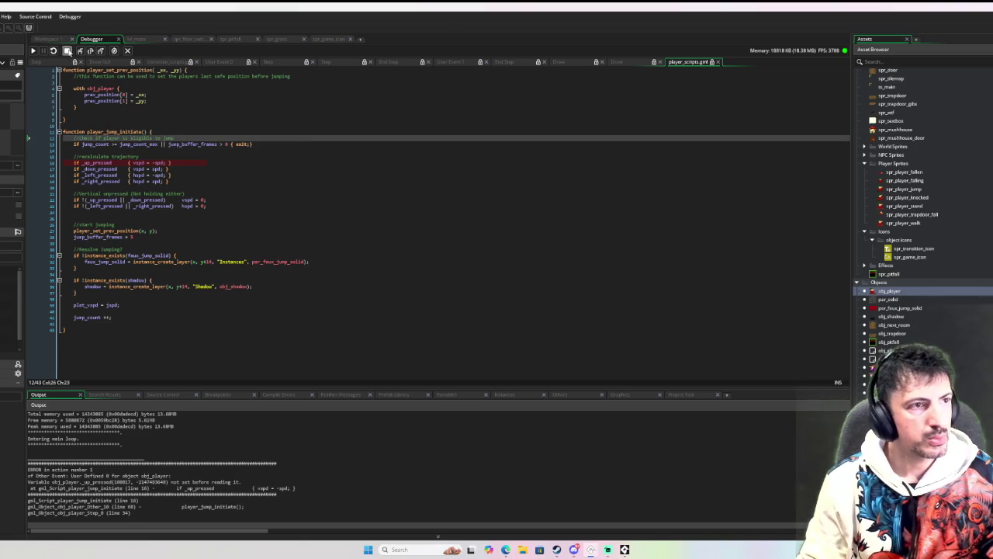
click(67, 50)
scroll(448, 206, up, 5)
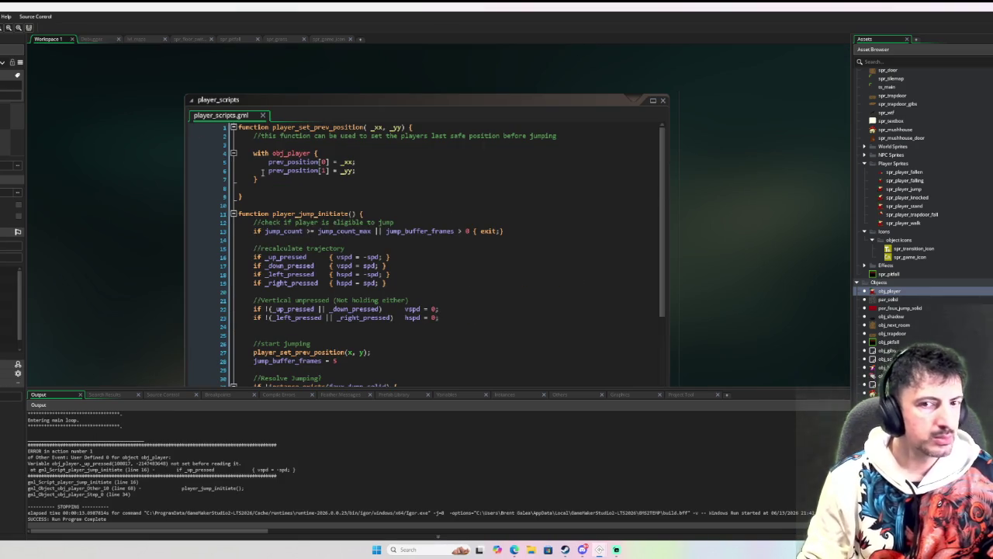
- Select the four directional keyboard_check lines in obj_player's Move State code
double_click(890, 290)
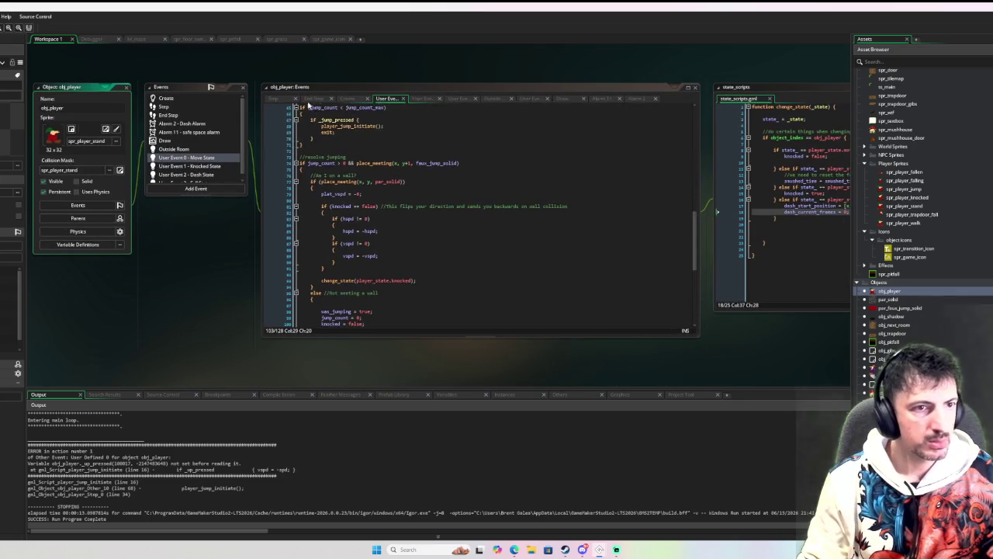
scroll(404, 230, up, 15)
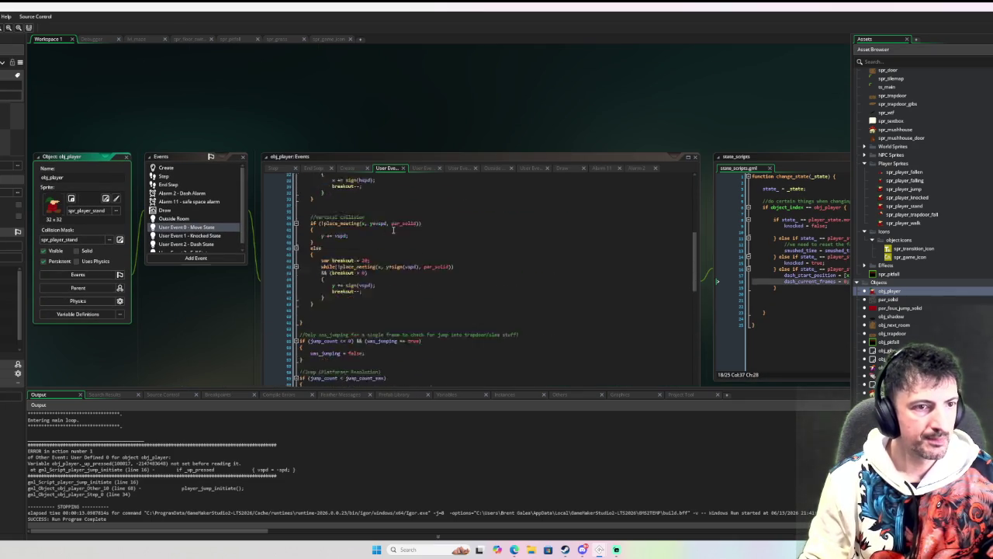
scroll(404, 229, up, 6)
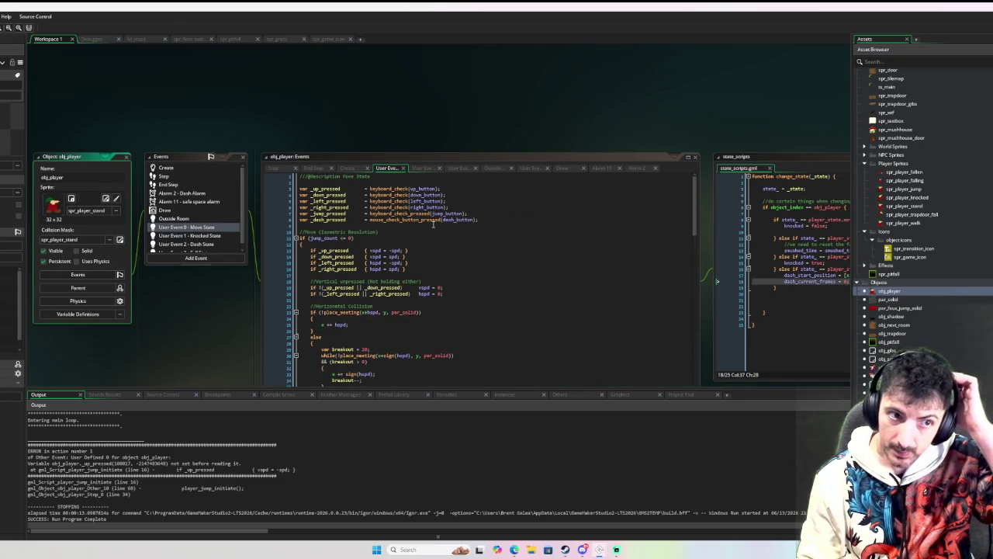
click(494, 219)
key(Up)
key(Up)
key(Up)
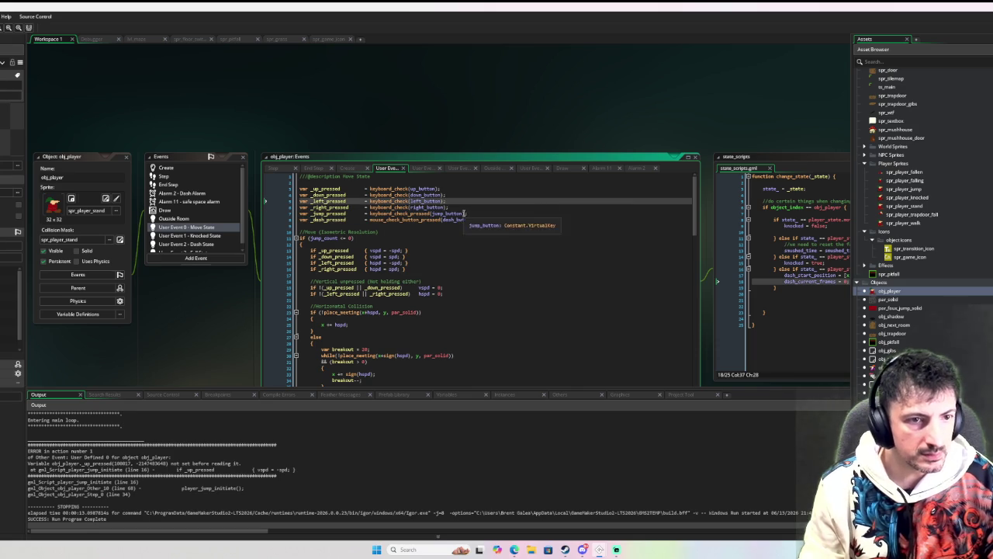
mouse_move(448, 207)
mouse_down()
mouse_move(301, 200)
mouse_move(295, 188)
mouse_up()
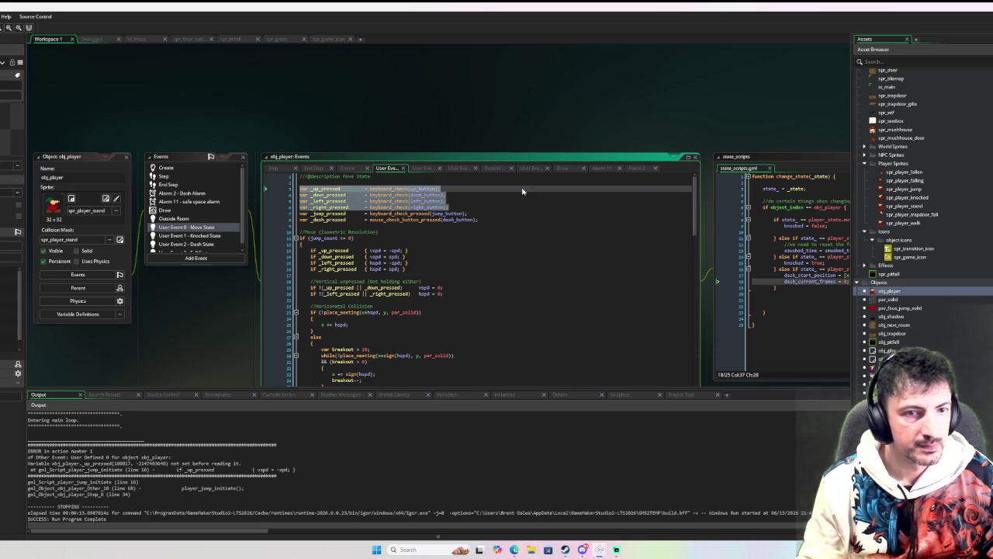
scroll(211, 224, down, 1)
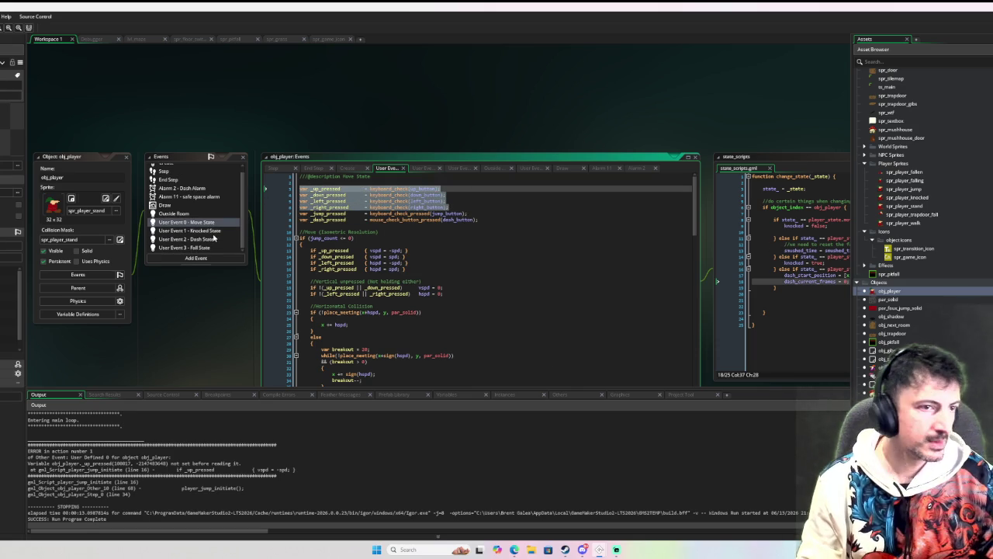
scroll(361, 242, down, 10)
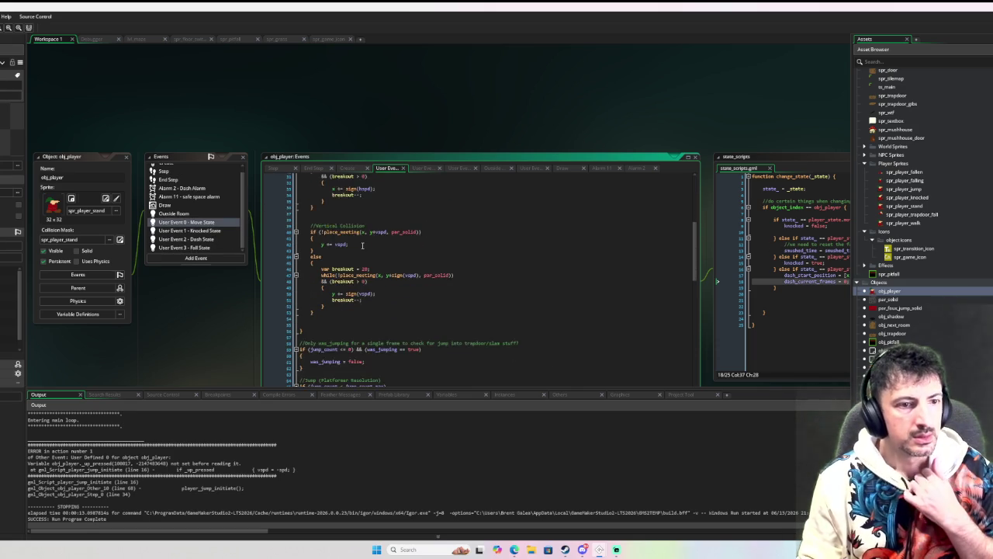
- Paste the keyboard_check lines into player_jump_initiate under //recalculate trajectory and run the game
middle_click(343, 342)
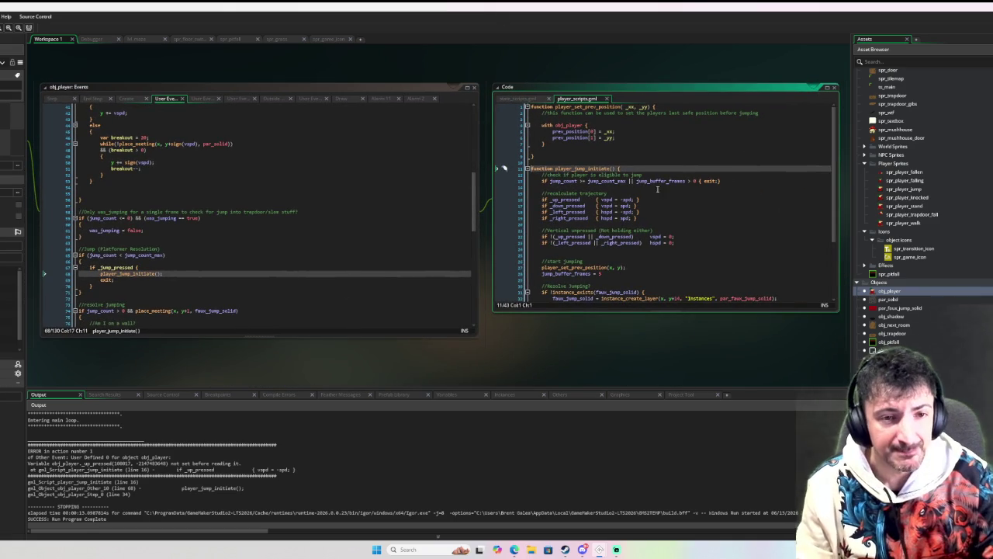
click(625, 192)
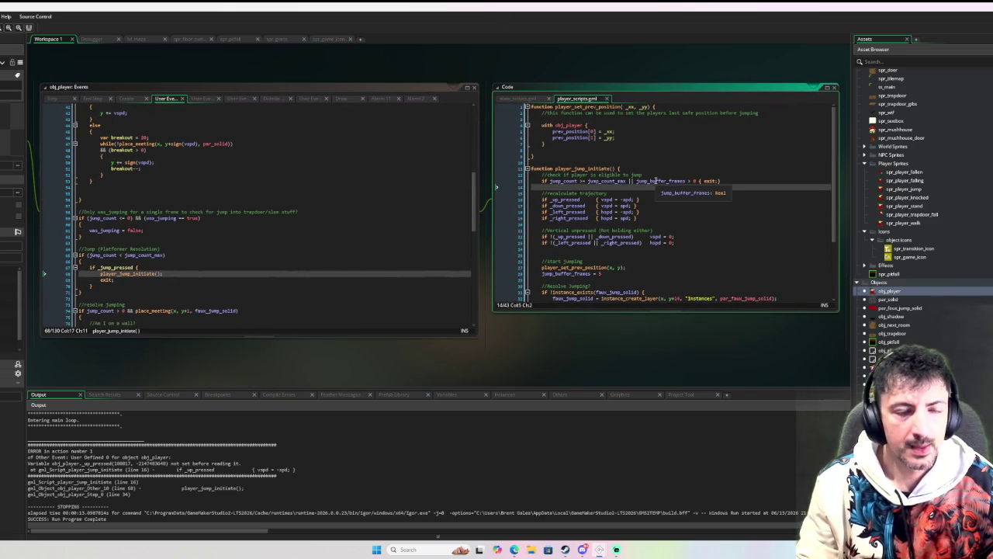
key(ctrl+v)
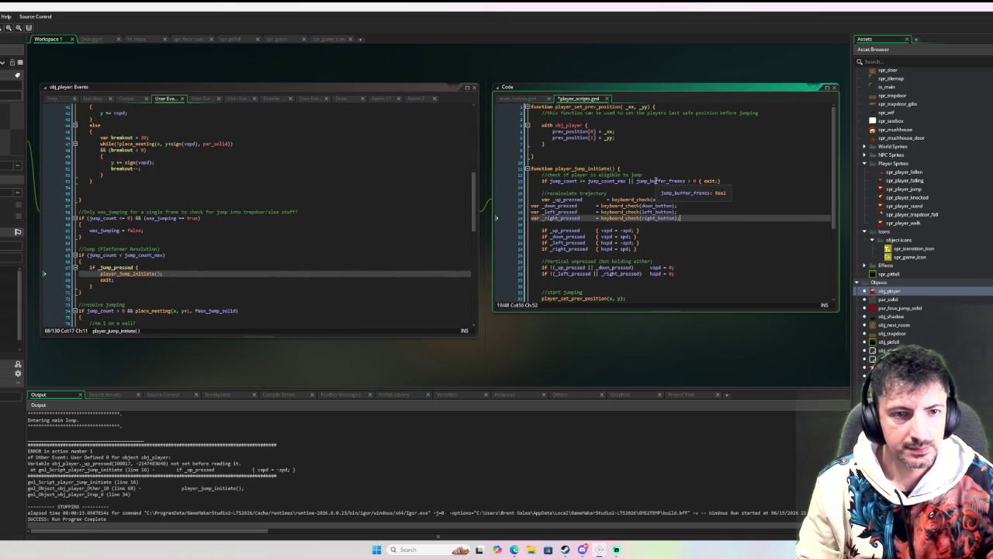
key(Tab)
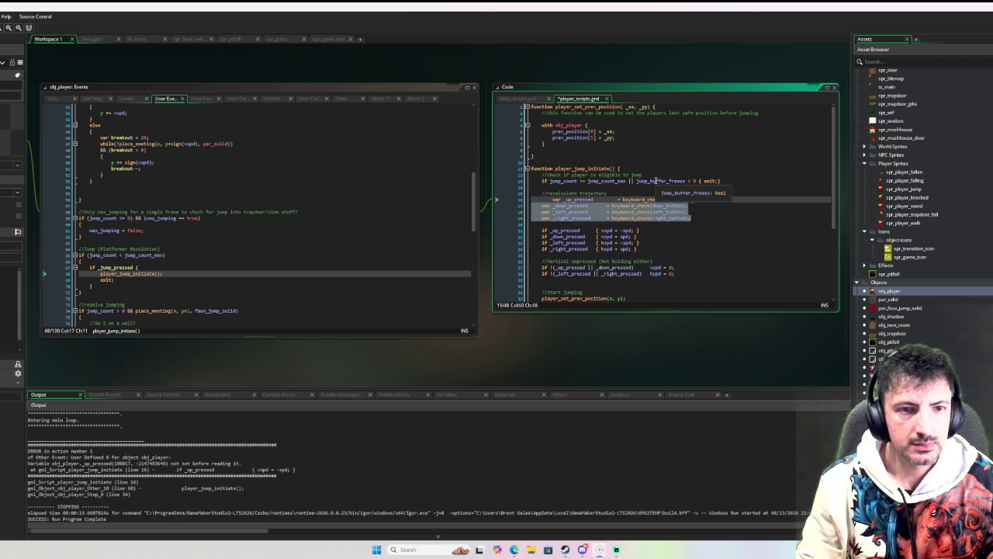
key(ctrl+z)
click(654, 238)
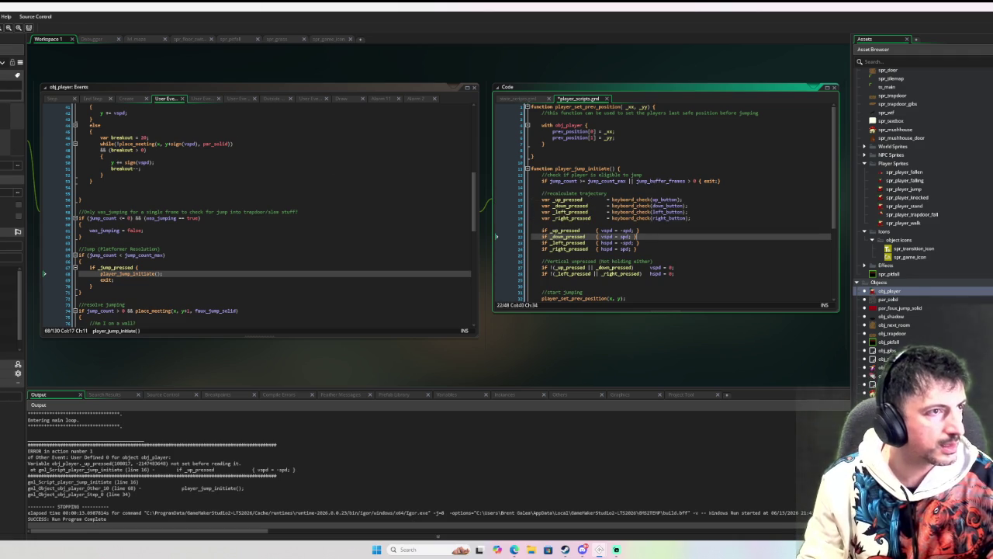
key(F6)
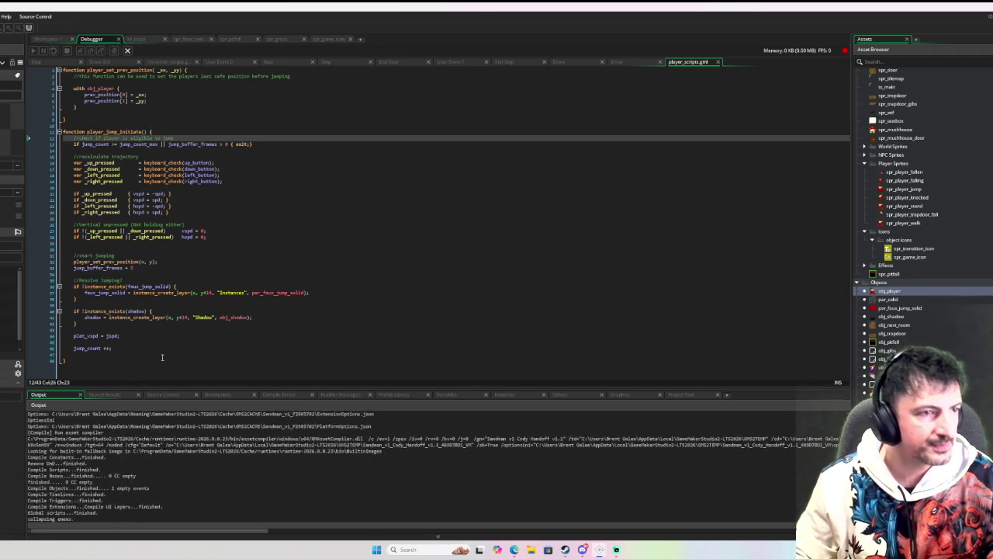
key(Down)
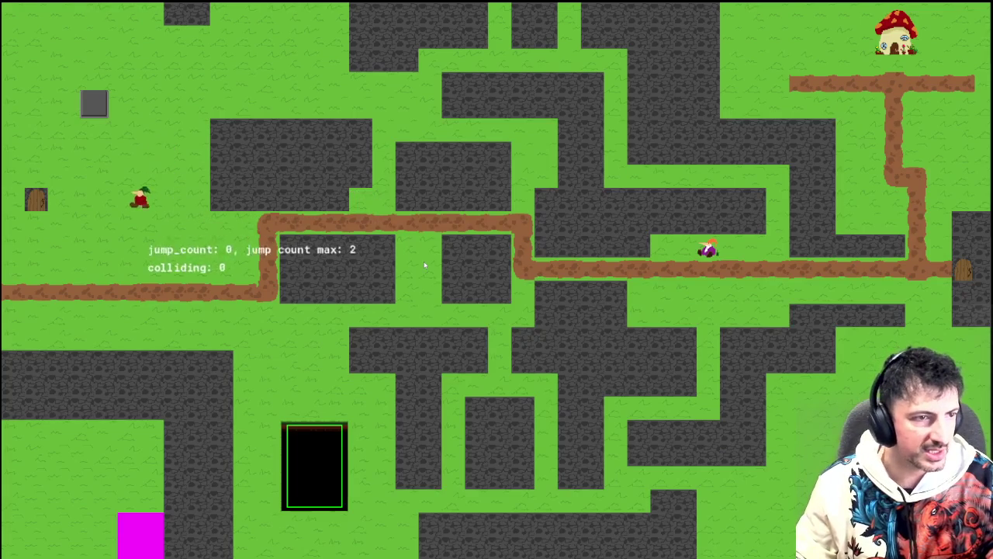
key(space)
key(space)
key(Left)
key(Right)
key(space)
key(space)
key(Up)
key(Left)
key(space)
key(space)
key(Left)
key(Right)
key(Left)
key(space)
key(Right)
key(space)
key(space)
key(Left)
key(Right)
key(Left)
key(space)
key(Left)
key(space)
key(Right)
key(space)
key(Left)
key(space)
key(Right)
key(Left)
key(space)
key(Right)
key(space)
key(Left)
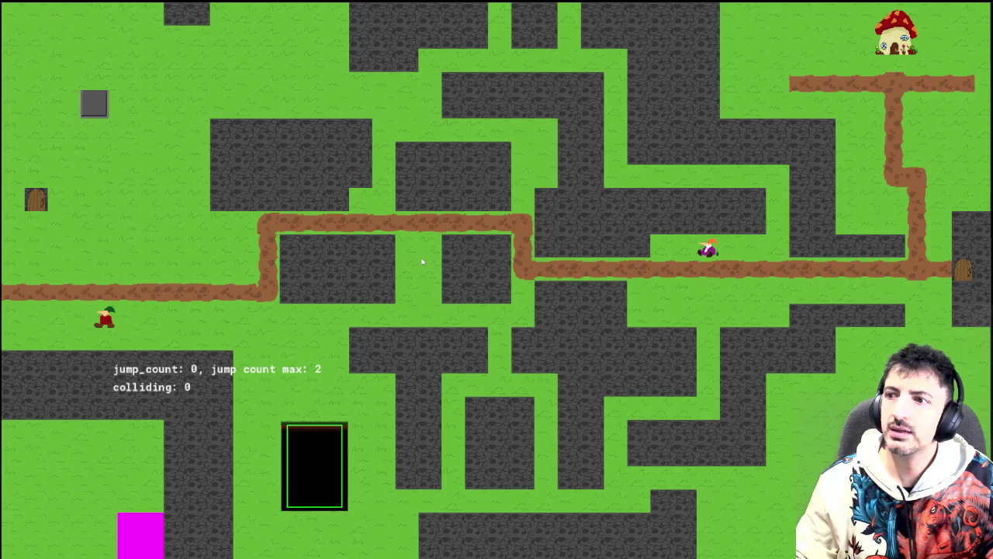
key(space)
key(Right)
key(Left)
key(space)
key(space)
key(Right)
key(space)
key(Right)
key(Left)
key(space)
key(Left)
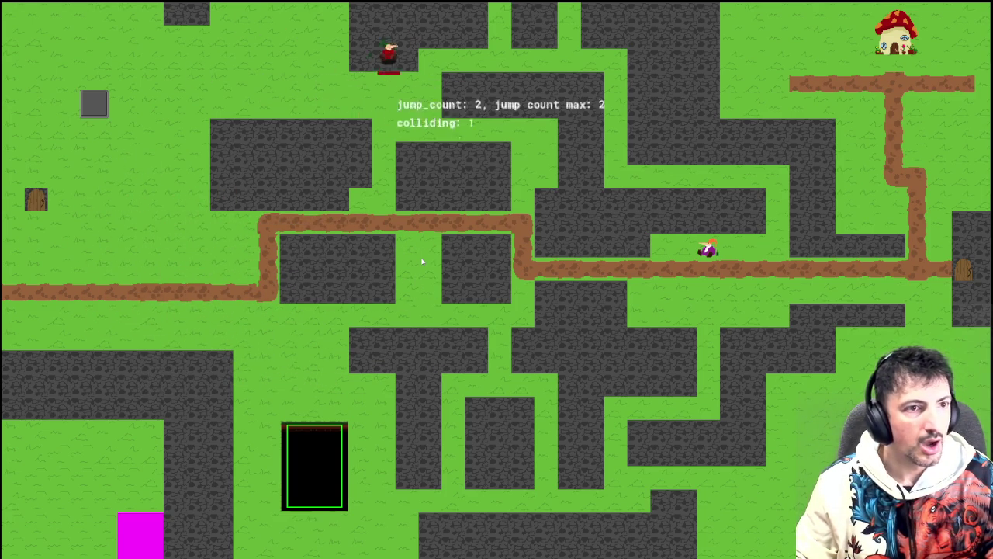
key(space)
key(space)
key(Right)
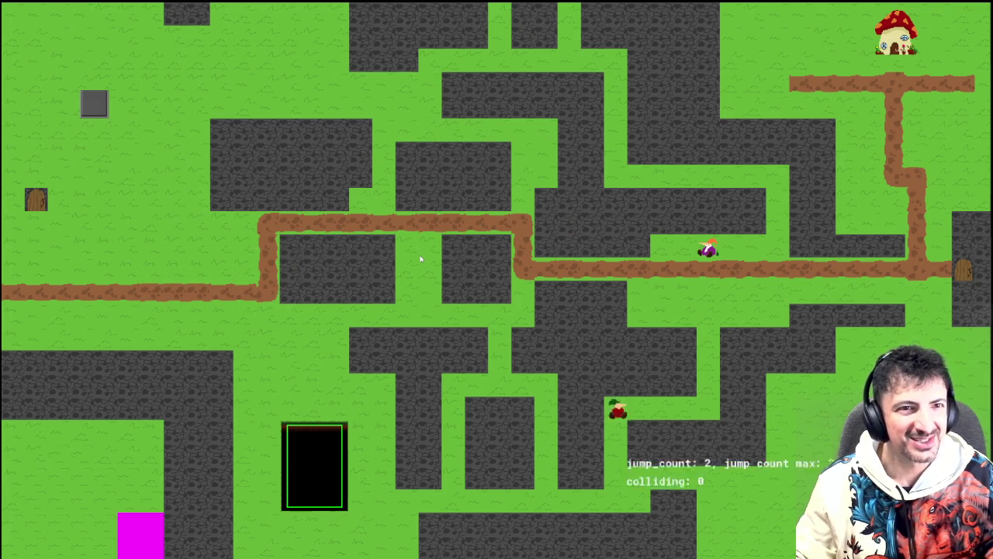
key(Left)
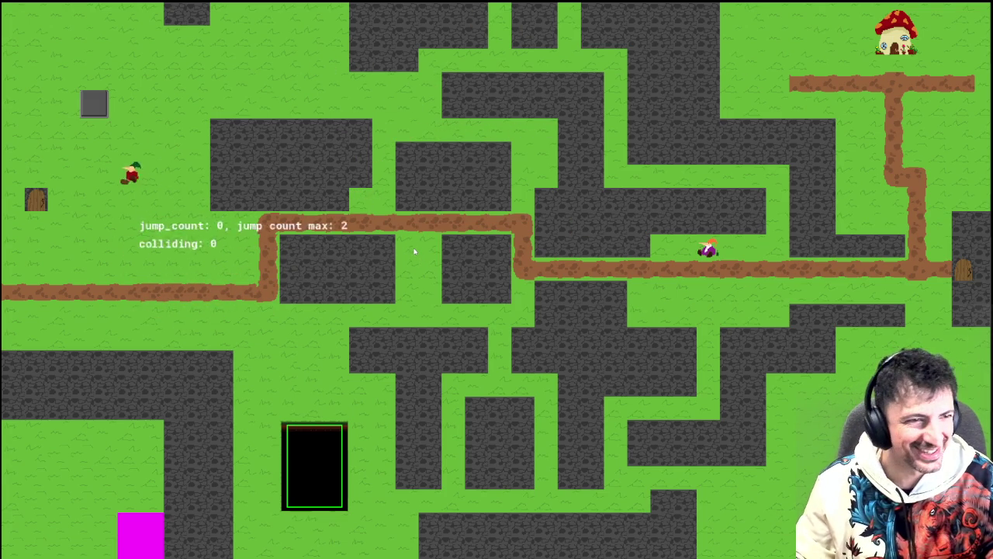
key(Right)
key(Right)
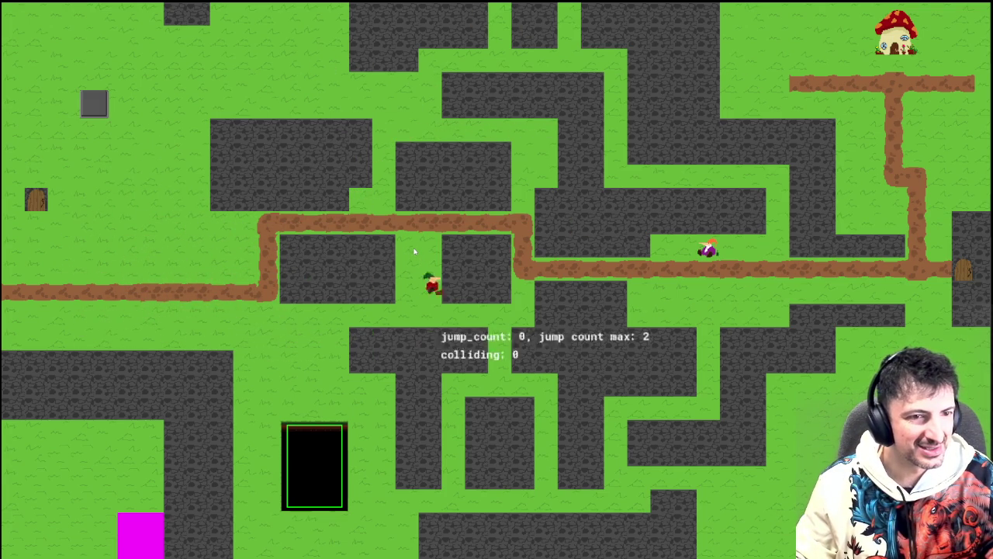
key(Left)
key(Right)
key(Right)
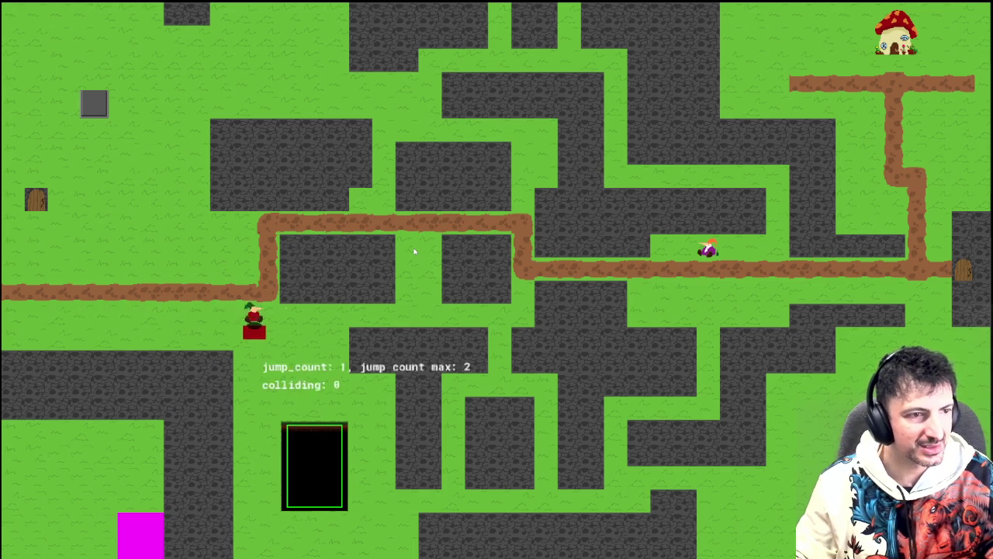
key(Left)
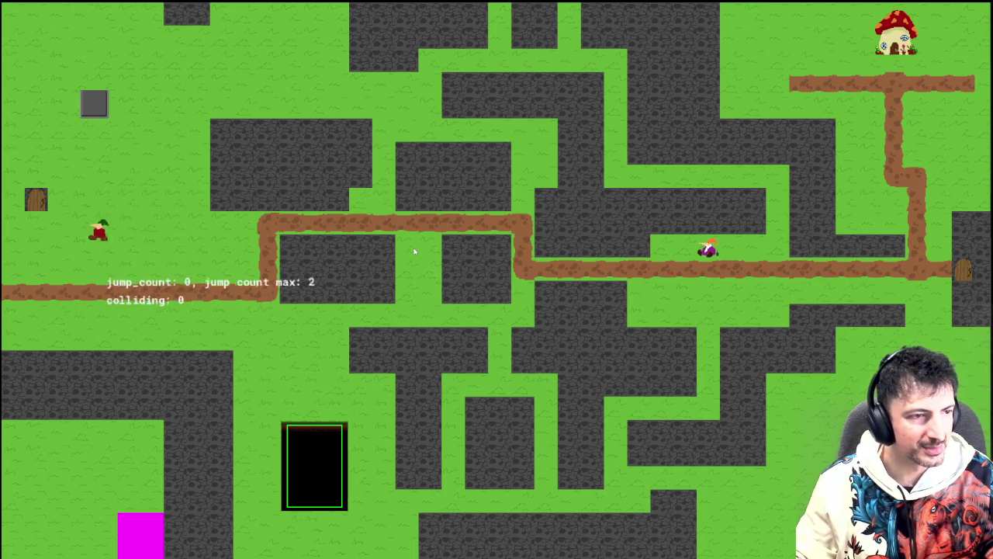
key(Up)
key(Right)
key(Right)
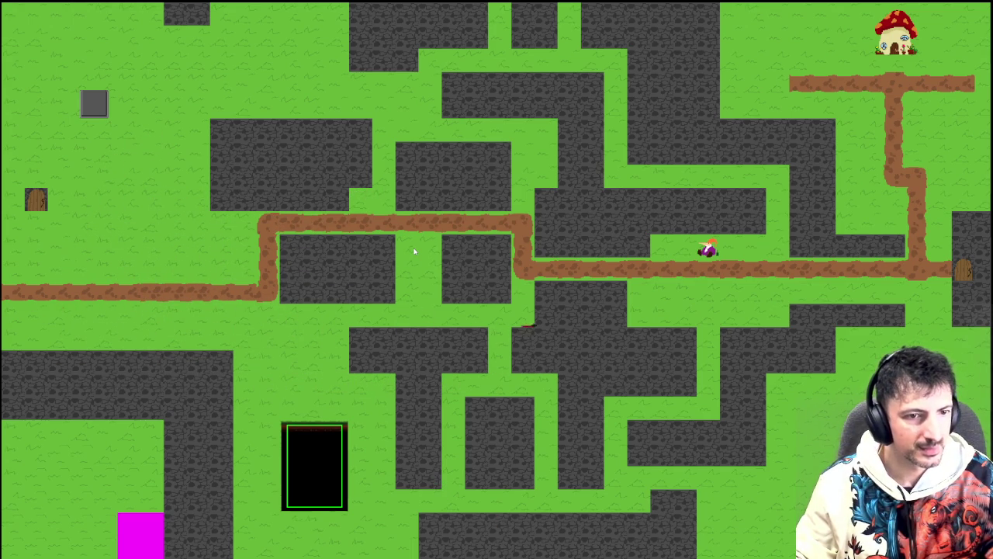
key(Left)
key(Up)
key(Right)
key(Left)
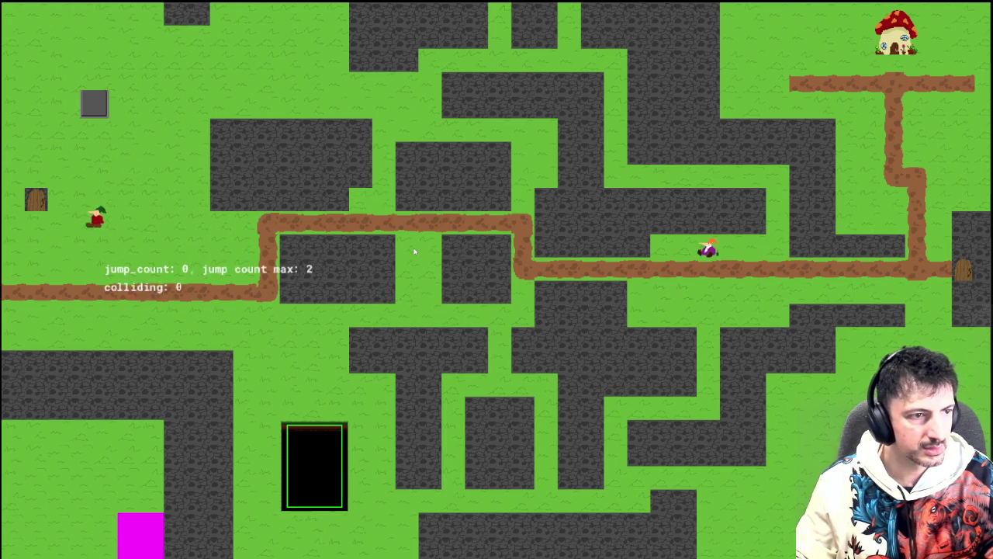
key(Up)
key(Right)
key(Right)
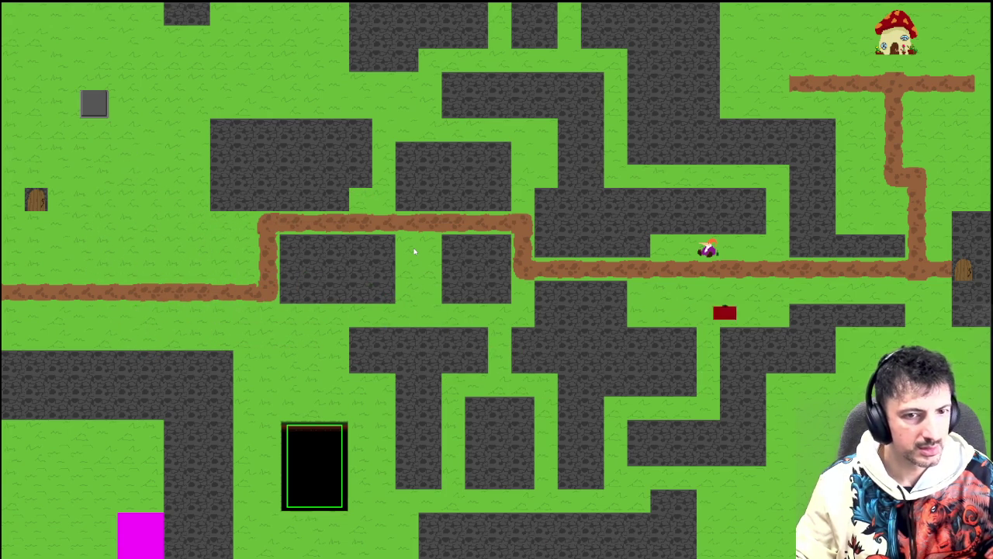
key(Left)
key(Right)
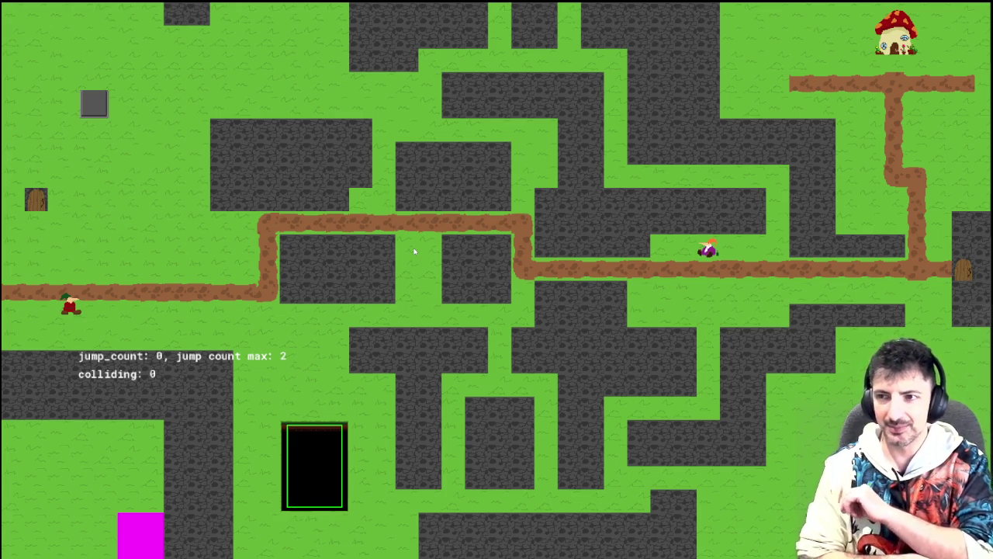
key(Escape)
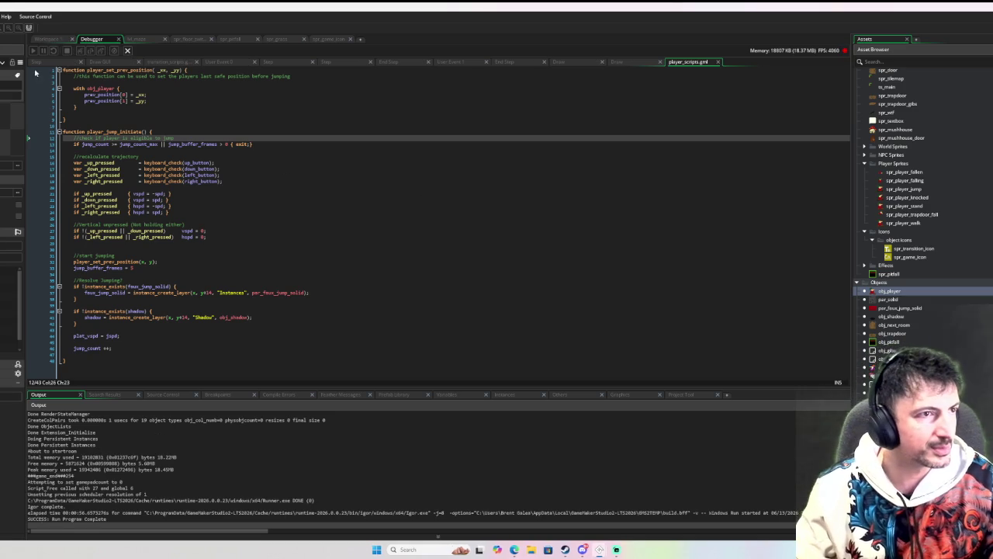
- Open obj_player's Step event at the jump_count check, briefly viewing the Dash State and Alarm 2 code
click(58, 40)
double_click(892, 291)
click(193, 103)
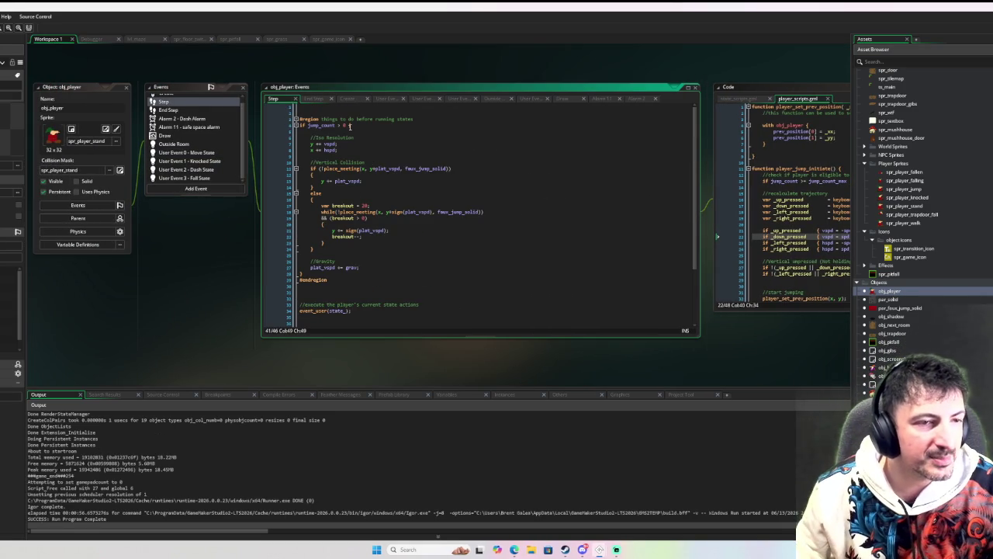
click(349, 124)
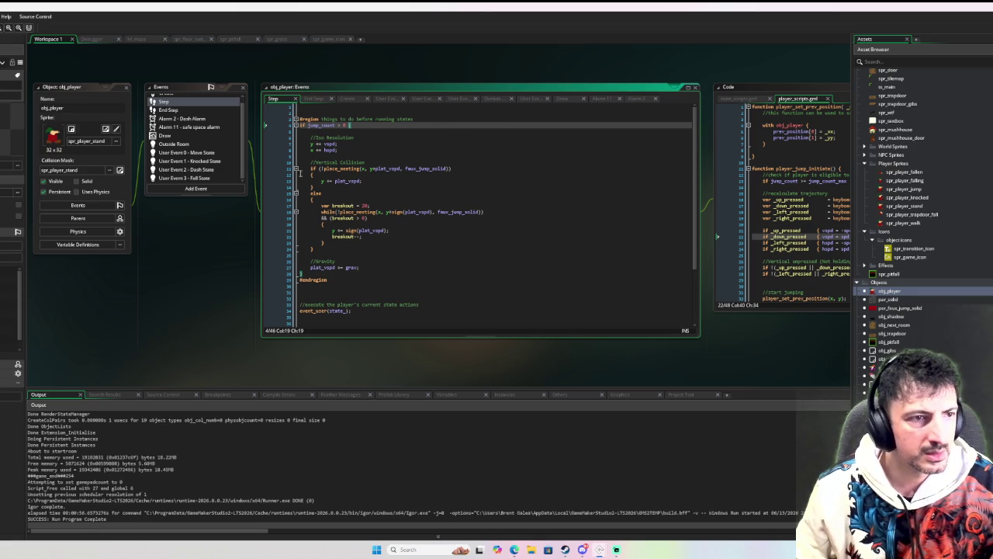
scroll(255, 194, down, 3)
scroll(254, 194, up, 5)
click(206, 216)
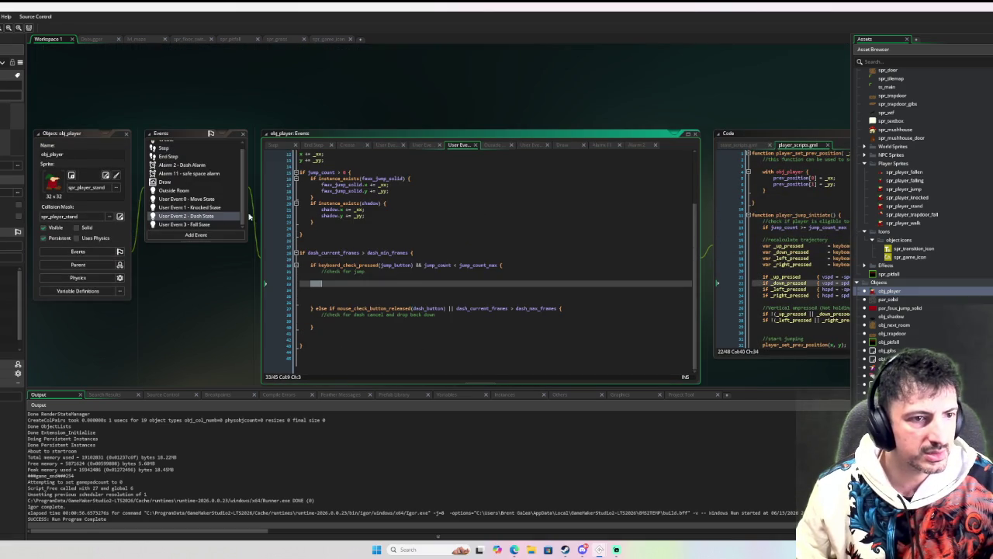
scroll(197, 186, up, 1)
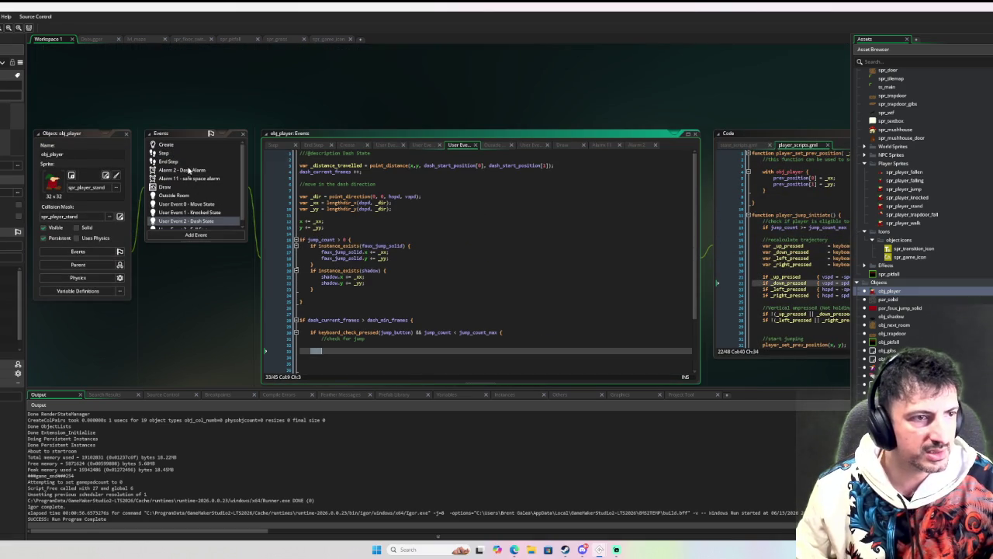
click(191, 170)
click(190, 154)
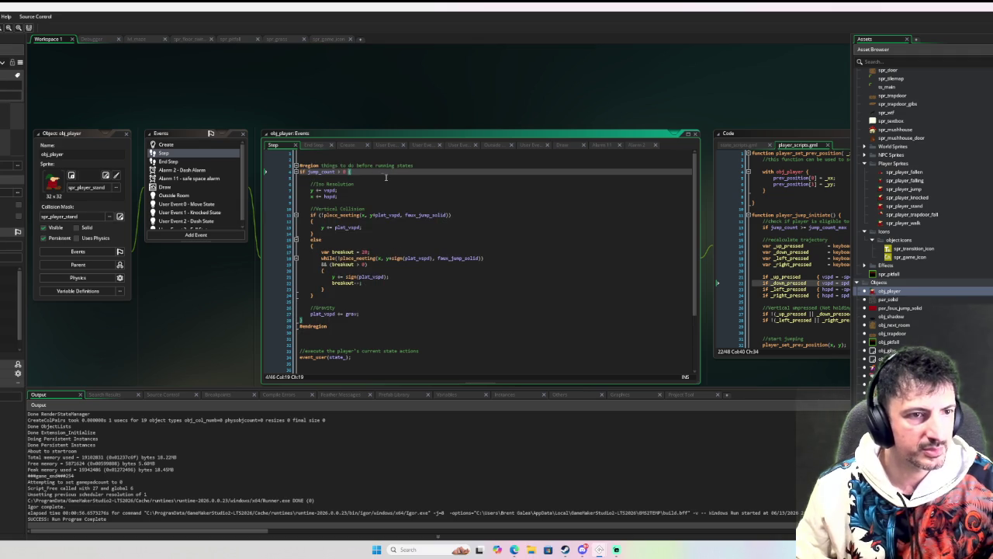
- Change the condition to 'jump_count > 0 && state_ != player_state.dash' and launch the game
text(&& state_)
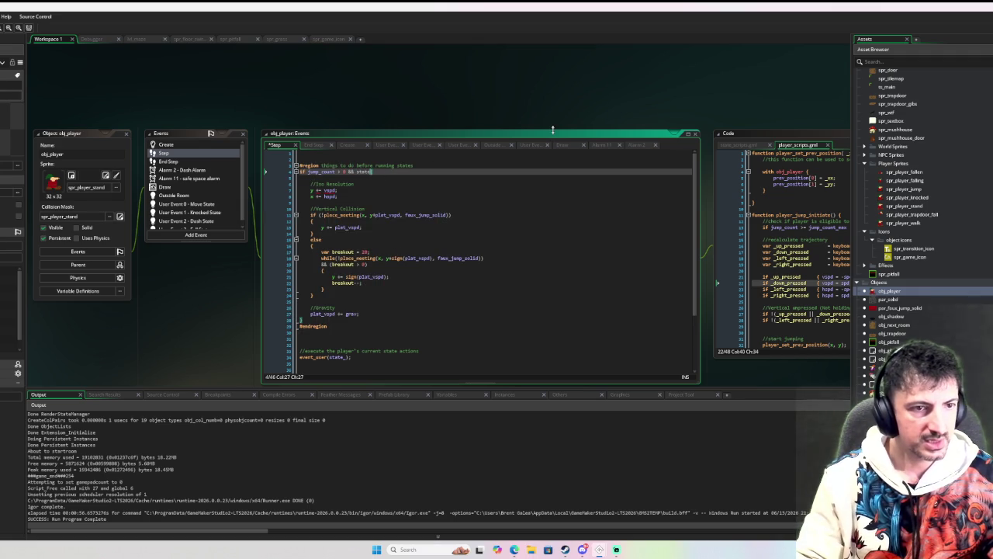
text( =)
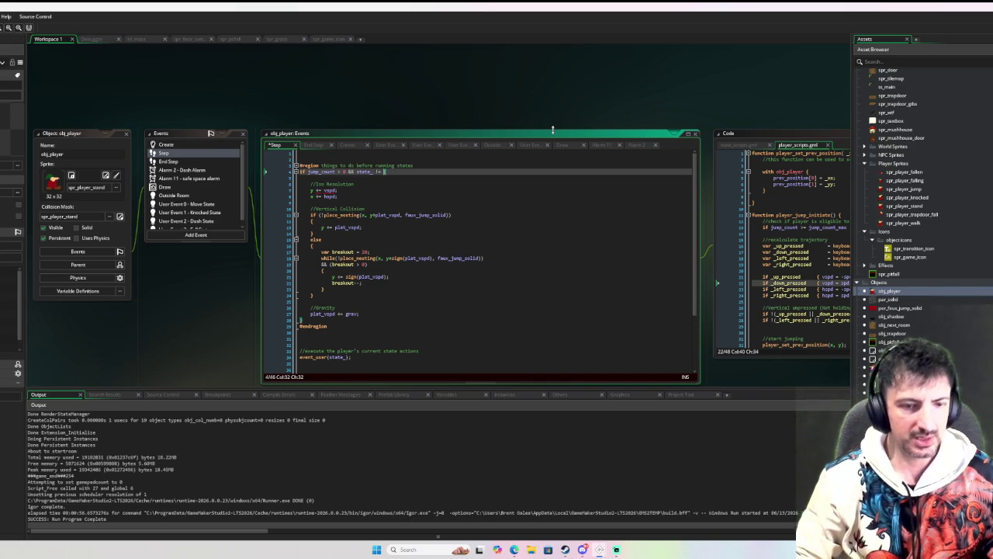
text(player_state.d)
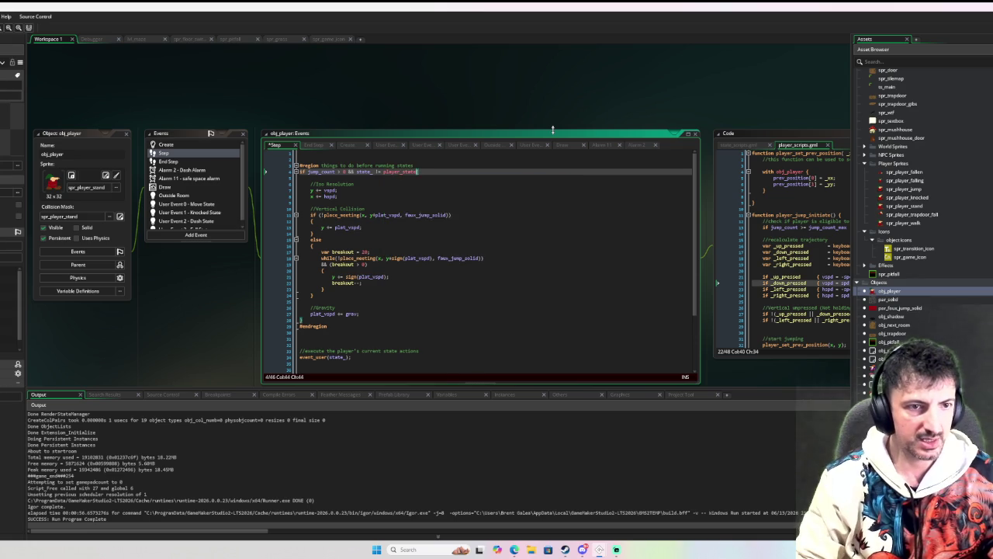
key(Return)
text())
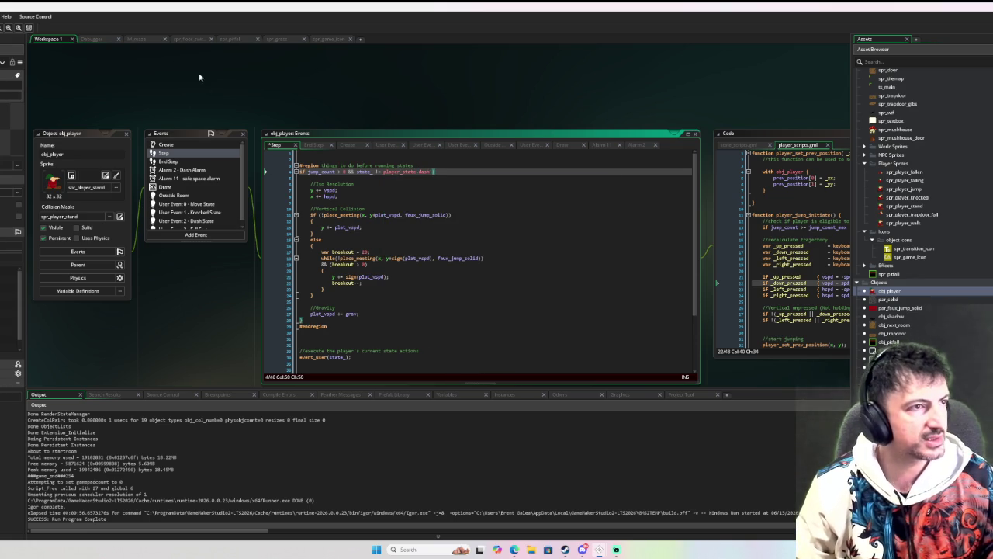
key(F6)
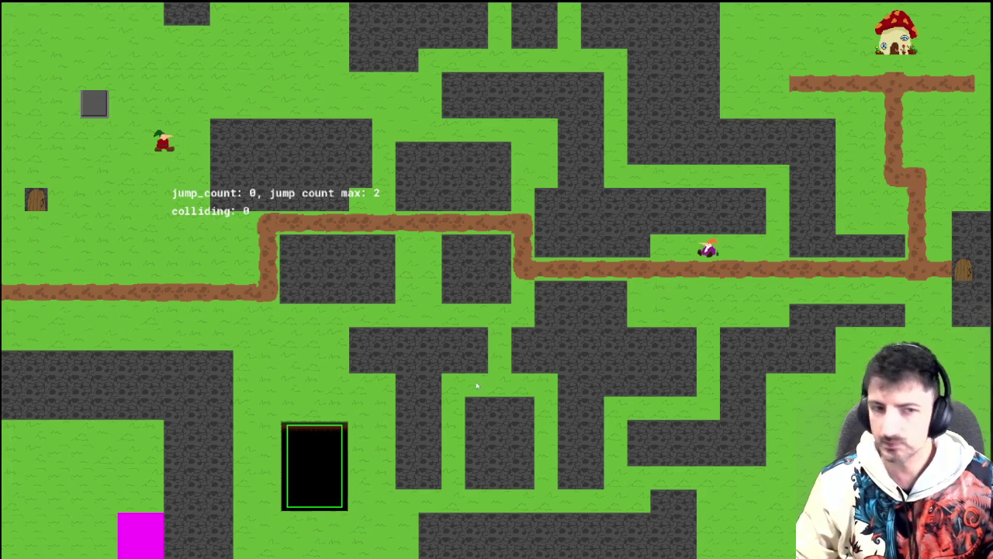
- Jump while moving left and right along the top path, then run off the right edge
key(space)
key(space)
key(Right)
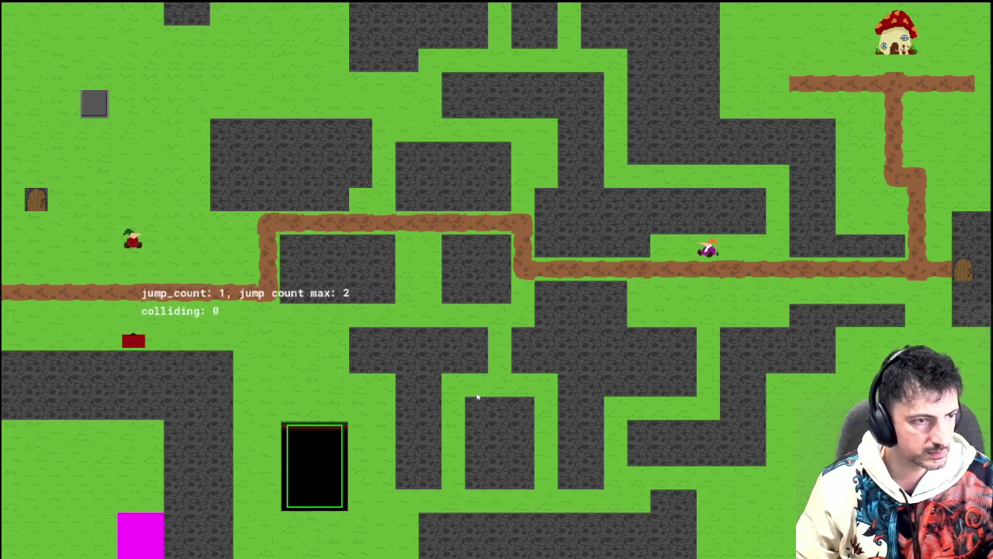
key(space)
key(Left)
key(space)
key(Left)
key(space)
key(Right)
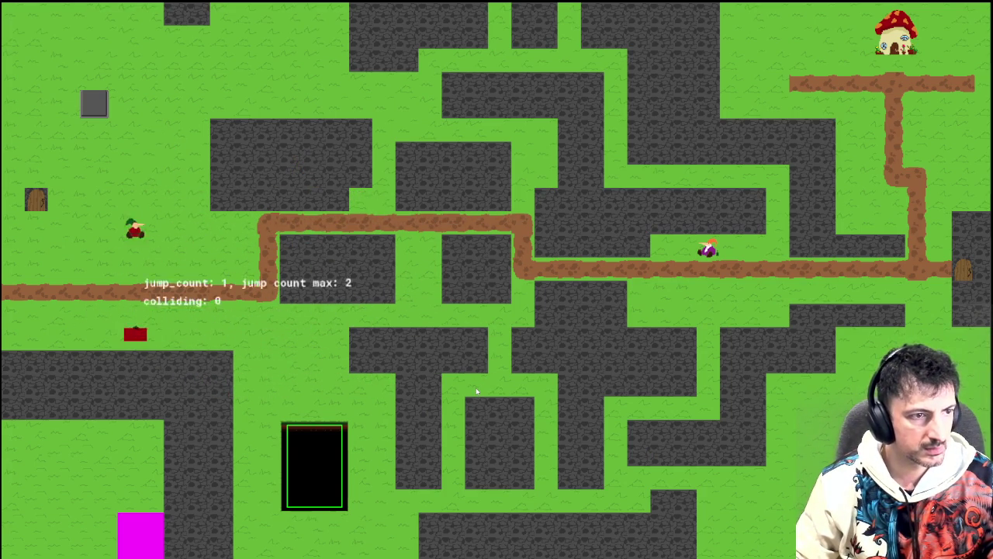
key(Right)
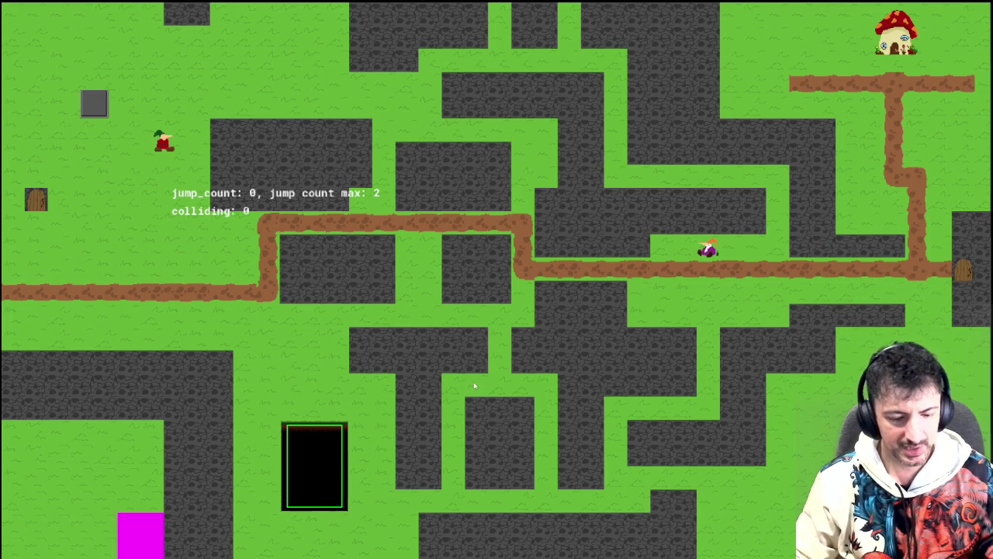
- After respawning, jump repeatedly in both directions until jump_count reaches 2 of max 2
key(Left)
key(space)
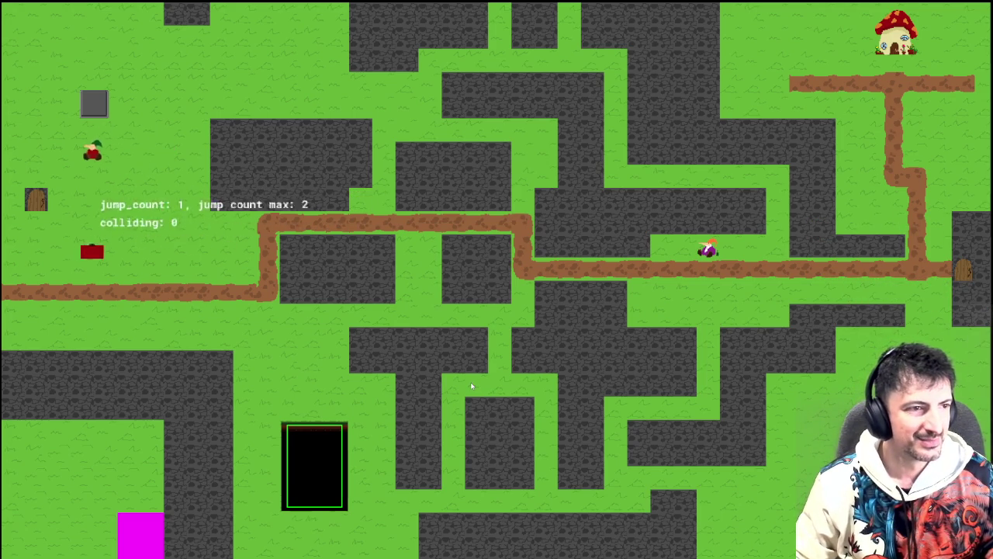
key(Right)
key(space)
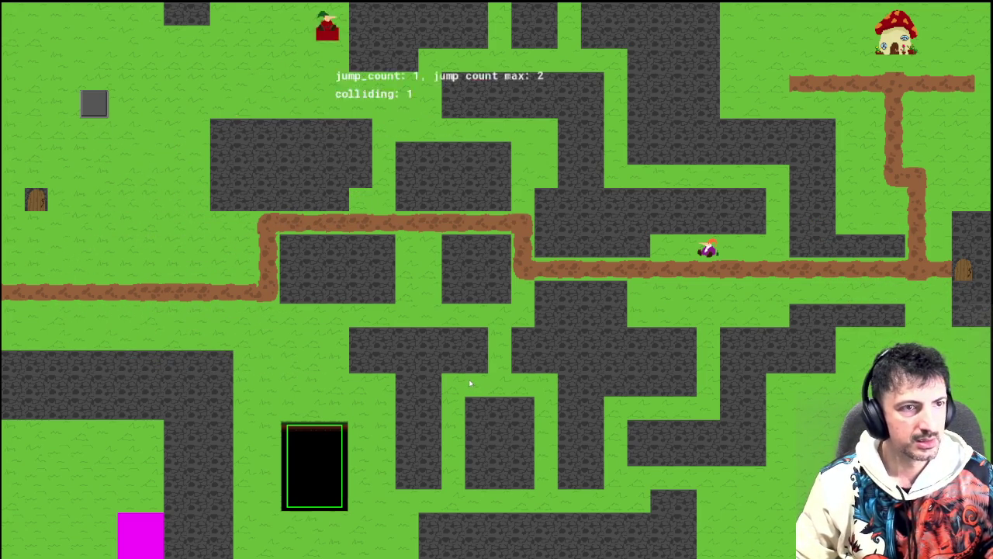
key(Right)
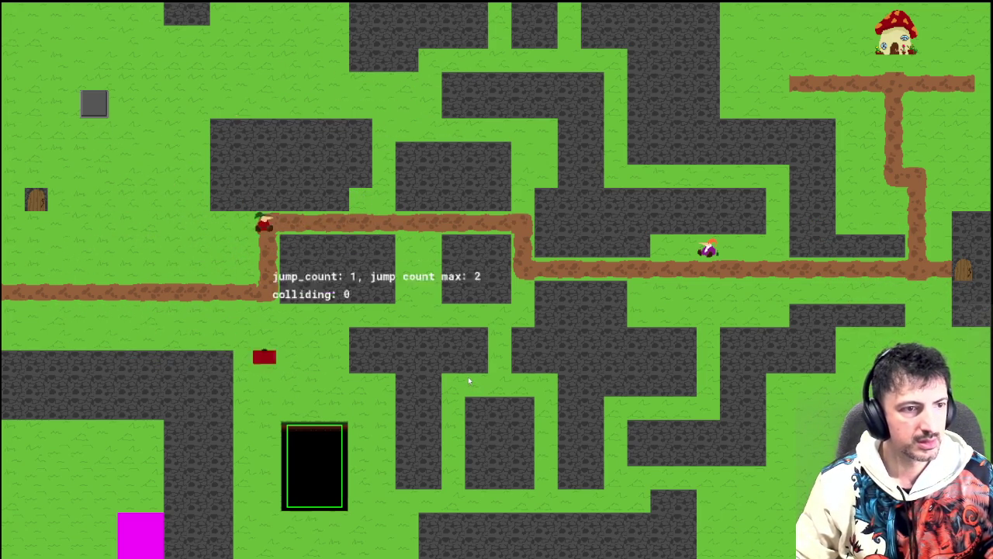
key(Left)
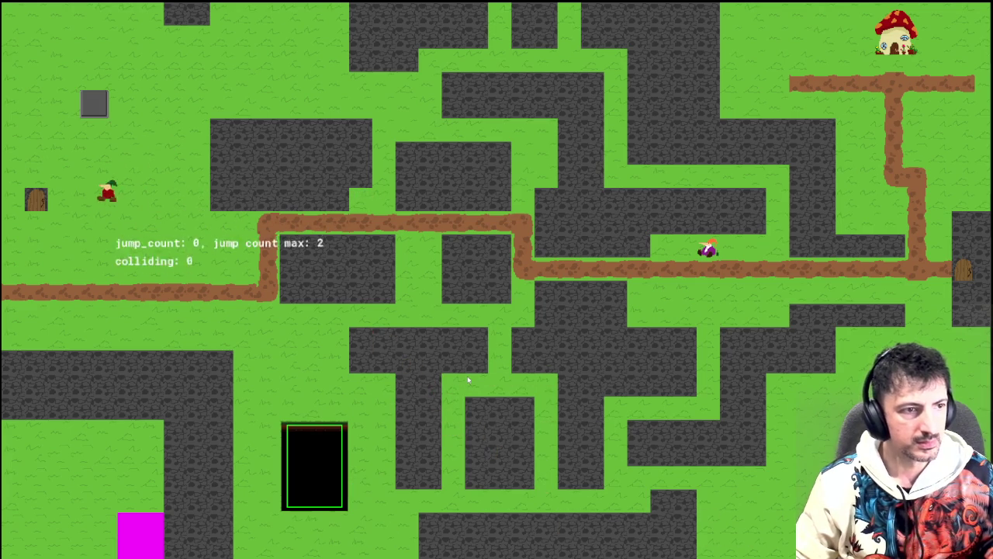
key(Right)
key(Right)
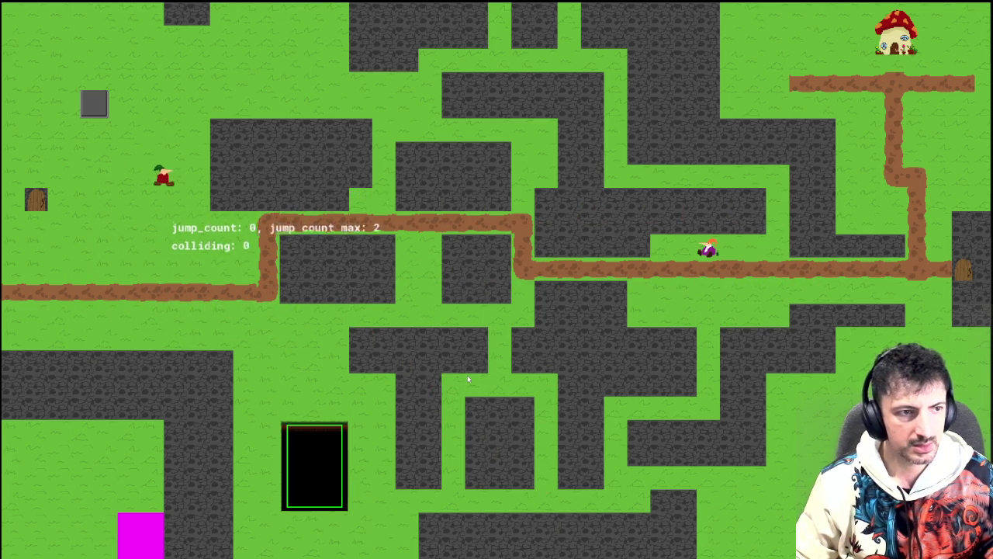
key(Right)
key(space)
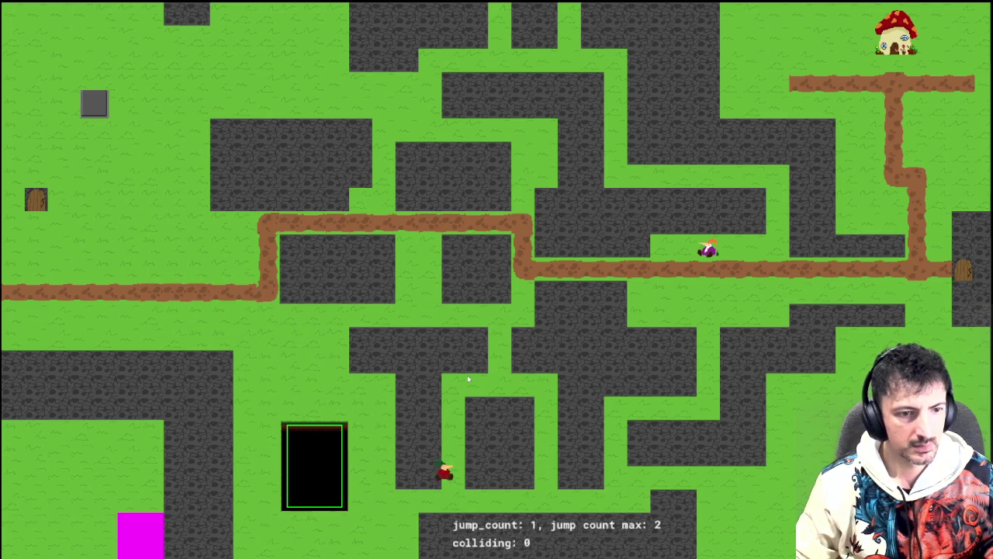
key(Left)
key(space)
key(space)
key(Right)
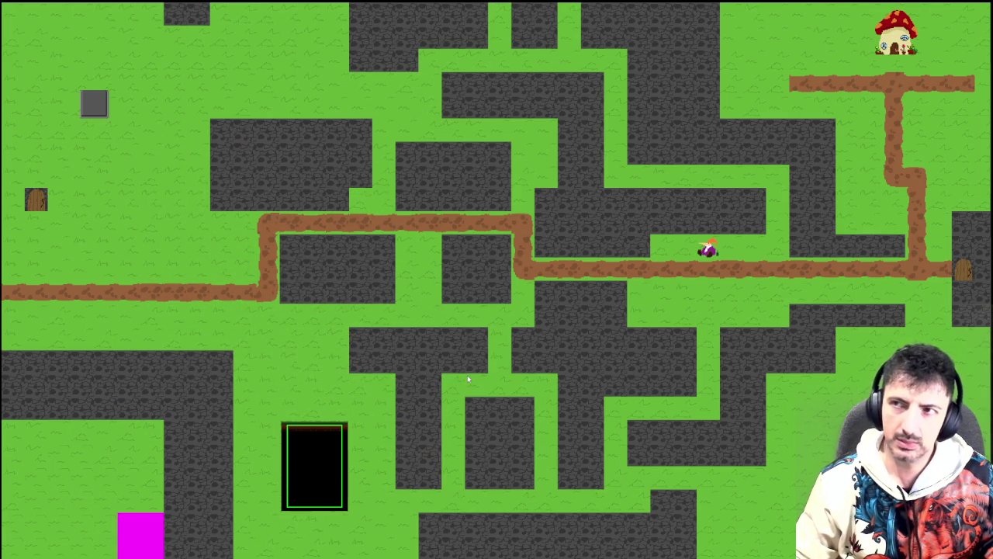
- Close the running game and bring up obj_player's Create event code
key(Escape)
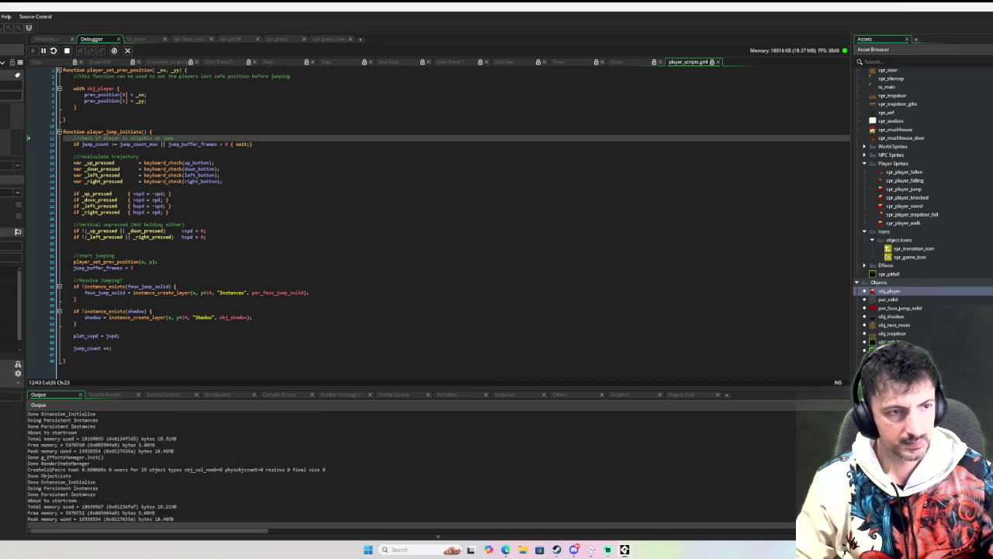
click(43, 40)
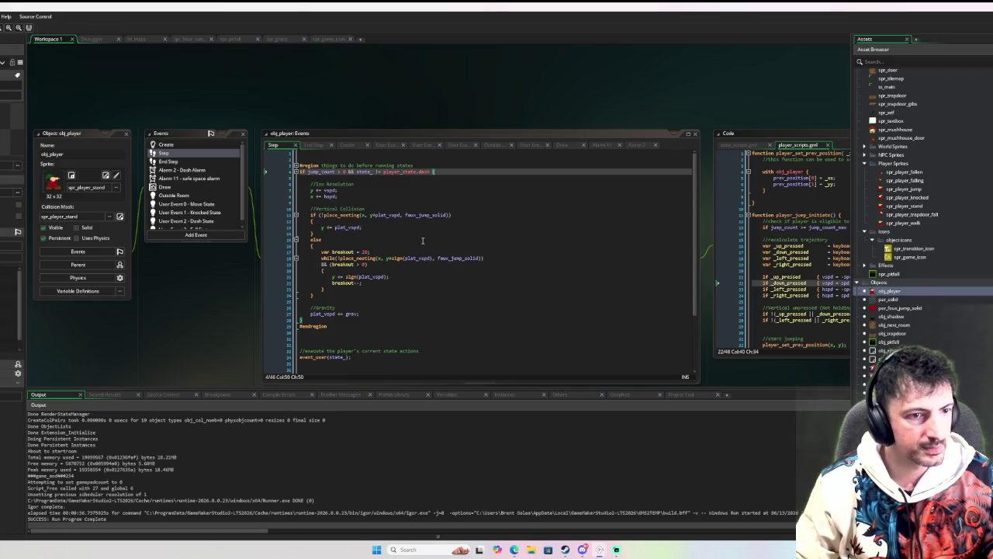
scroll(443, 283, down, 3)
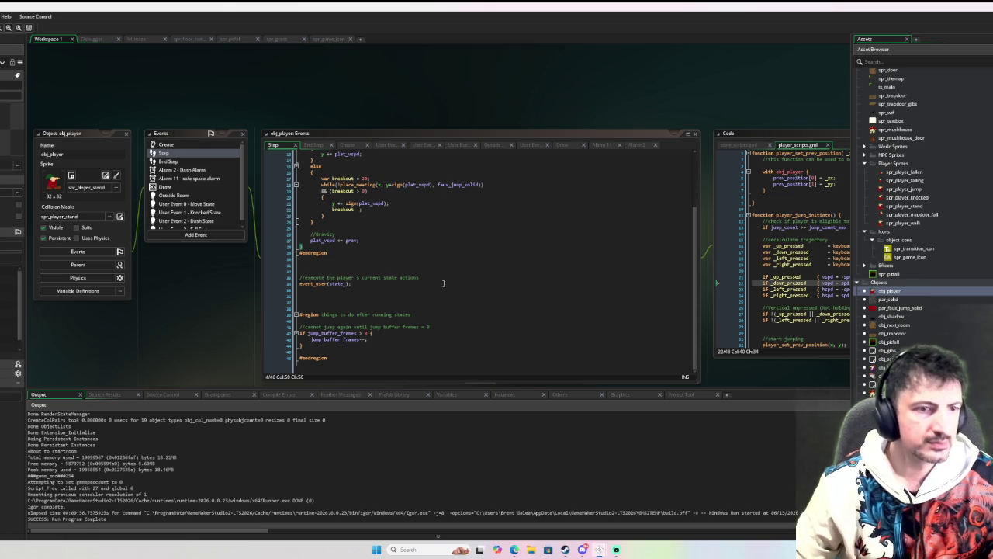
click(194, 145)
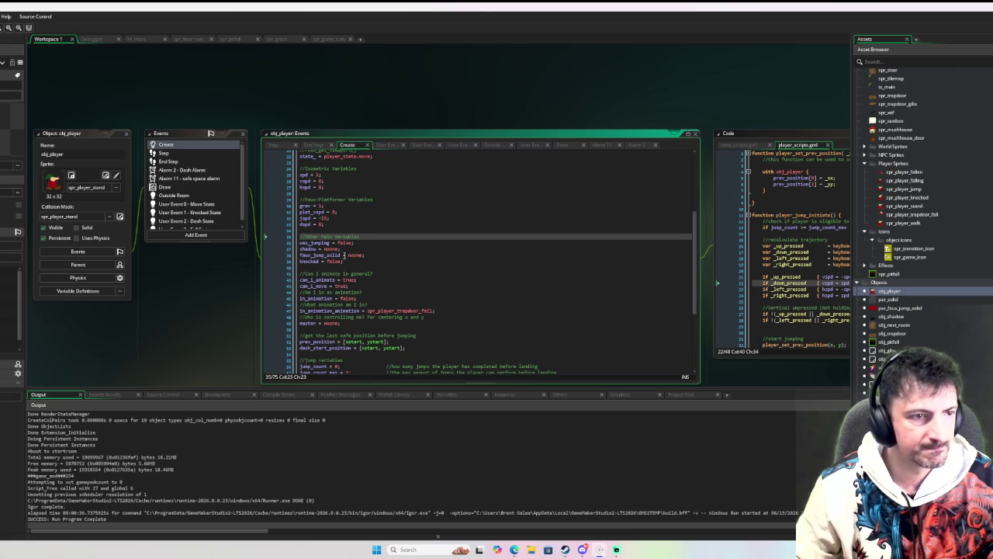
click(200, 145)
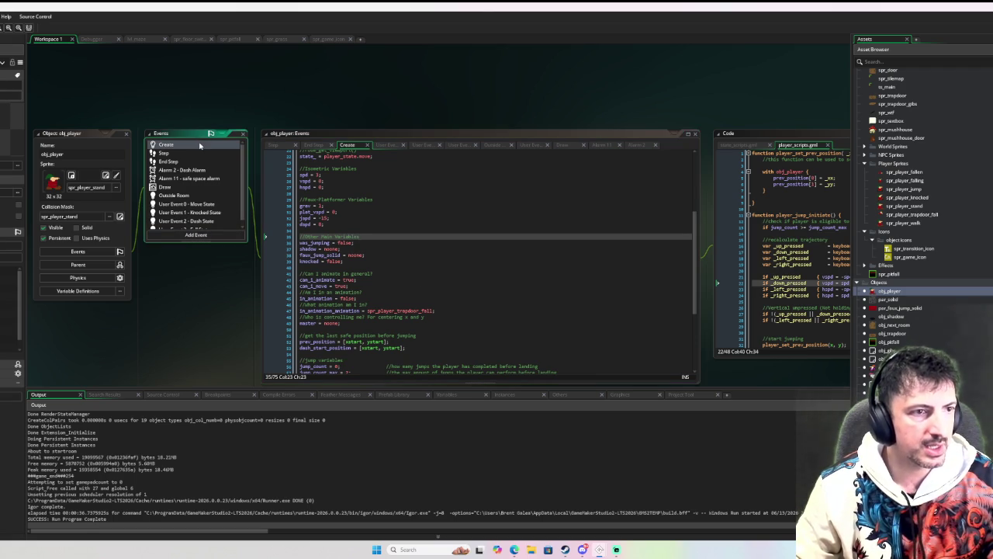
scroll(336, 198, down, 7)
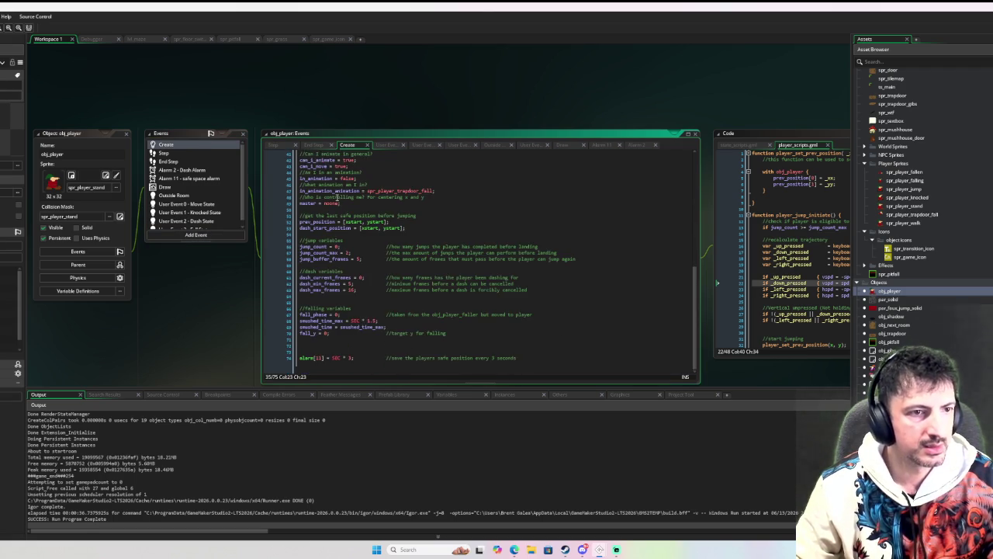
scroll(338, 198, up, 12)
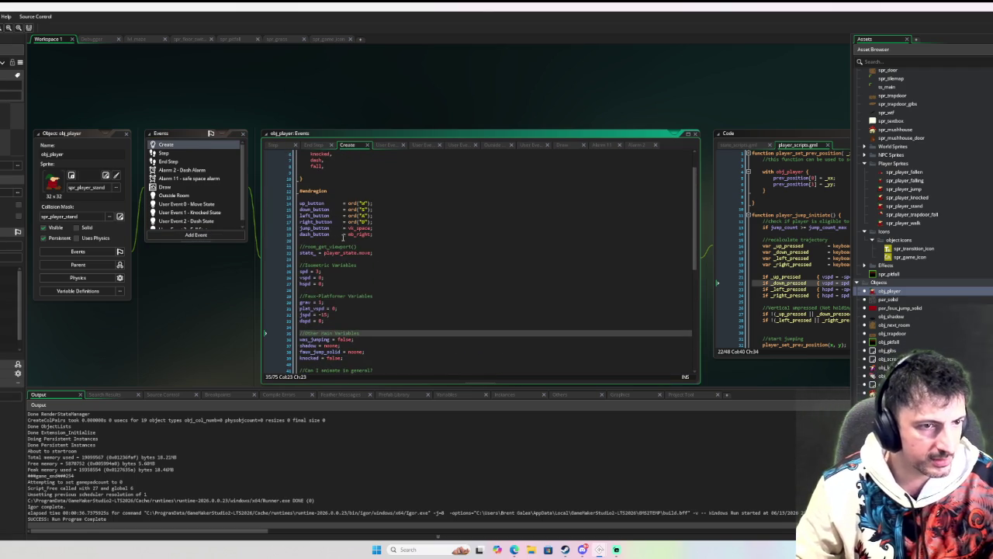
scroll(340, 233, down, 2)
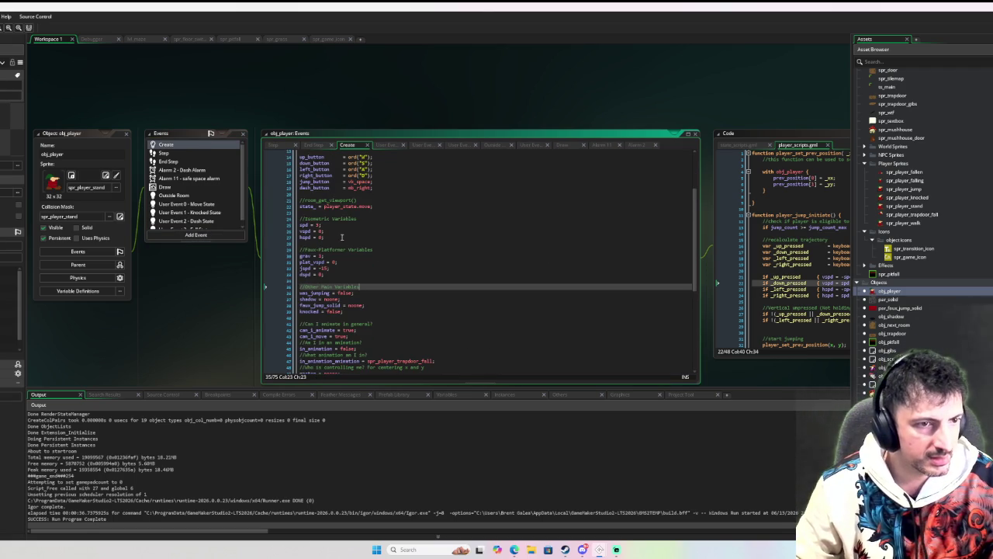
- Set dspd to 14 and select the dash_min_frames and dash_max_frames values to shorten them
click(321, 274)
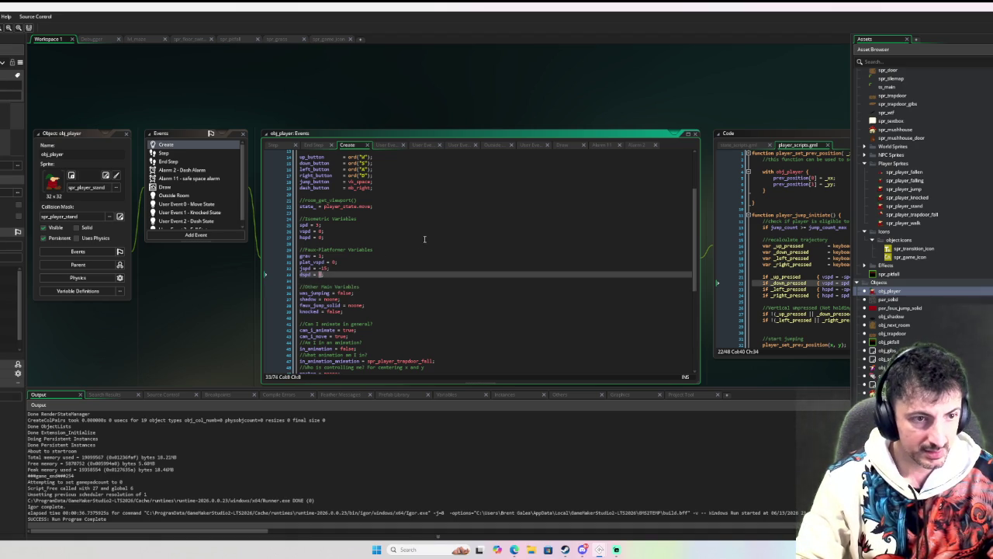
text(14;)
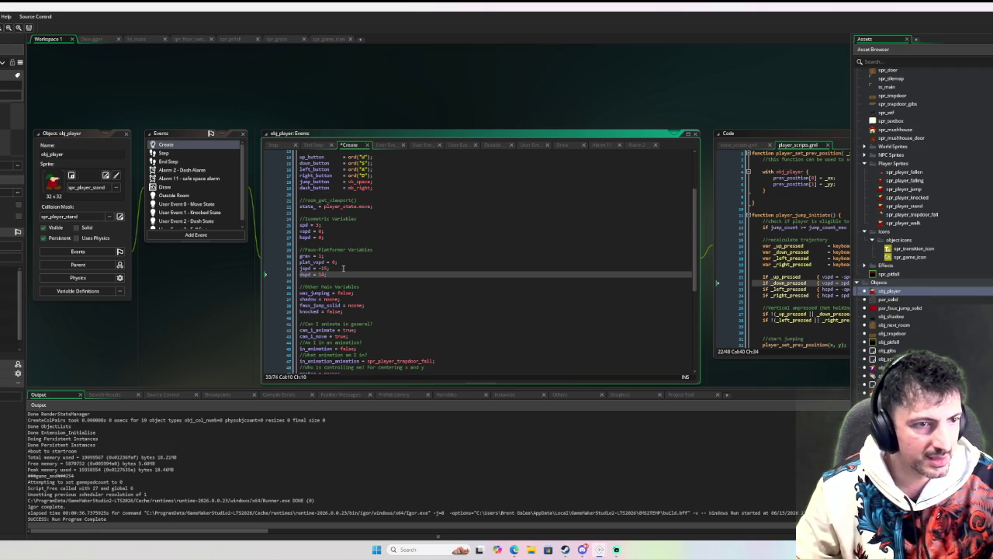
scroll(343, 268, down, 6)
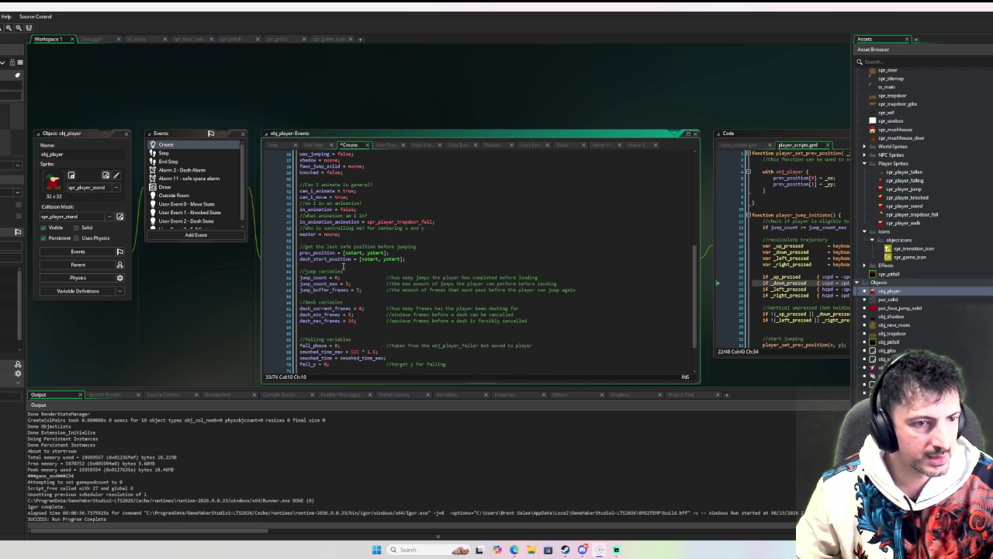
double_click(350, 314)
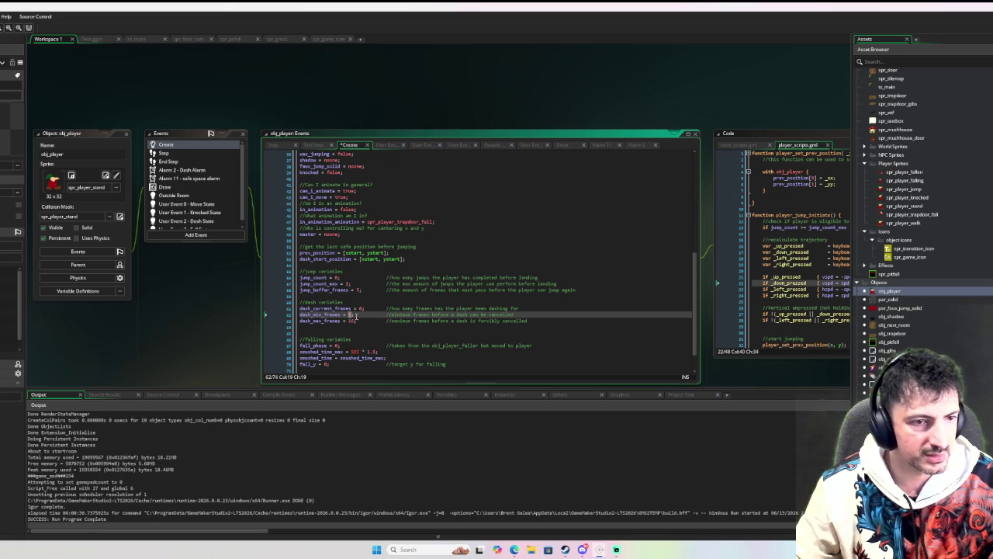
double_click(351, 320)
text(7)
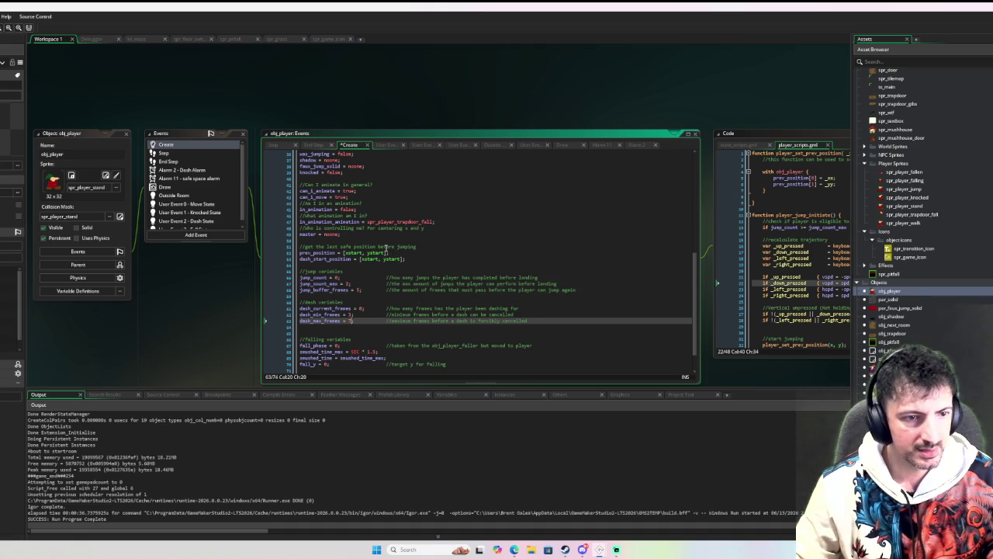
scroll(381, 246, up, 12)
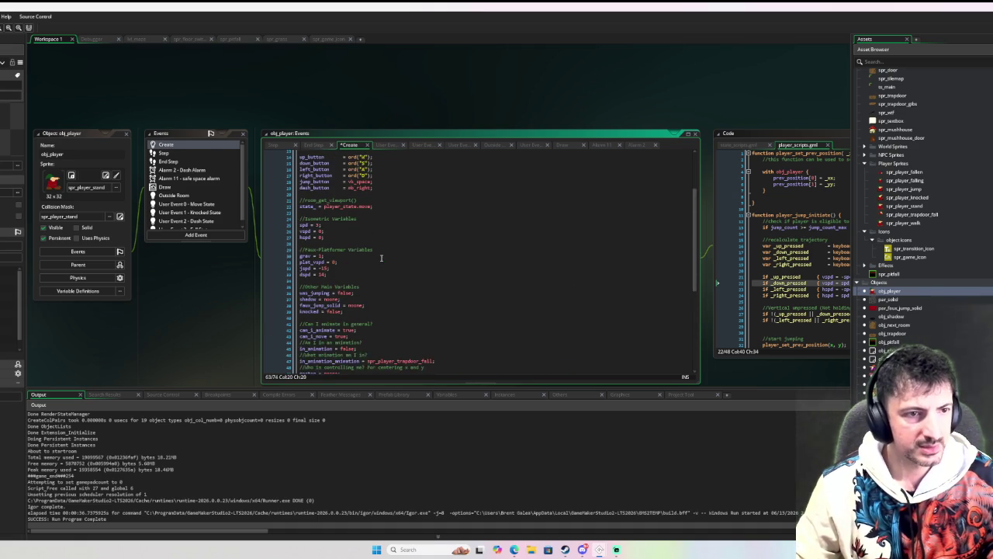
scroll(381, 257, down, 5)
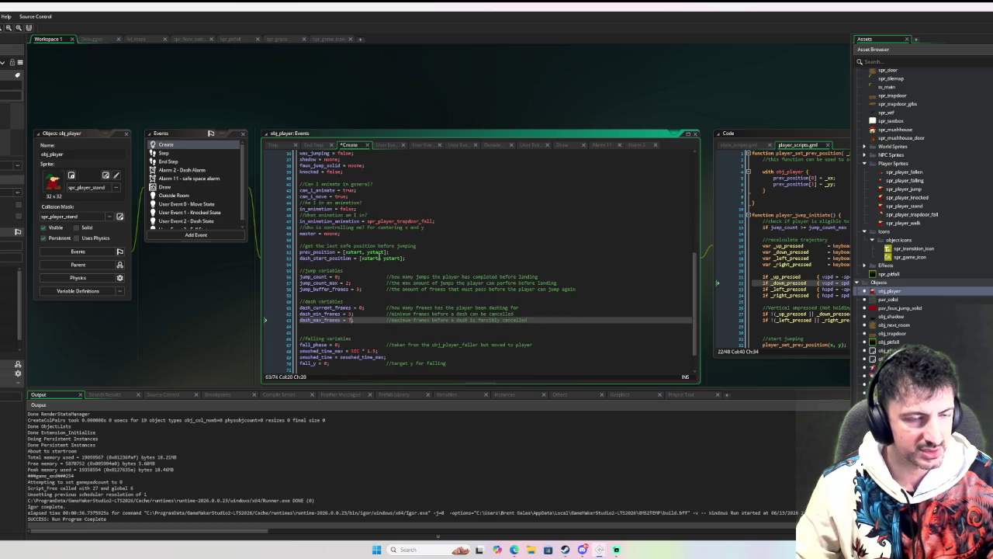
scroll(378, 254, up, 3)
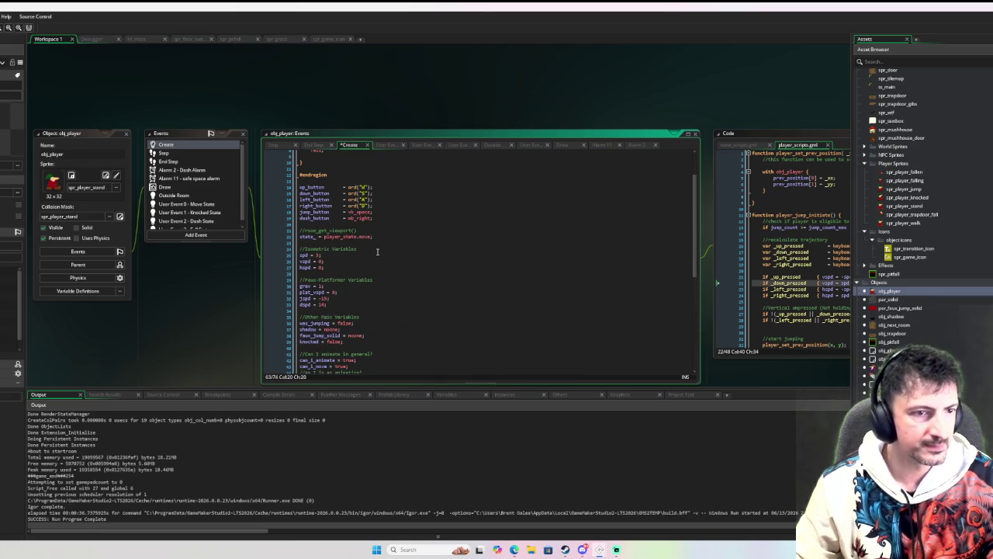
scroll(378, 251, up, 5)
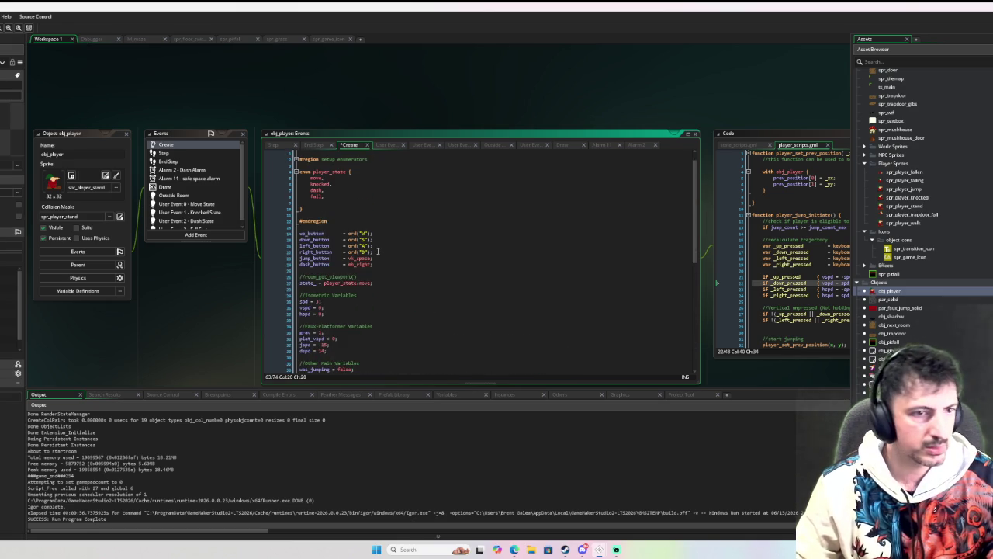
click(183, 218)
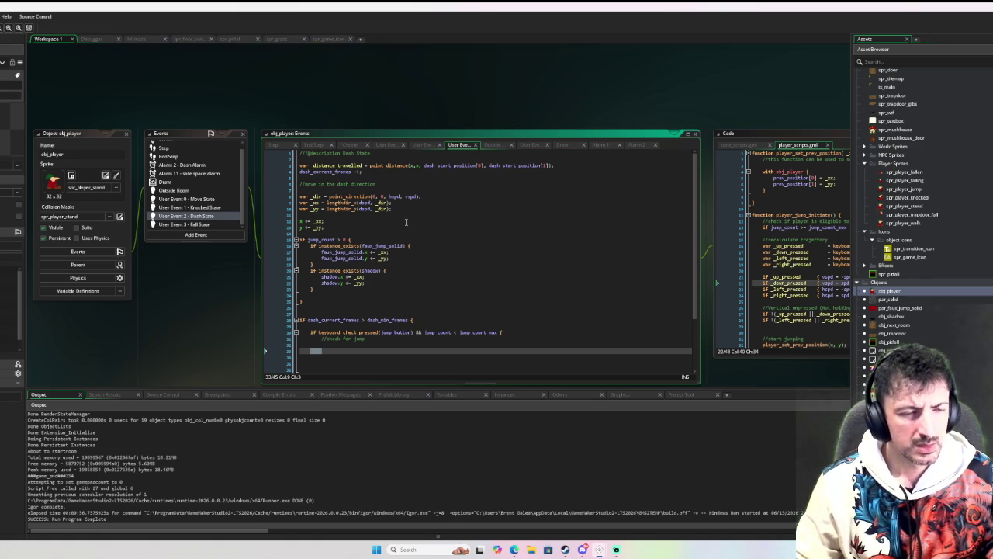
key(F6)
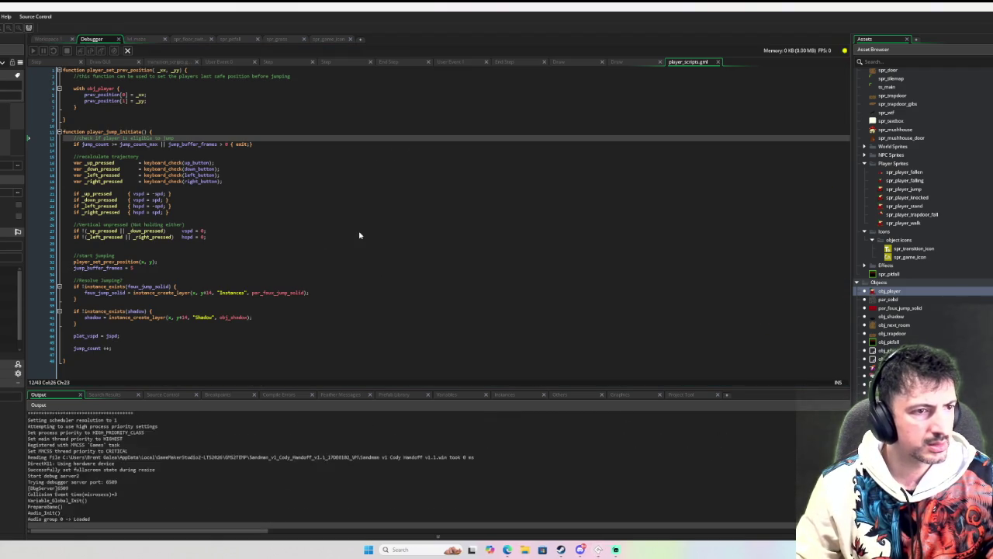
key(space)
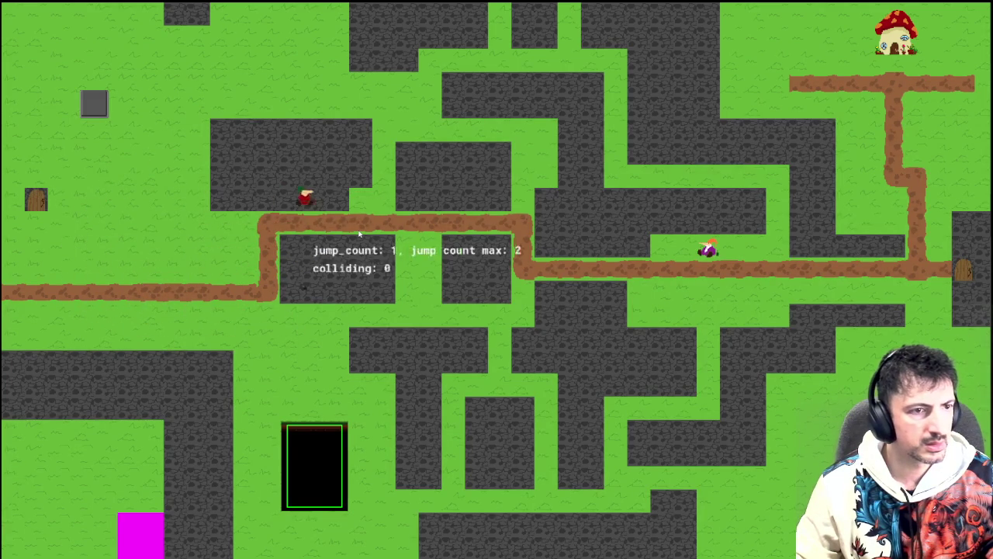
key(space)
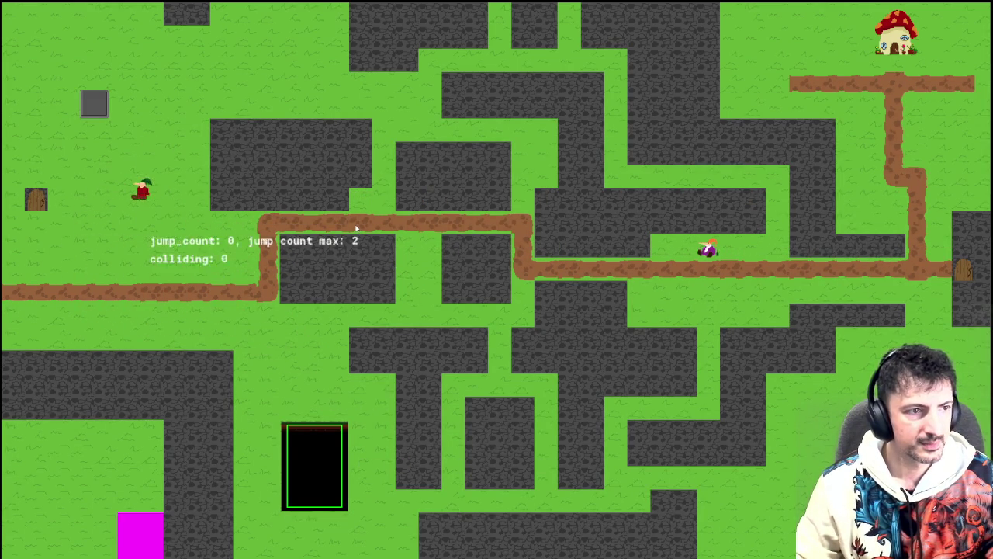
key(space)
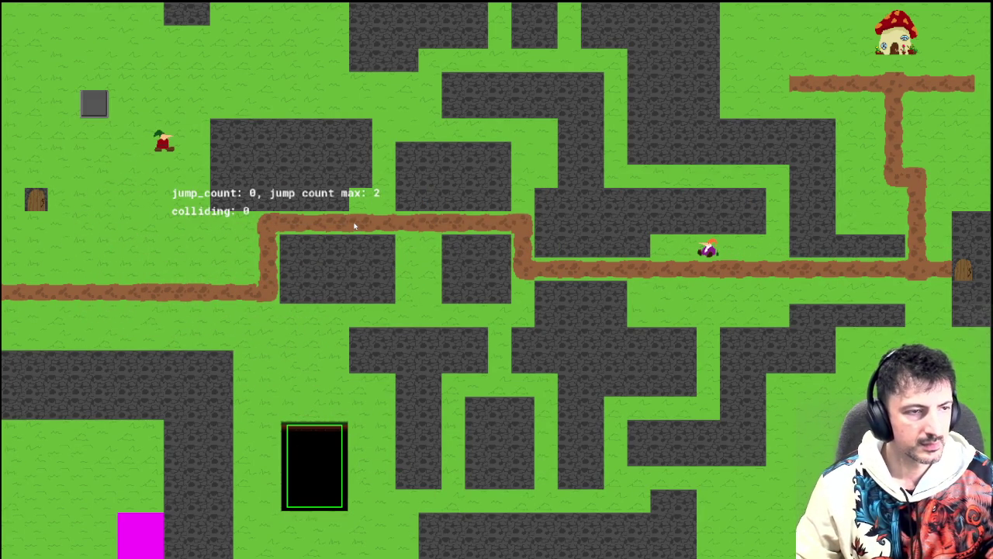
key(Escape)
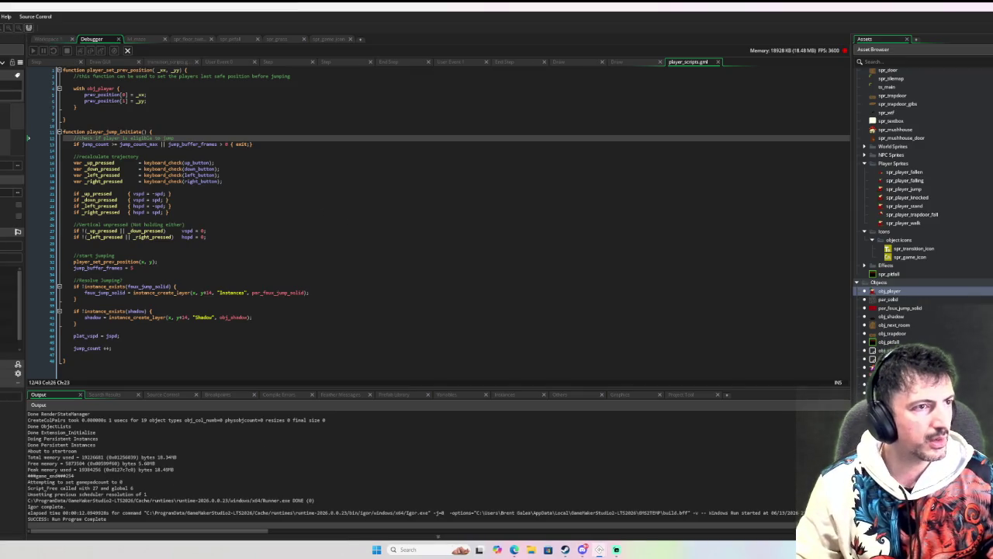
key(F6)
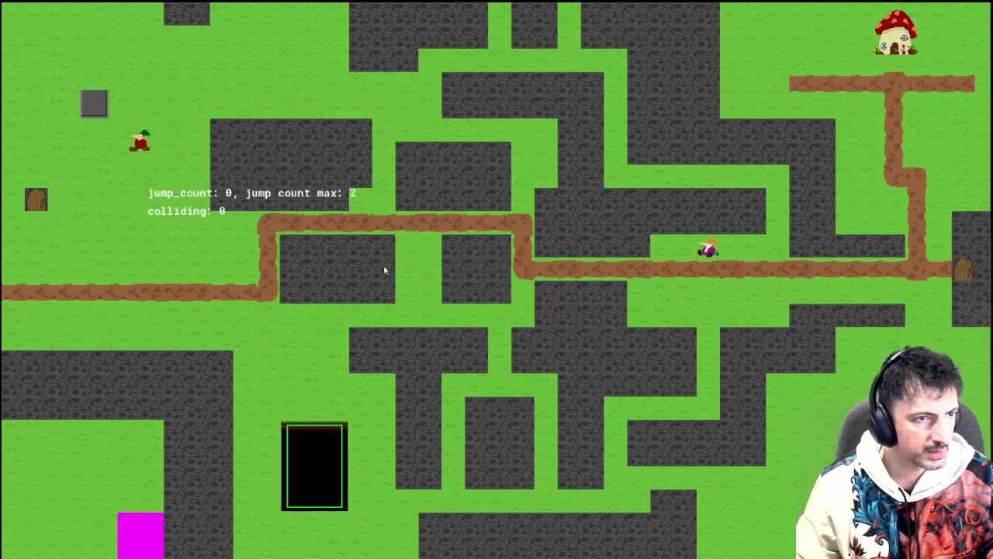
key(Right)
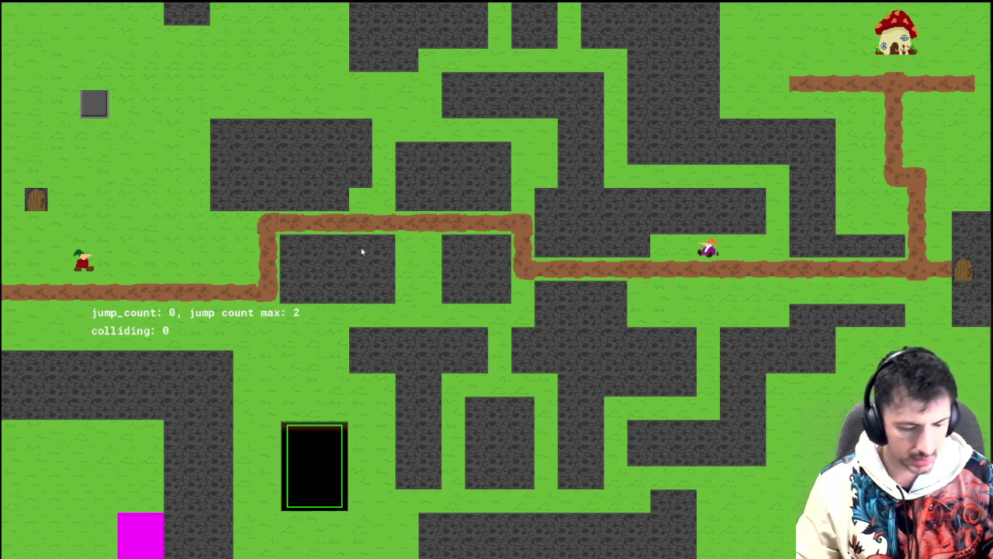
key(Escape)
double_click(891, 291)
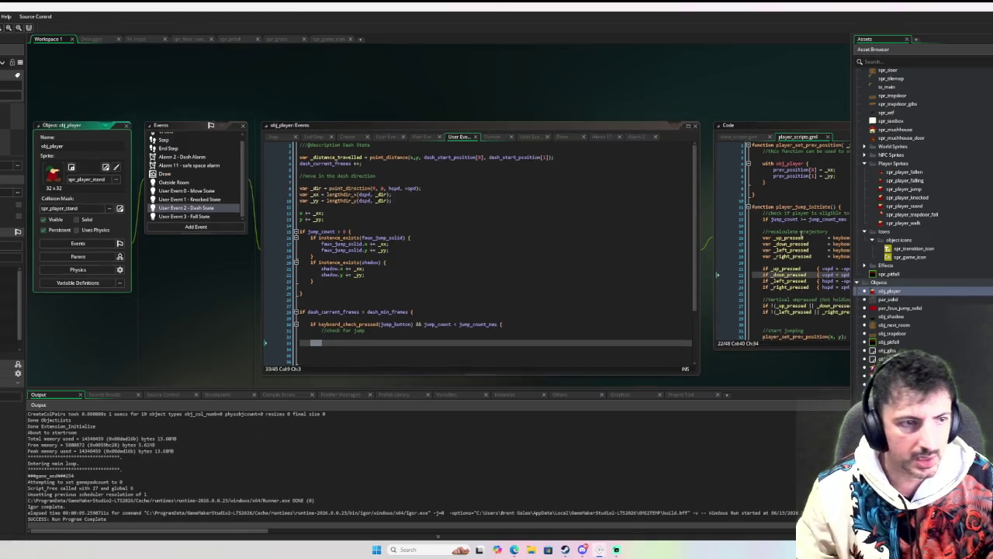
- Uncomment the State draw_text line in obj_player's Draw event
click(194, 153)
click(198, 136)
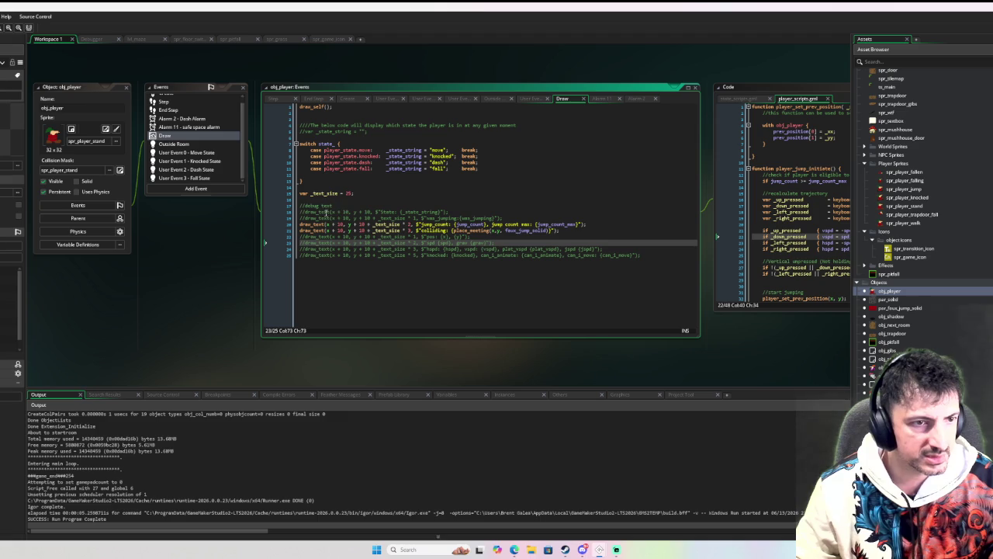
click(302, 211)
key(Delete)
key(Delete)
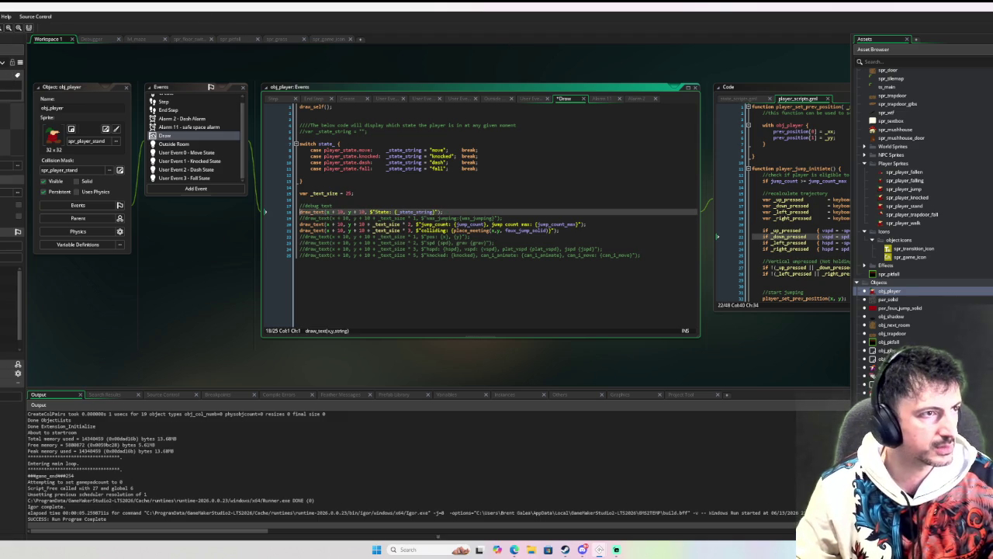
- Run the game with F6 and move, jump and dash to watch the State text change
key(F6)
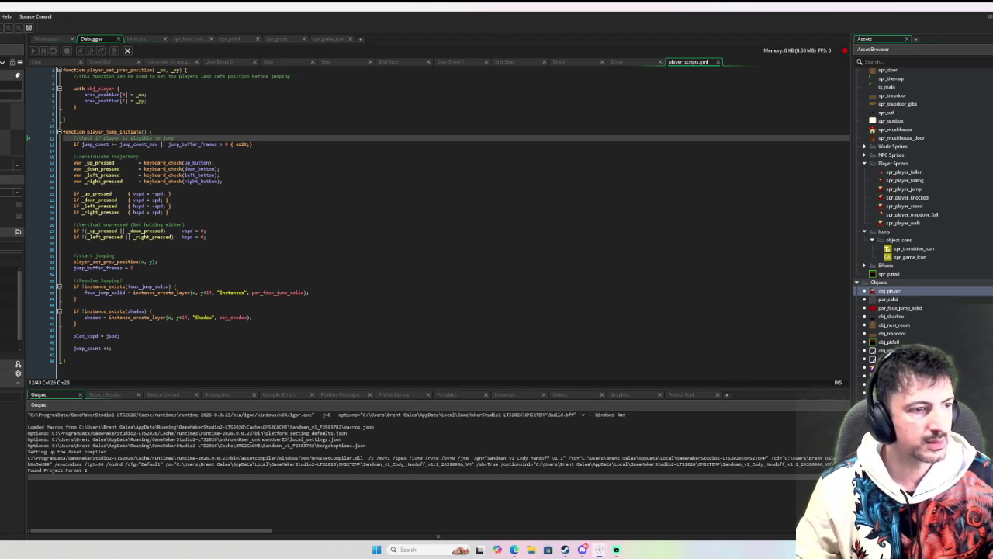
key(Down)
key(Left)
key(Right)
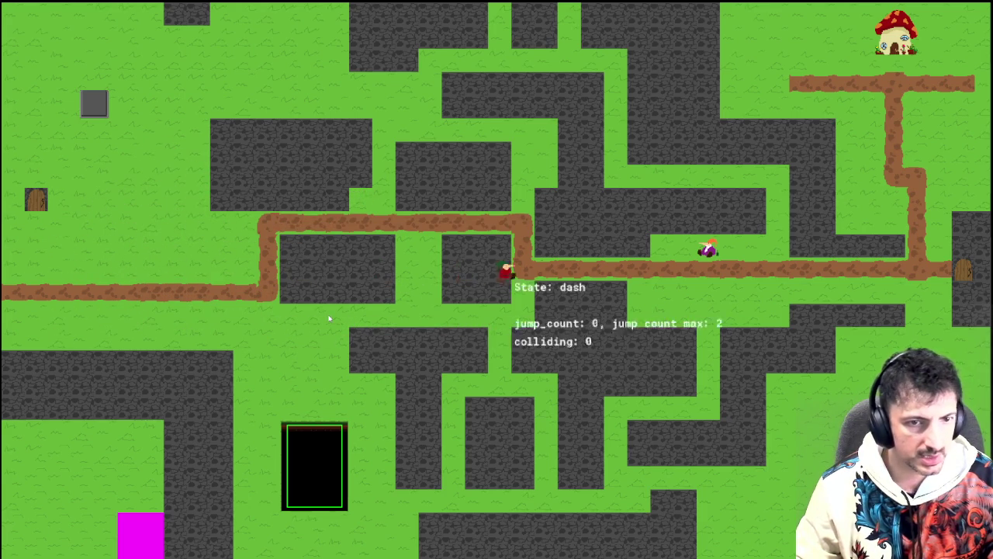
key(Down)
key(Left)
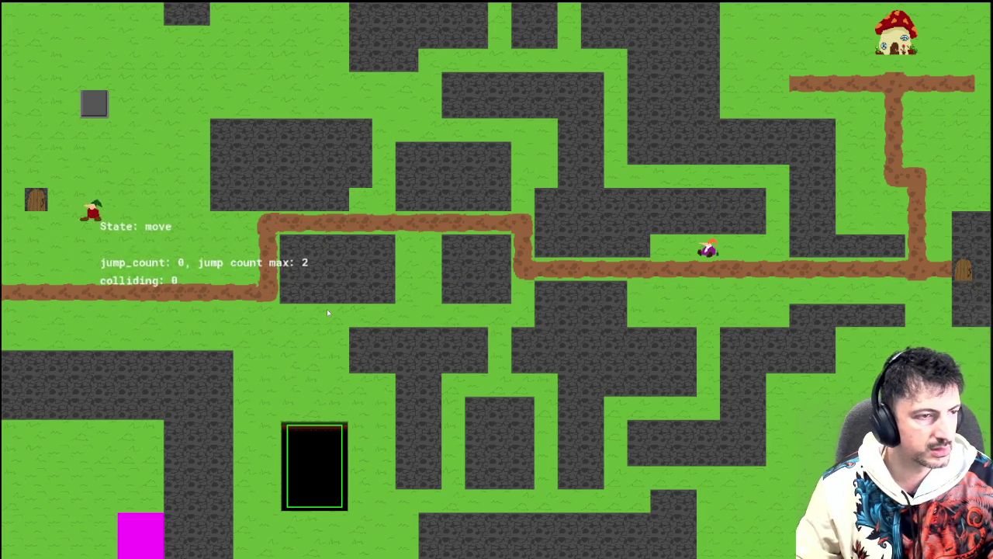
key(space)
key(Right)
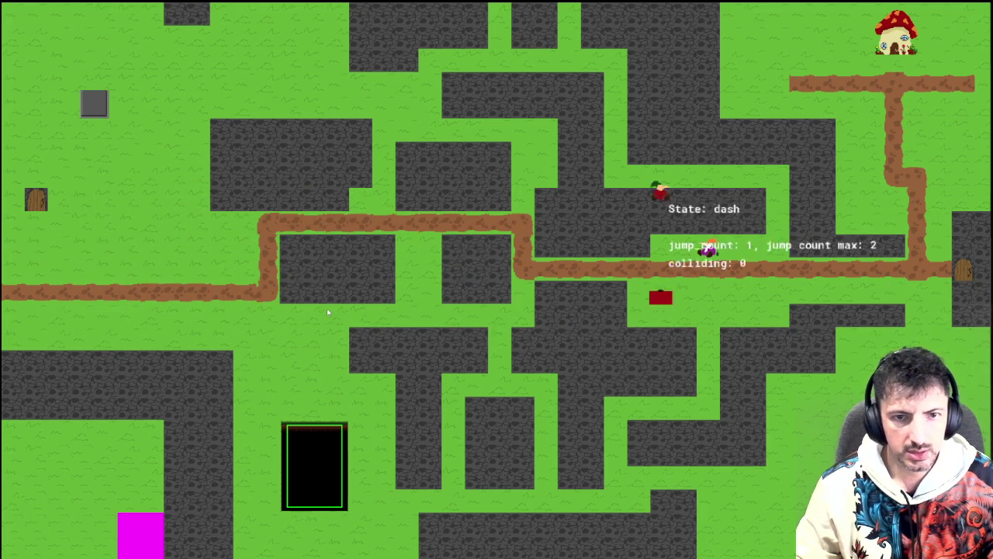
key(Left)
key(space)
key(Right)
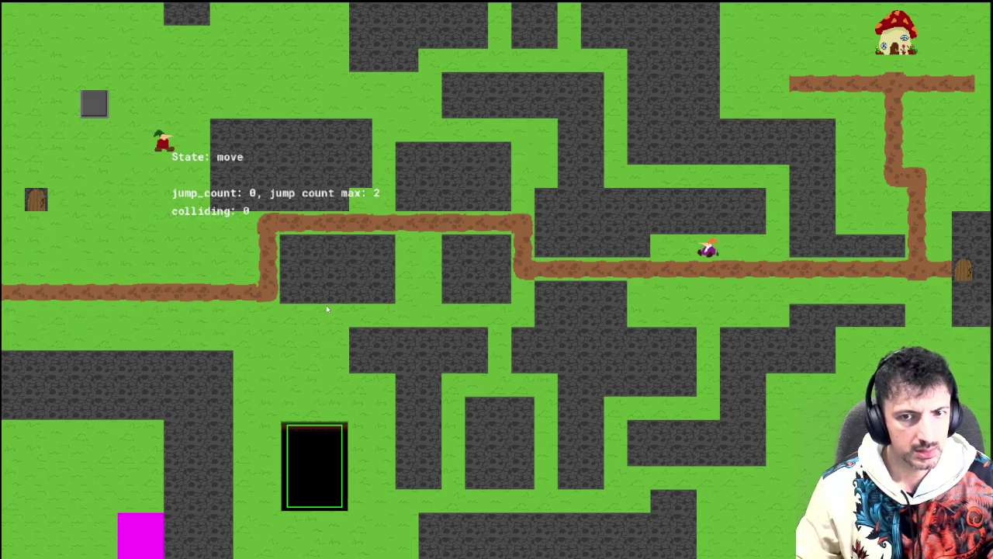
- Pause and resume the game in the debugger, leave fullscreen and return to the object workspace
key(space)
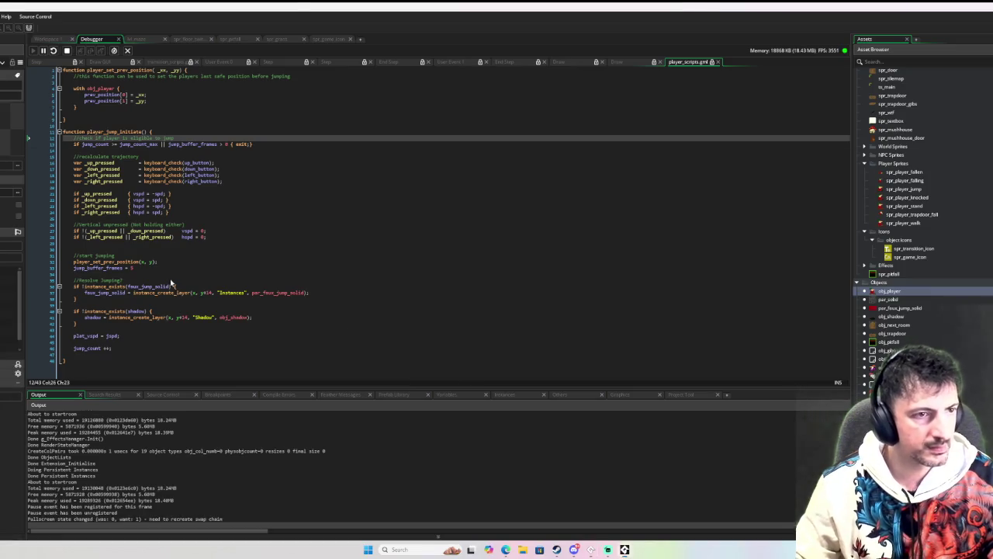
key(F5)
key(space)
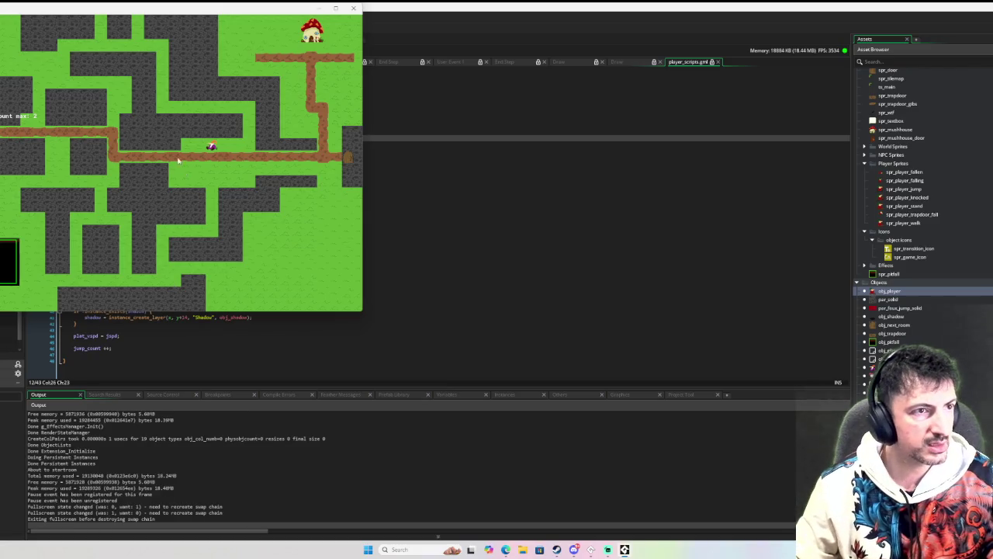
drag(166, 4, 682, 124)
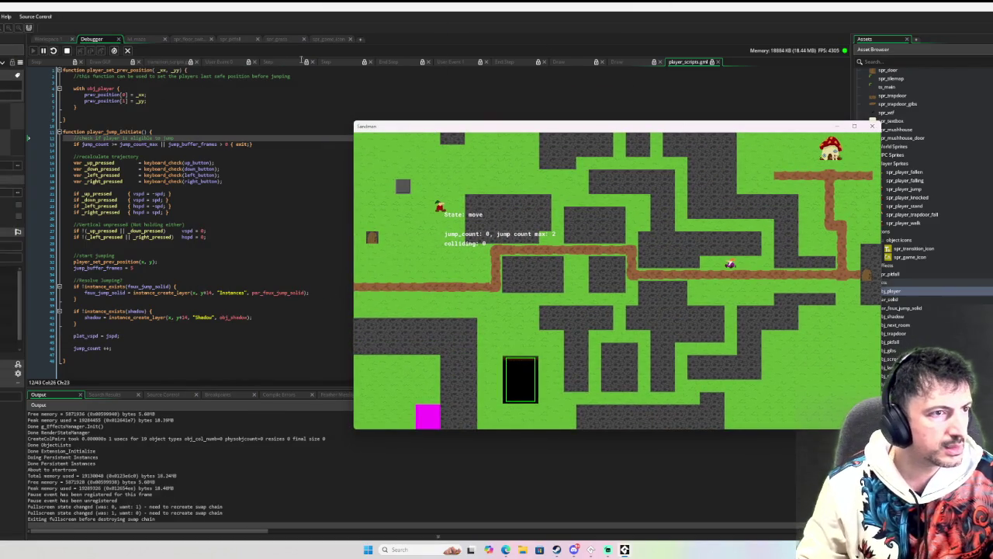
click(42, 39)
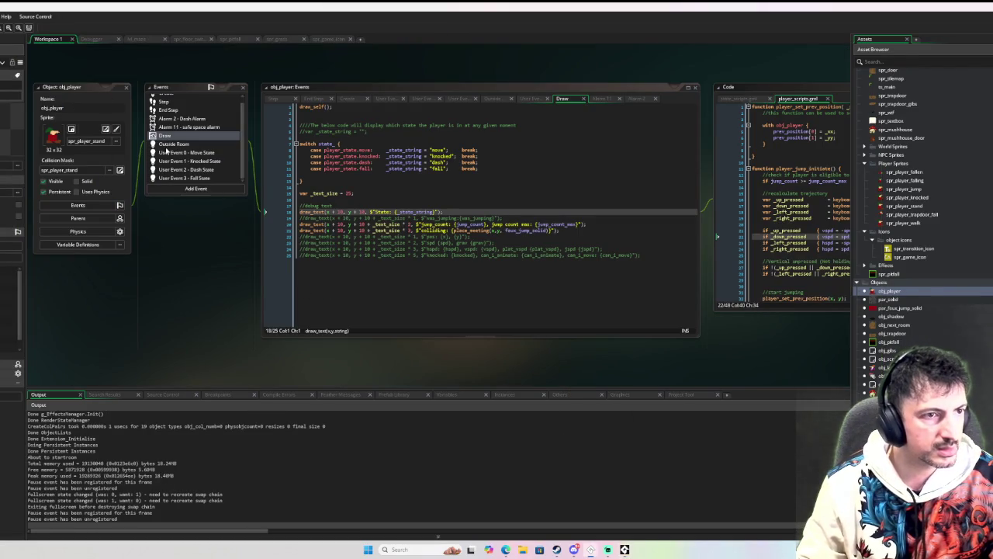
- Review the Dash State code around the jump check and the x += _xx line
click(194, 169)
scroll(379, 281, down, 2)
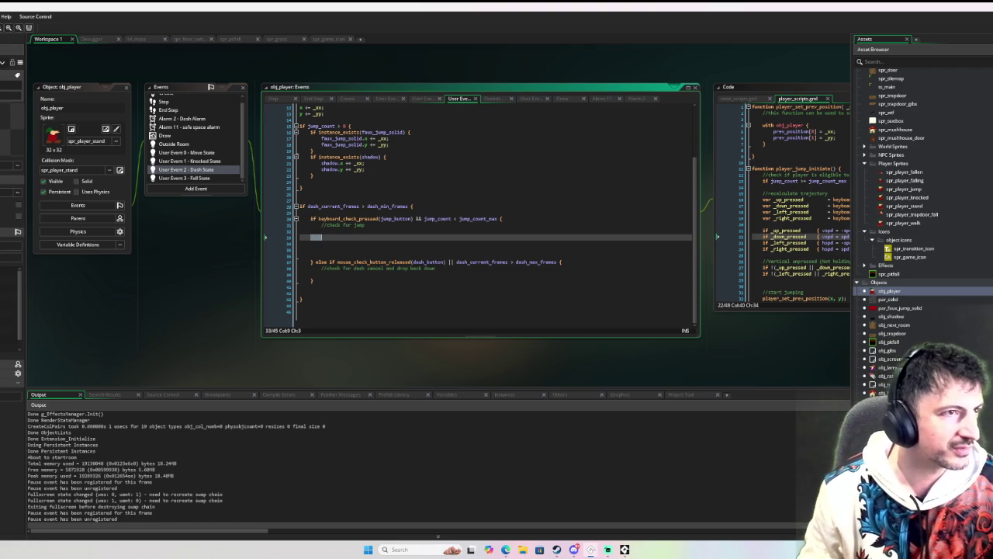
scroll(470, 304, up, 4)
scroll(460, 275, down, 3)
scroll(460, 275, up, 1)
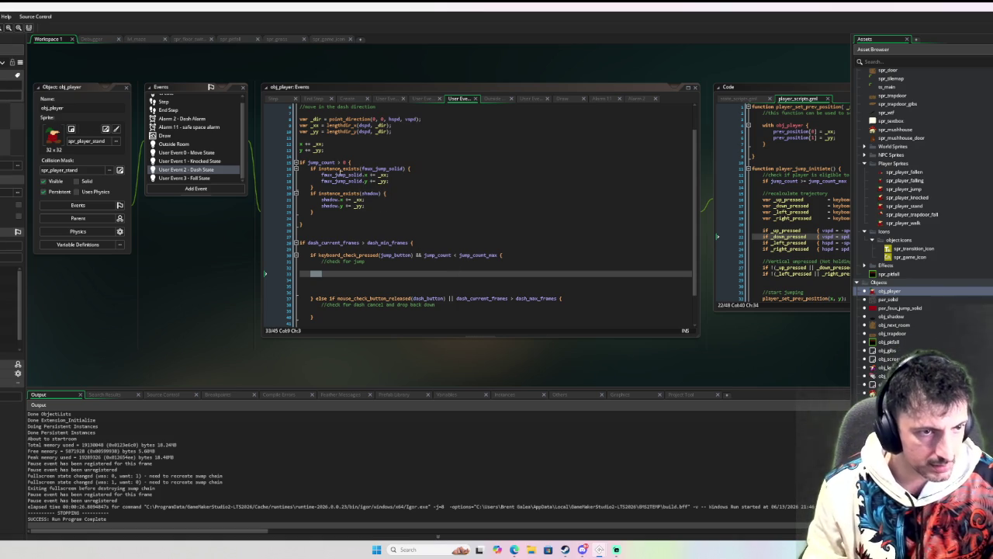
click(318, 224)
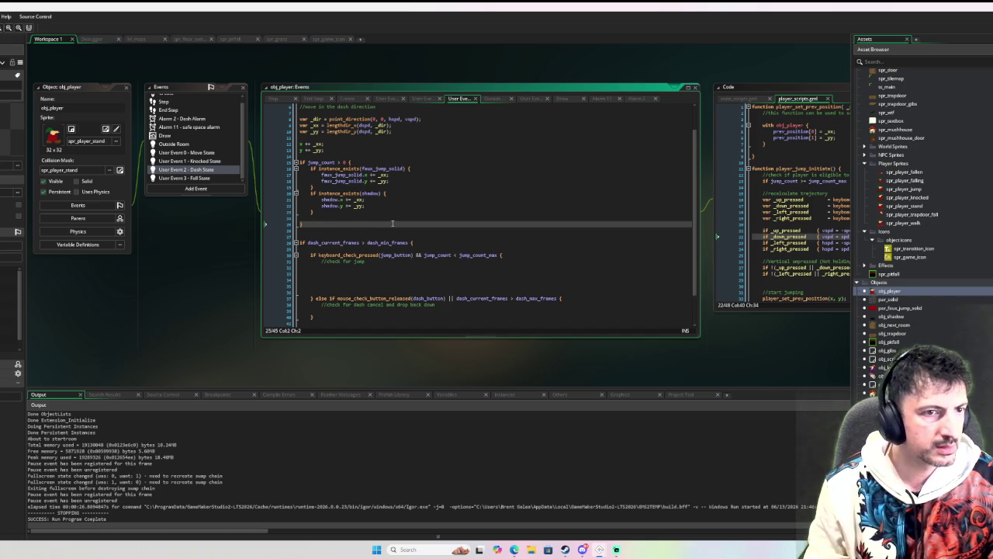
scroll(391, 174, up, 2)
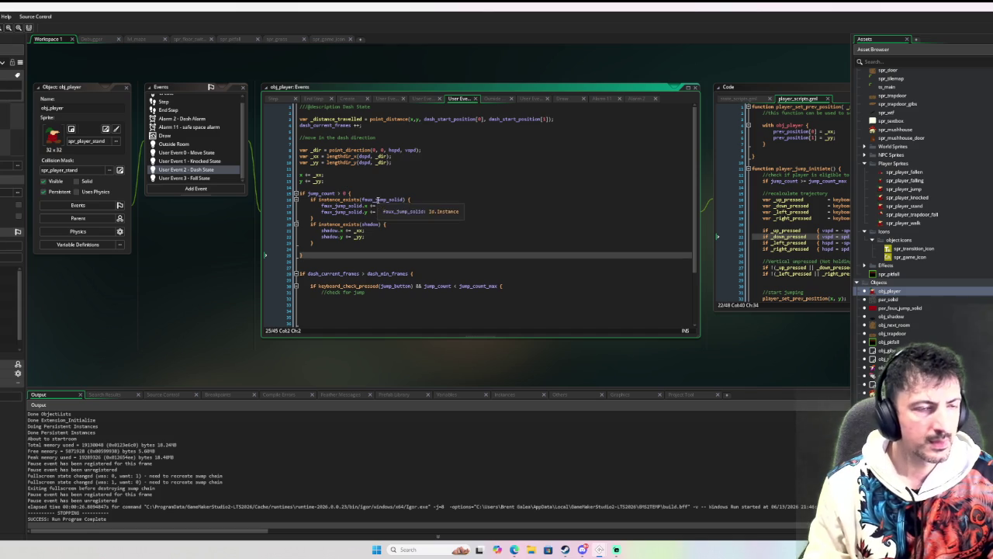
click(343, 174)
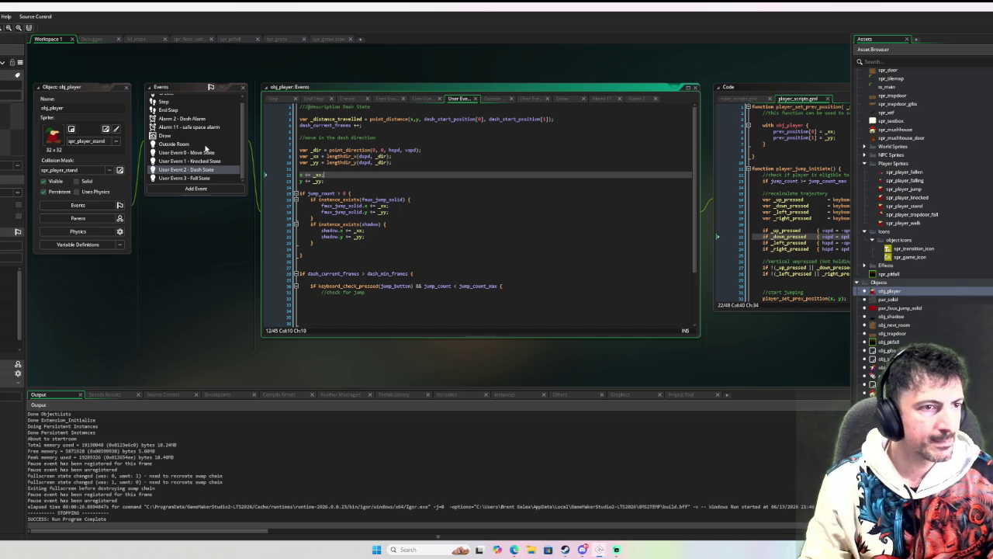
- Select the horizontal and vertical collision code in the Move State event
click(209, 152)
scroll(368, 192, up, 2)
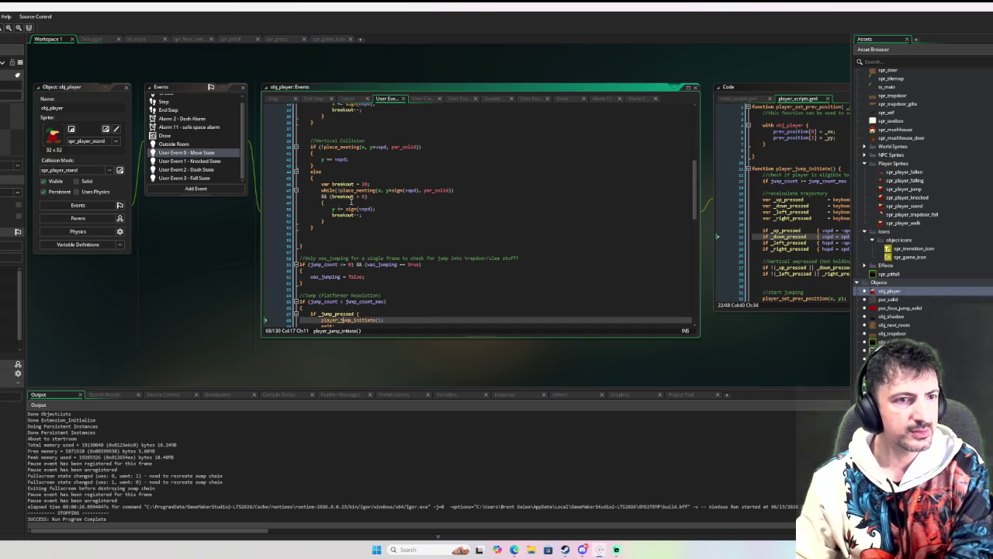
scroll(351, 200, up, 6)
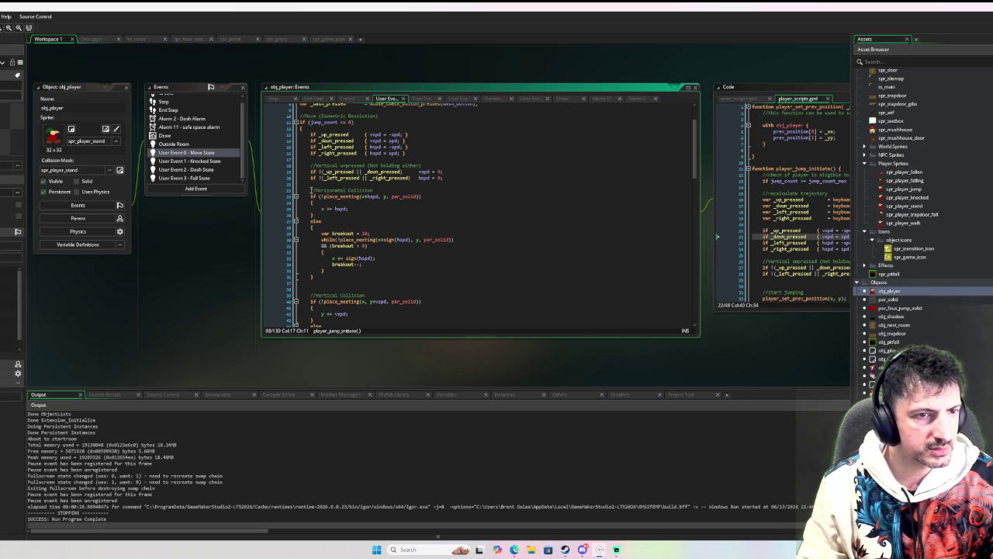
mouse_move(312, 189)
mouse_down()
mouse_move(396, 250)
mouse_move(406, 278)
mouse_up()
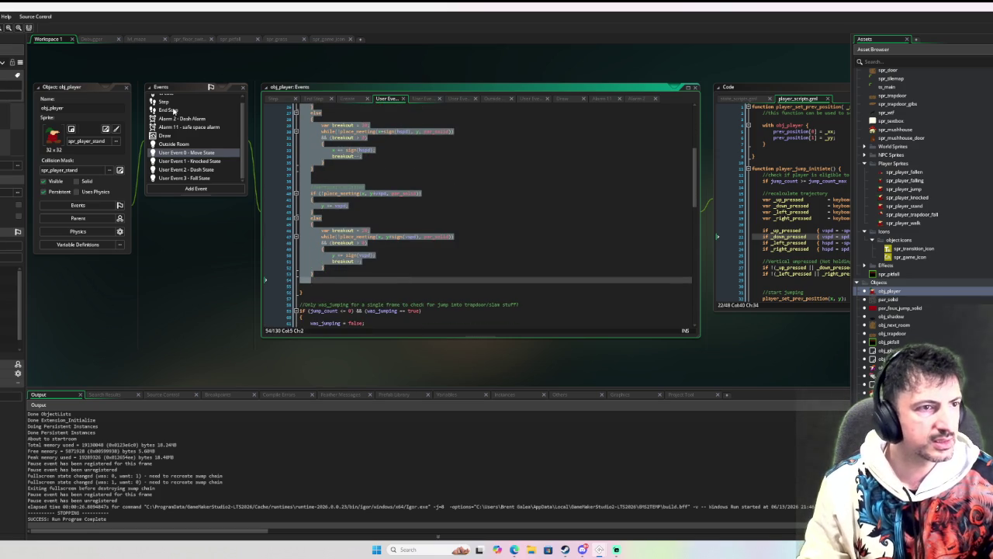
scroll(186, 112, up, 1)
scroll(183, 109, down, 1)
- Return to the Dash State code and place the cursor on line 11
click(187, 170)
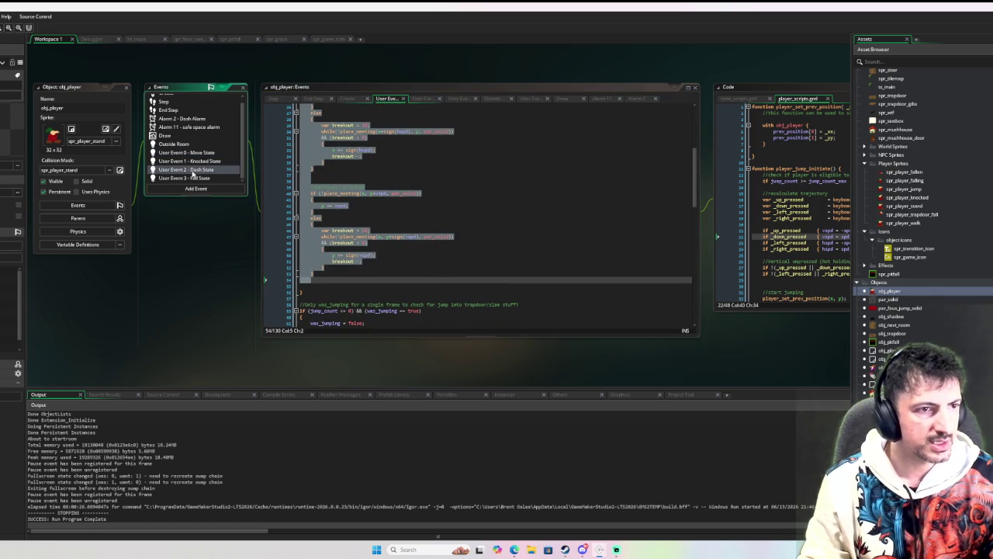
click(345, 186)
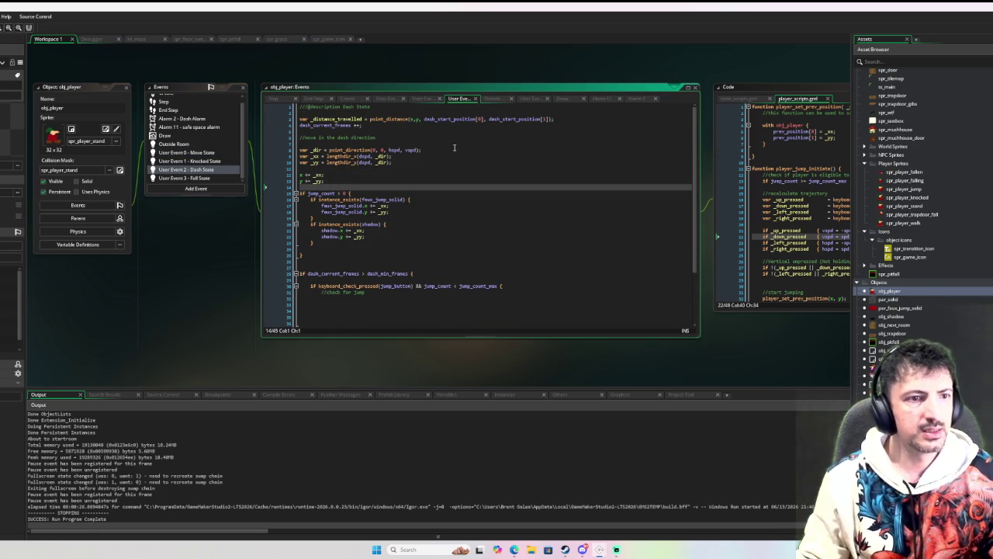
key(Up)
key(Up)
key(Up)
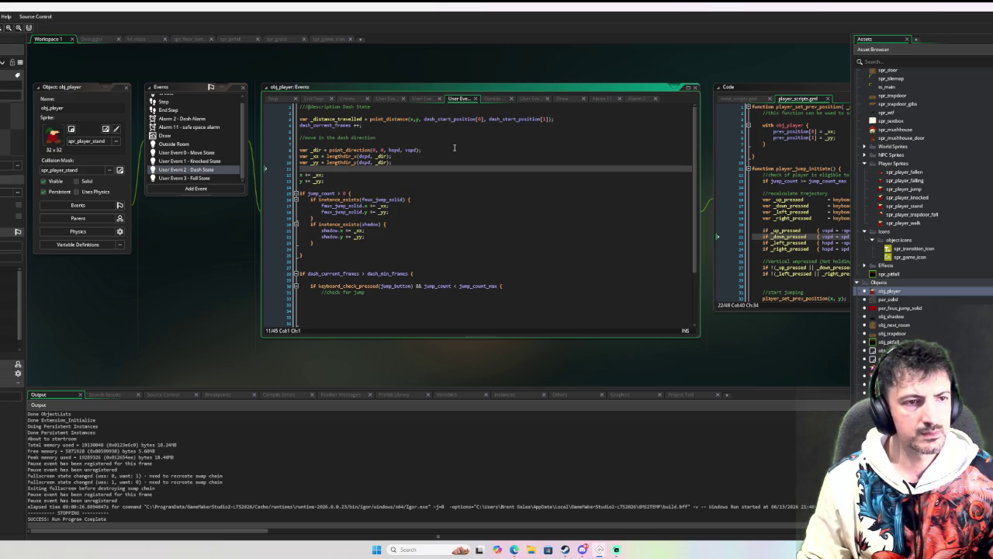
- Add an 'if jump_count >= 0' block and paste the wall-collision code inside it
key(Return)
key(Return)
key(Return)
key(Up)
key(Up)
text(if )
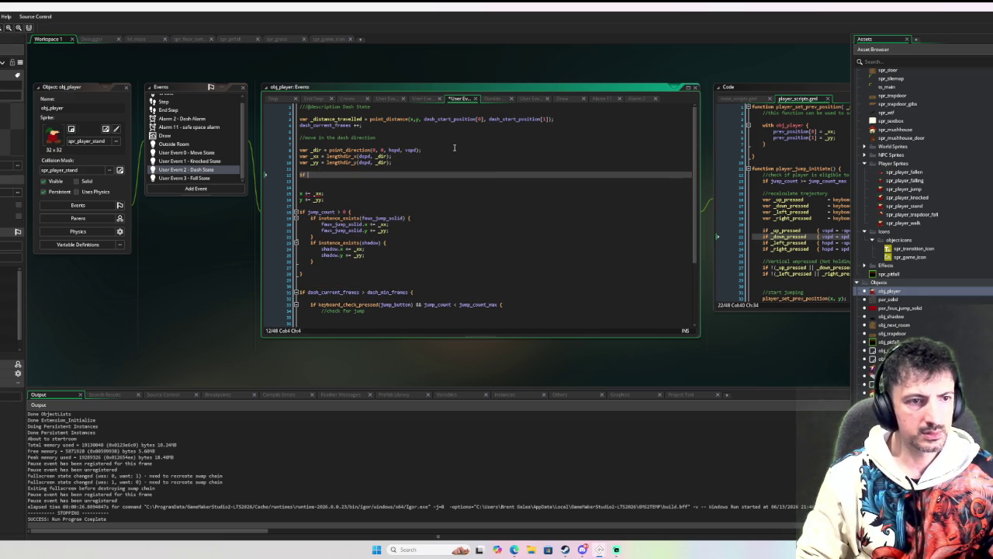
text(jump_count >= 0)
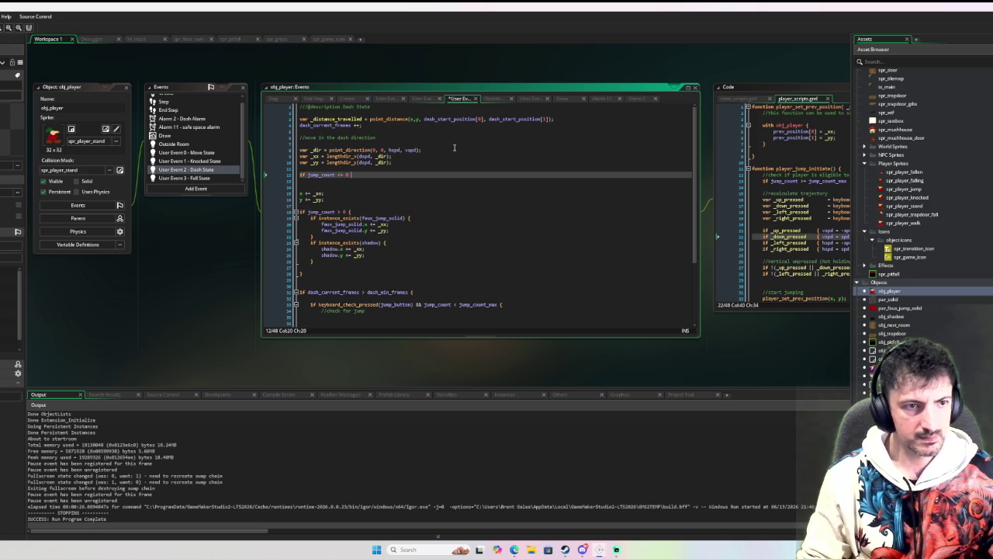
key(Return)
key(Return)
key(Return)
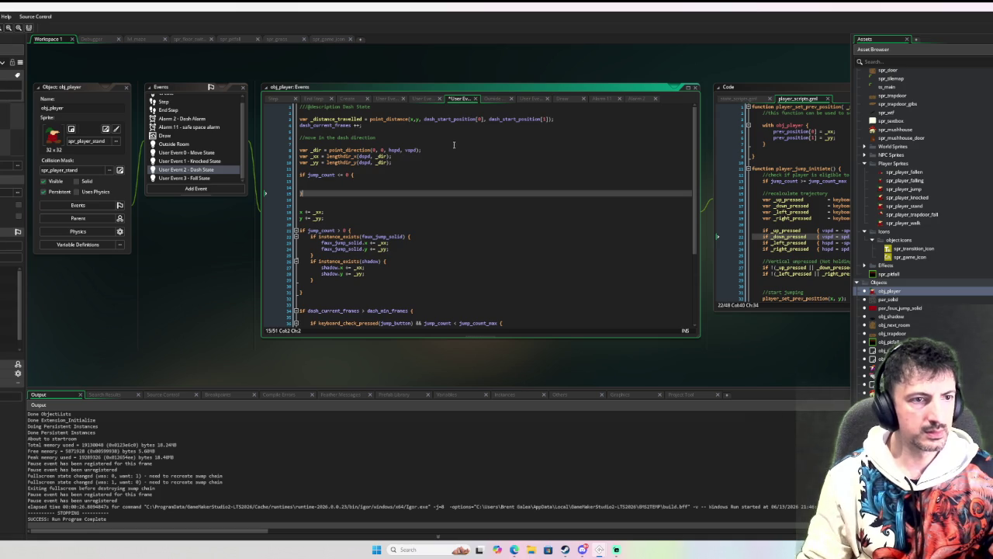
click(311, 182)
key(ctrl+v)
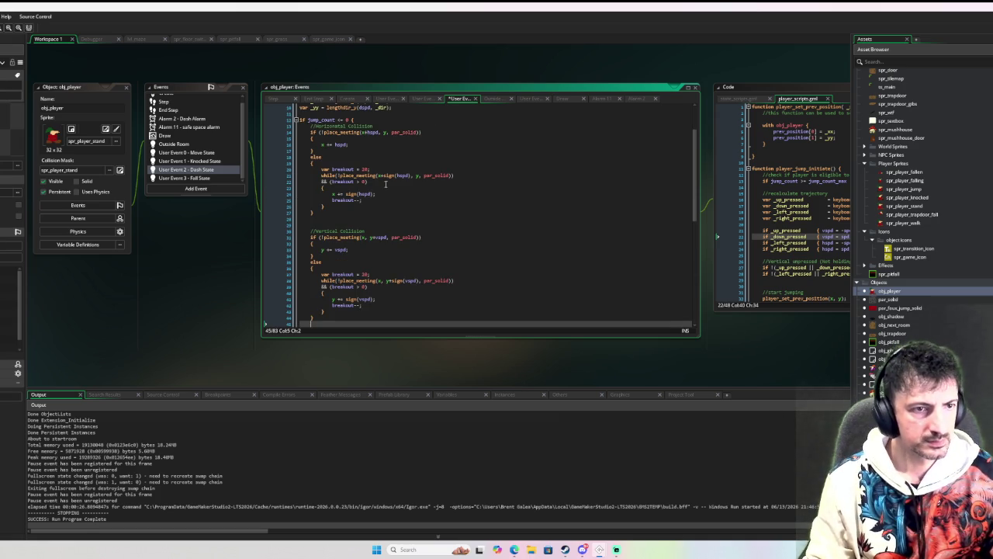
- Add spacing above the Horizontal Collision comment and place the cursor inside _xx
click(310, 126)
key(Return)
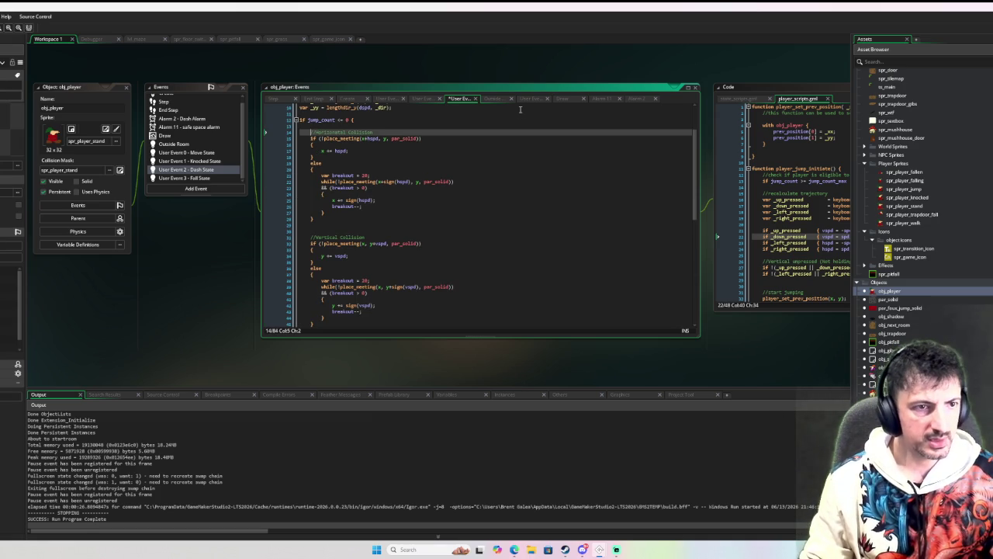
scroll(394, 169, down, 6)
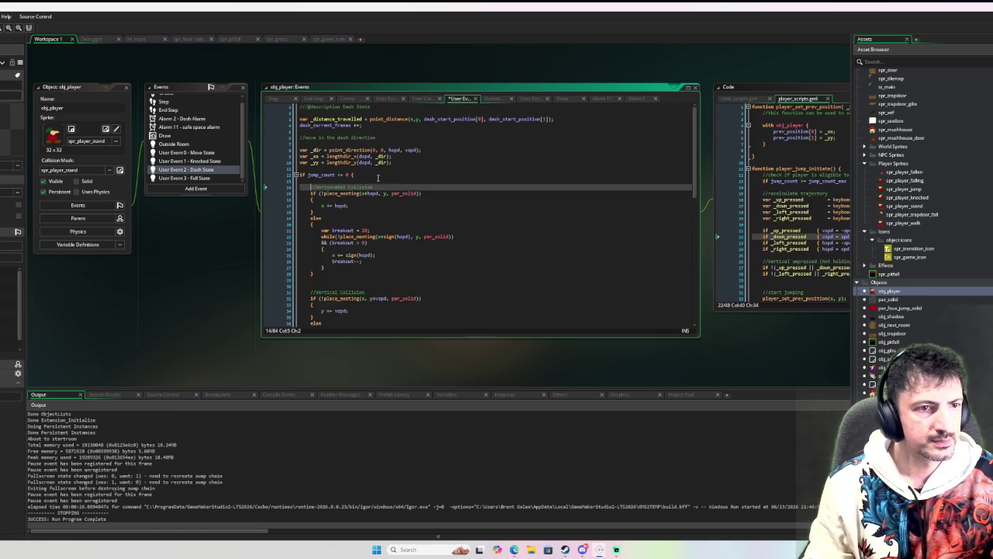
scroll(338, 270, up, 9)
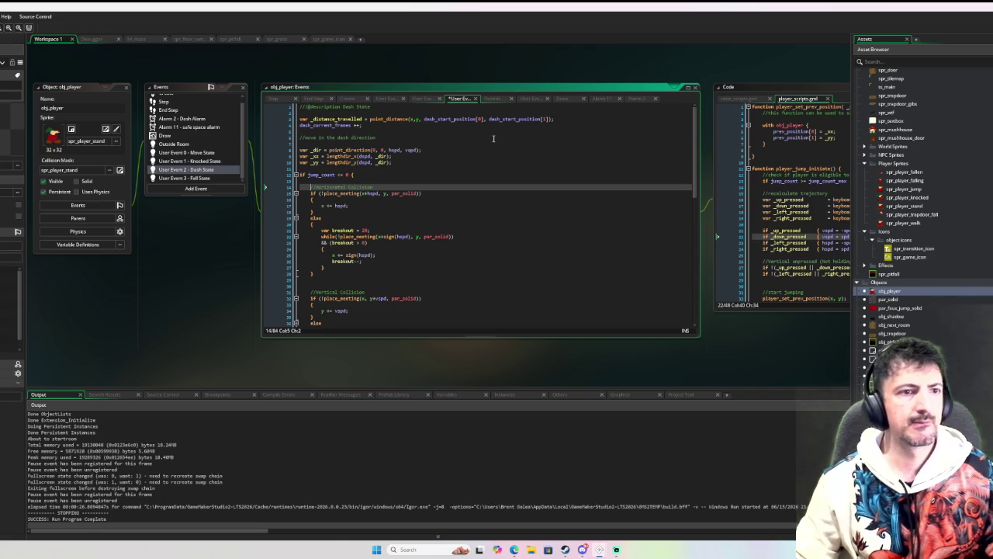
click(319, 156)
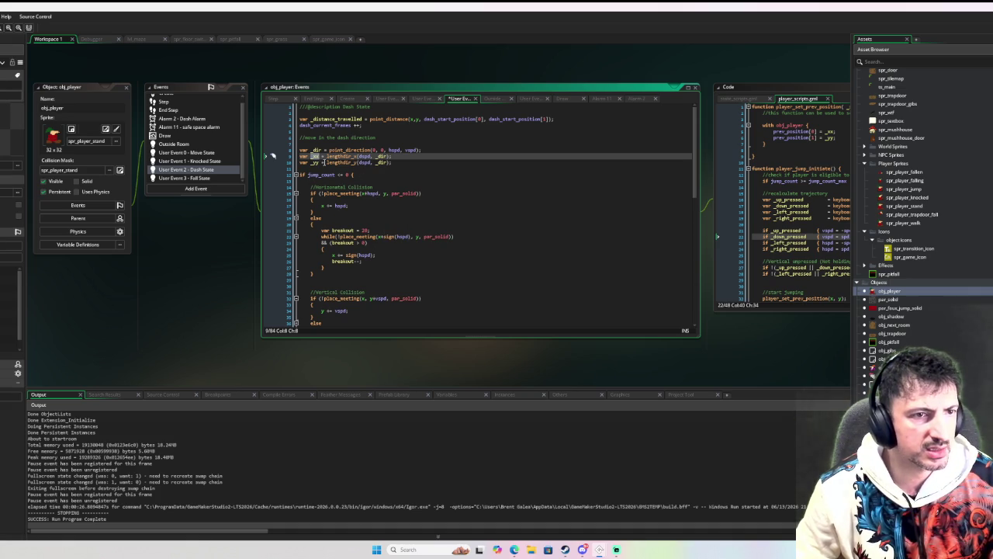
click(317, 158)
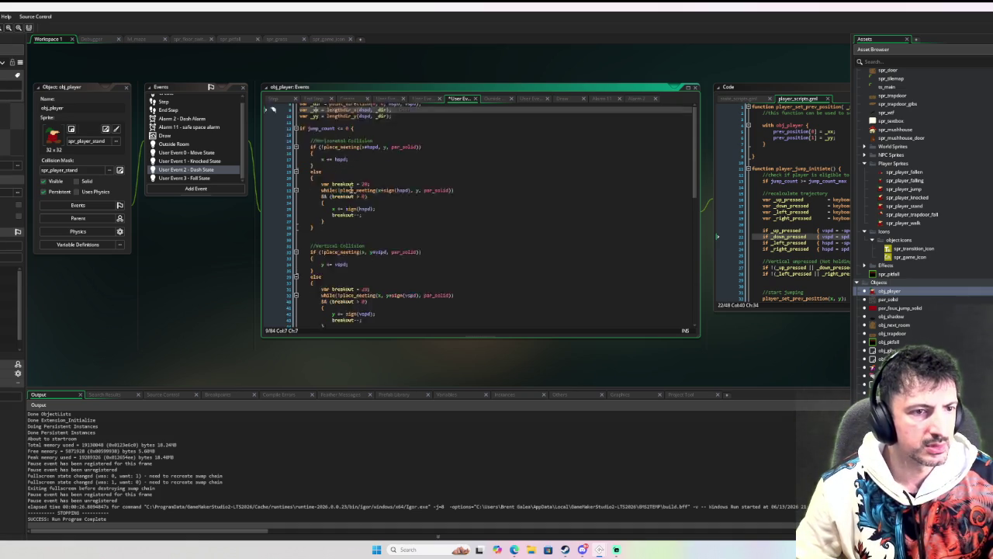
- Rename the dash offset variables _xx and _yy to _hspd and _vspd
mouse_move(353, 191)
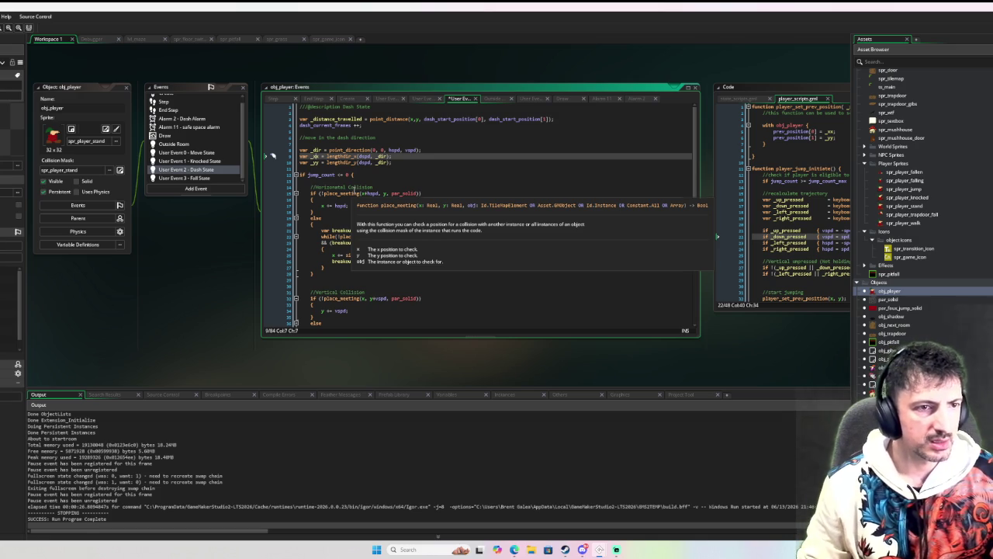
key(Left)
text(hspd)
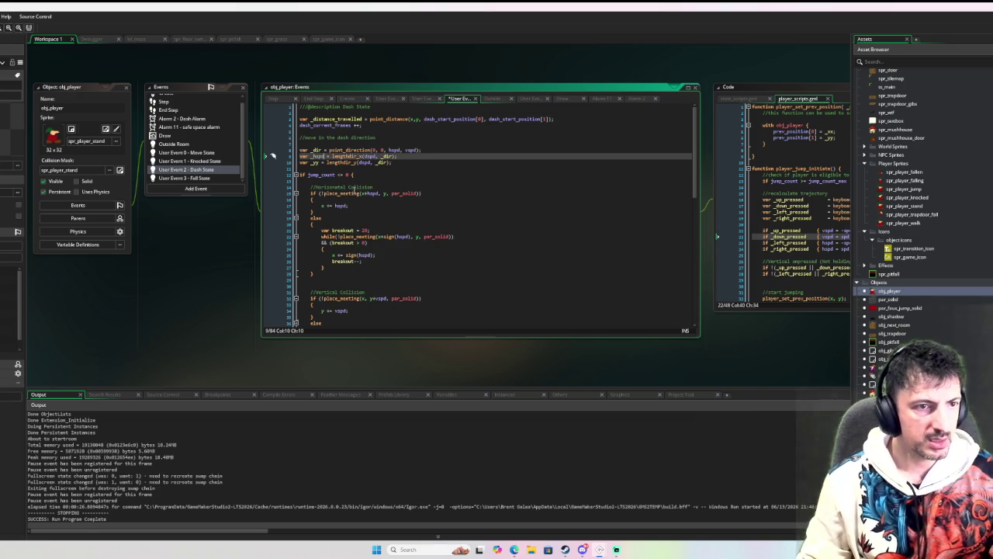
key(Down)
key(Left)
key(Left)
key(Left)
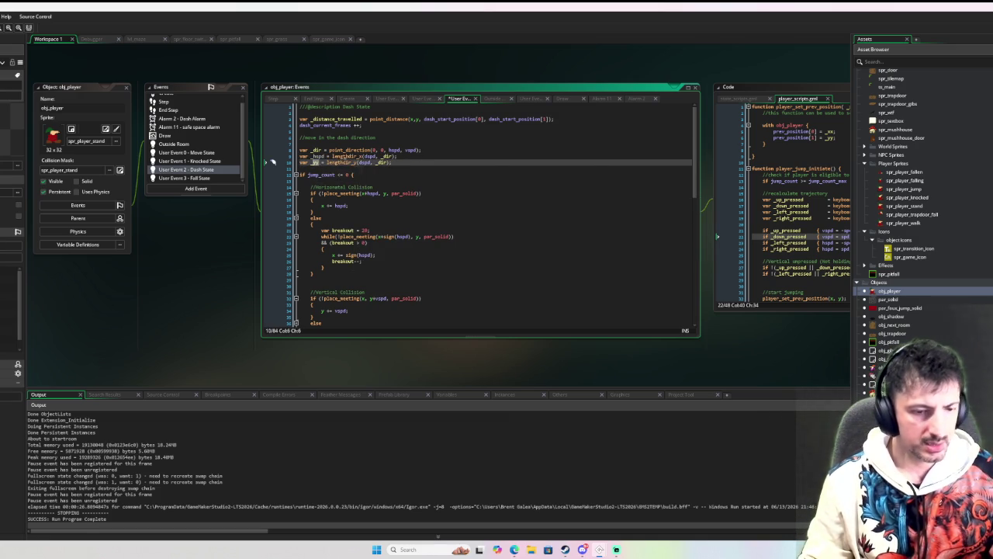
key(Delete)
key(Delete)
text(vsp)
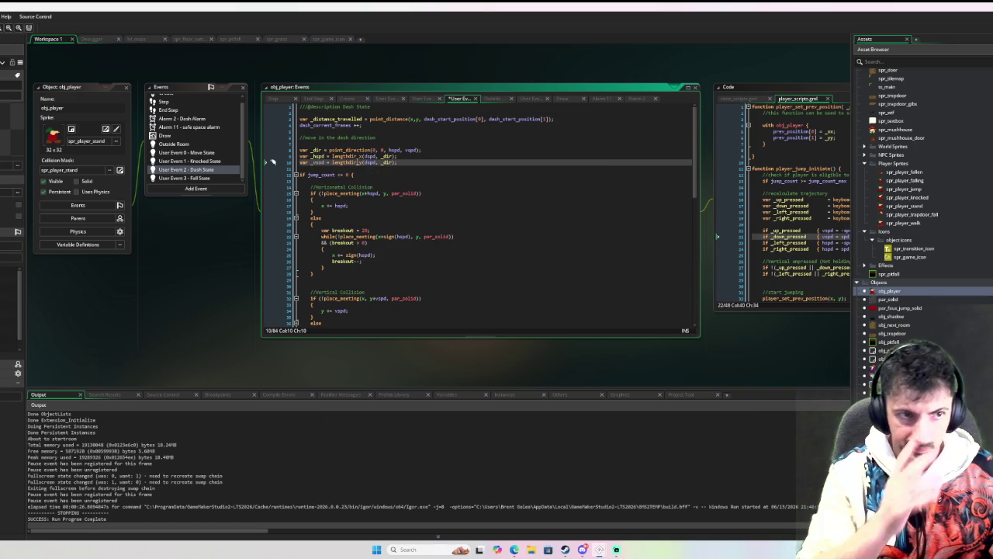
text(d)
key(Escape)
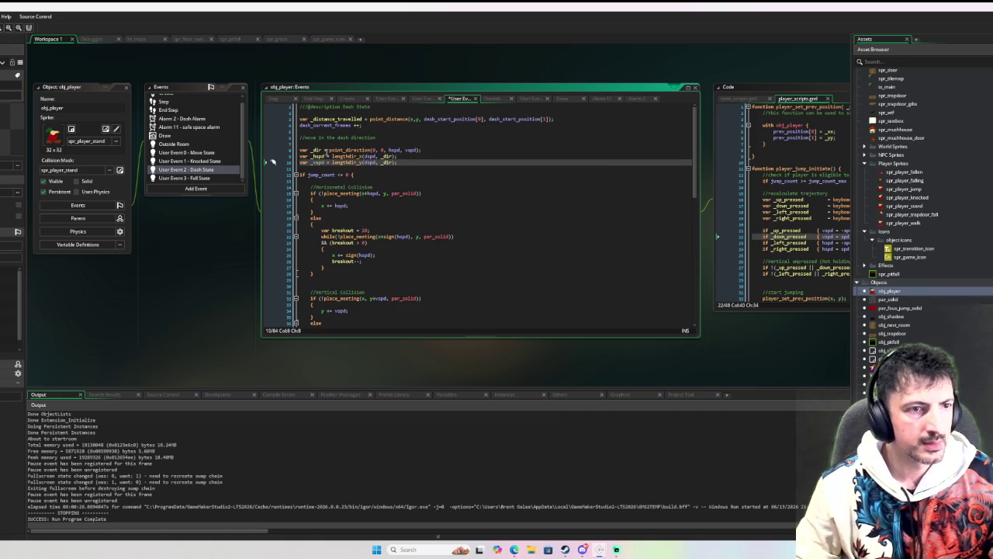
key(Up)
key(Right)
key(Right)
- Replace hspd with _hspd in all four spots of the horizontal collision code
double_click(375, 191)
text(_hspd)
double_click(339, 204)
text(_hspd)
double_click(401, 236)
text(_hspd)
double_click(361, 254)
text(_hspd)
scroll(428, 216, down, 3)
scroll(427, 217, up, 3)
- Replace vspd with _vspd in all four spots of the vertical collision code
click(316, 162)
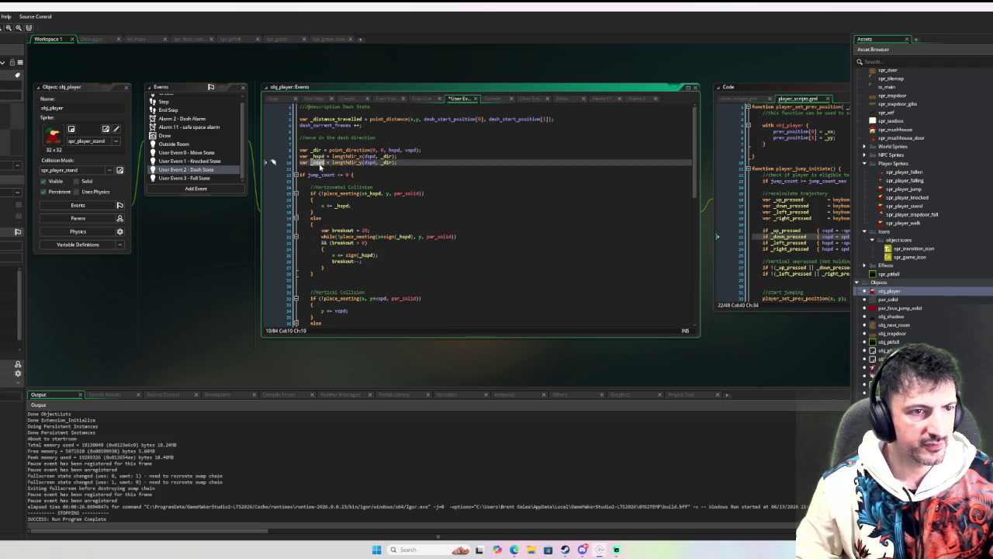
scroll(357, 194, down, 5)
click(381, 205)
double_click(381, 206)
text(_vspd)
double_click(339, 218)
text(_vspd)
click(410, 249)
double_click(411, 249)
text(_vspd)
double_click(366, 267)
text(_vspd)
- Fix the jump_count <= 0 line spacing and wrap x += _xx; y += _yy in an else branch
scroll(430, 230, up, 3)
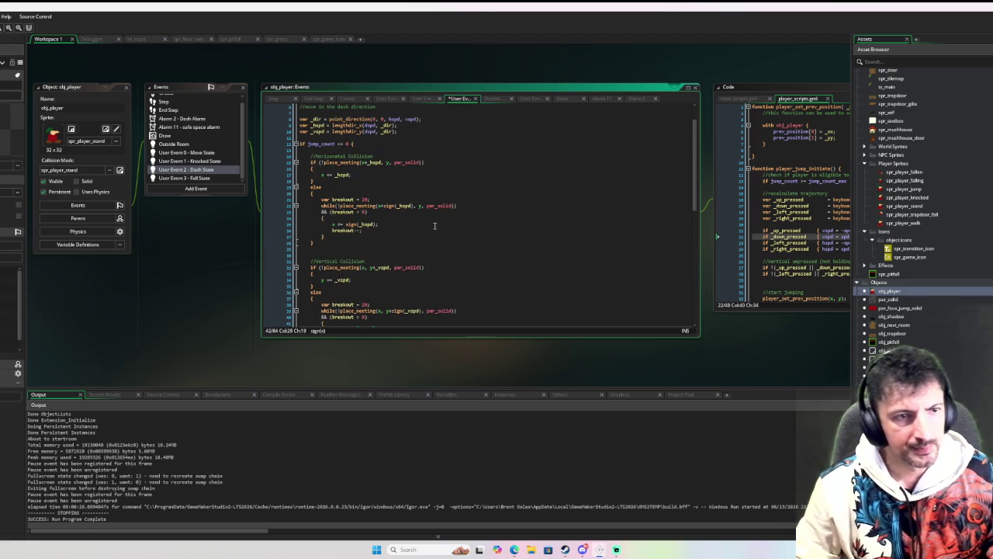
click(351, 143)
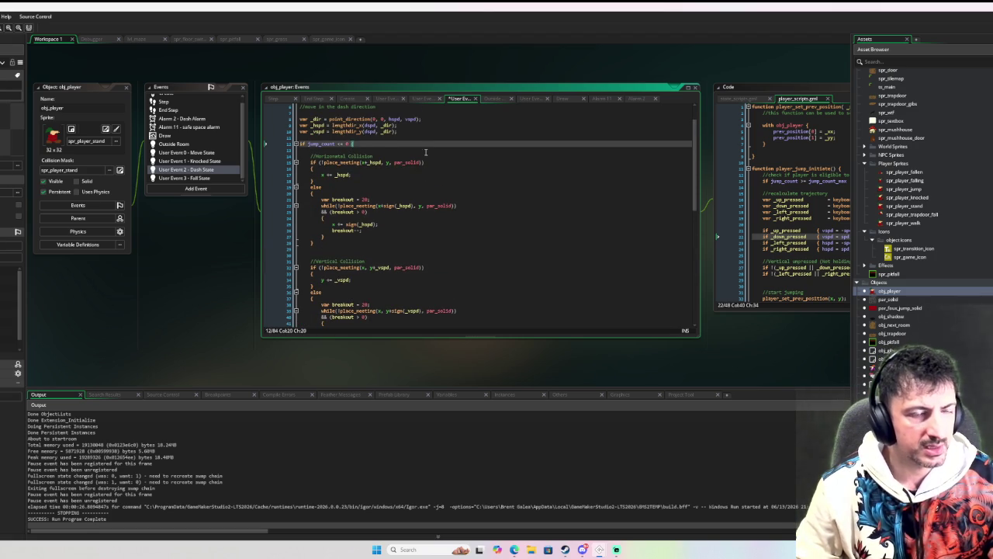
scroll(425, 152, down, 1)
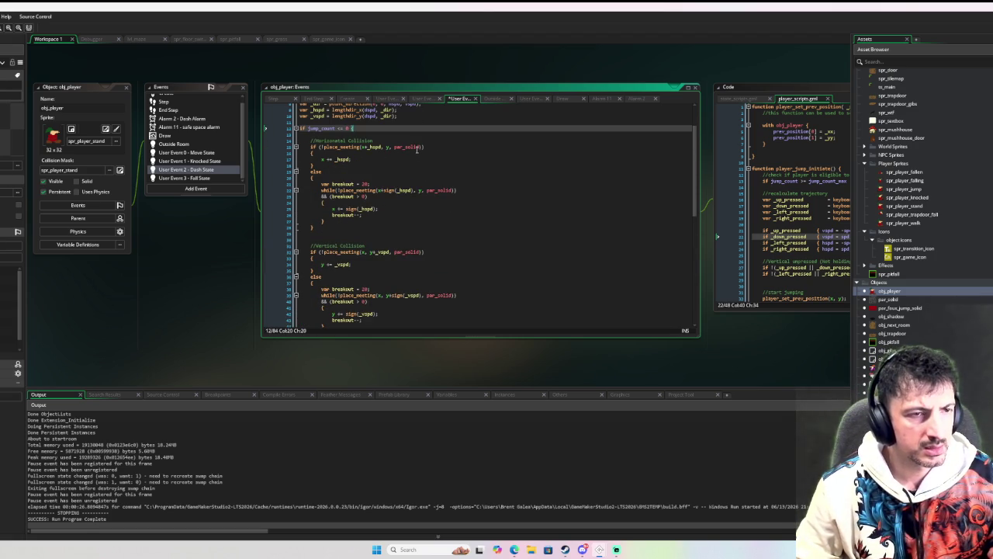
scroll(416, 149, down, 5)
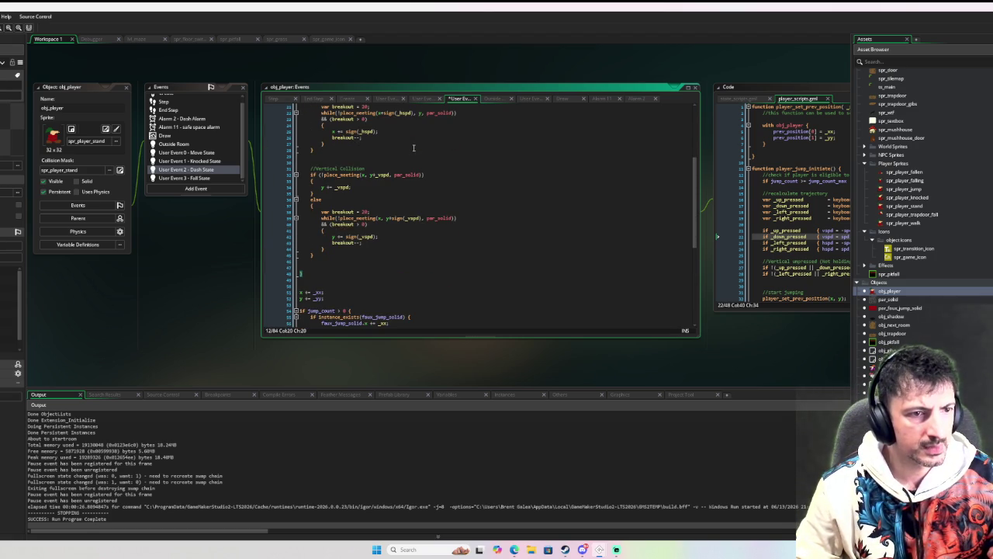
click(321, 273)
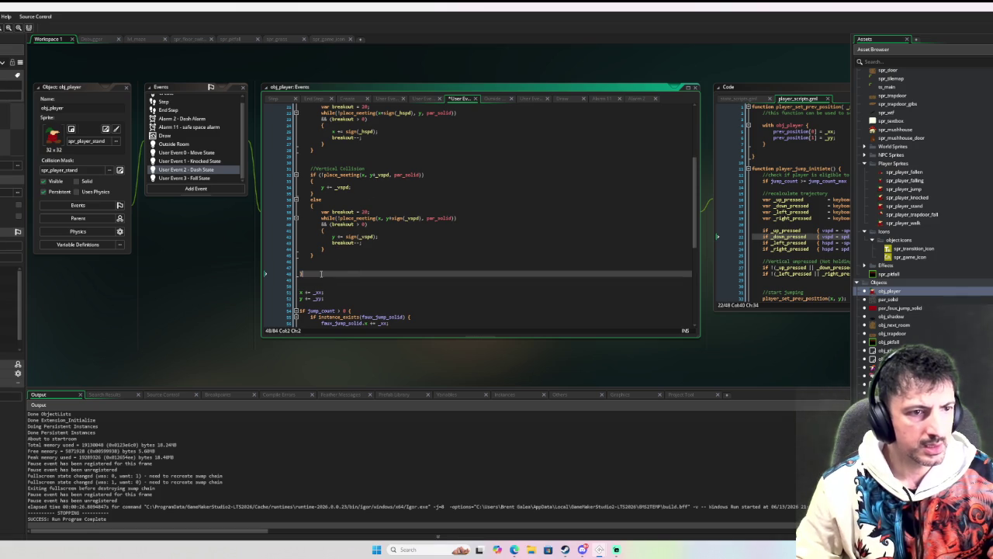
text(else)
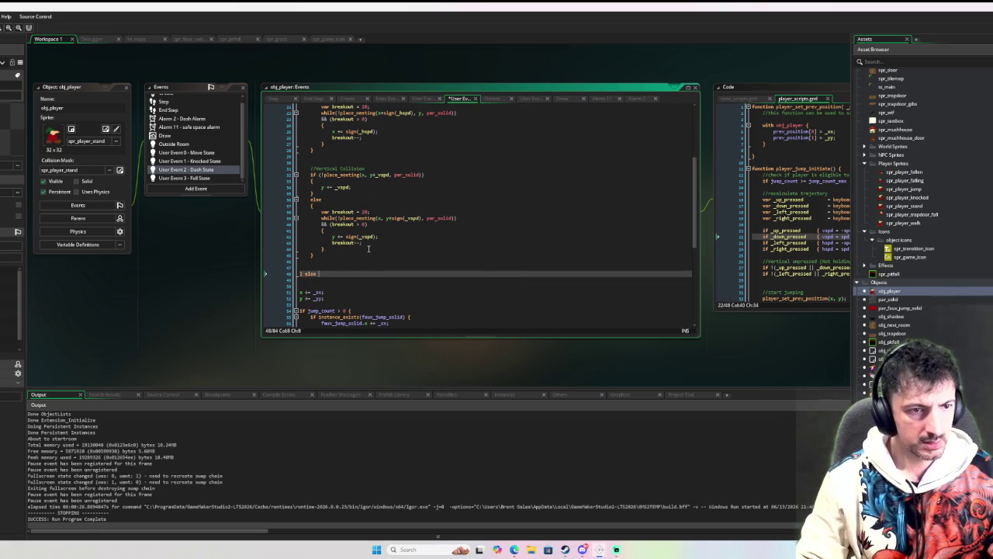
key(Down)
key(Down)
key(Down)
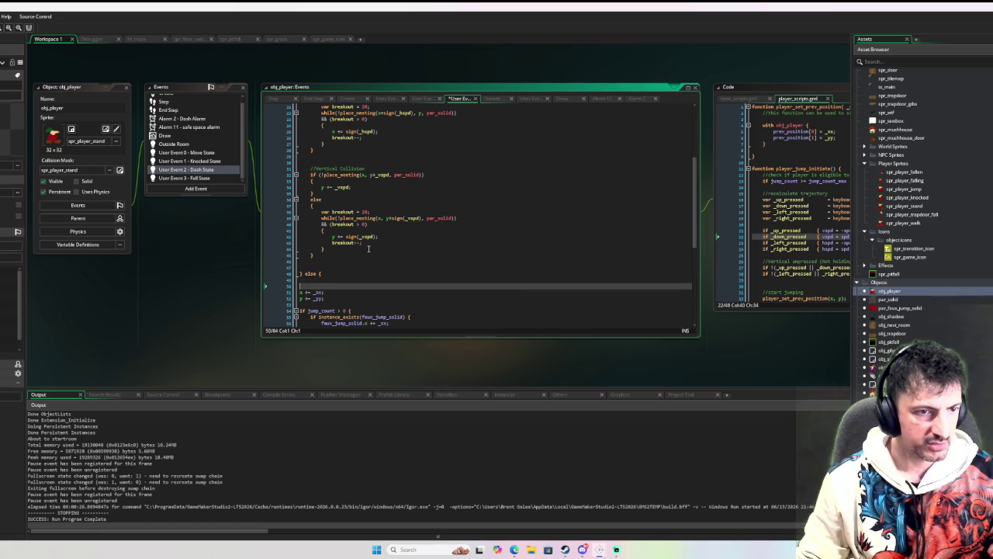
key(shift+Down)
key(shift+Down)
key(Up)
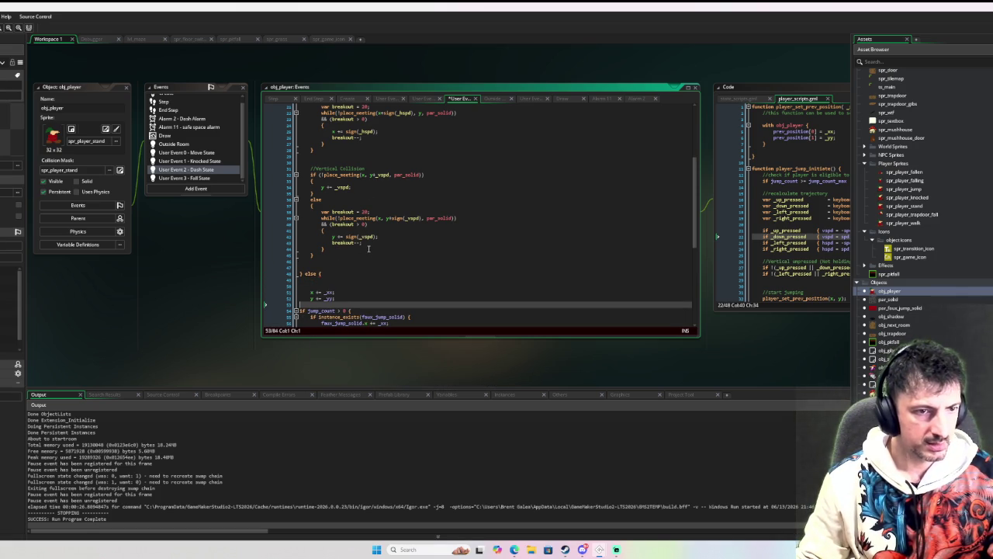
key(Return)
key(Up)
key(Up)
key(Up)
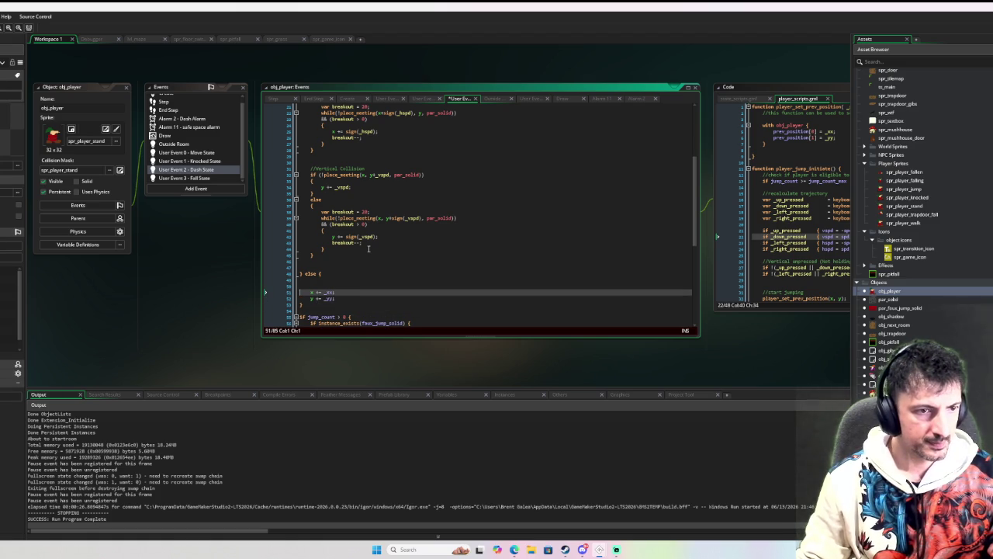
key(BackSpace)
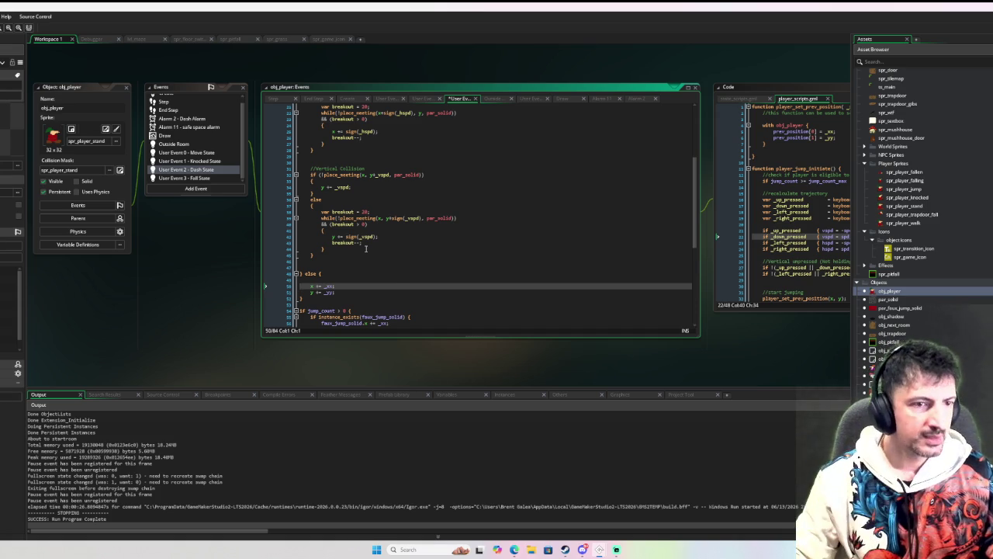
- Move to the empty line under the //check for jump comment
scroll(362, 259, down, 6)
scroll(390, 241, up, 4)
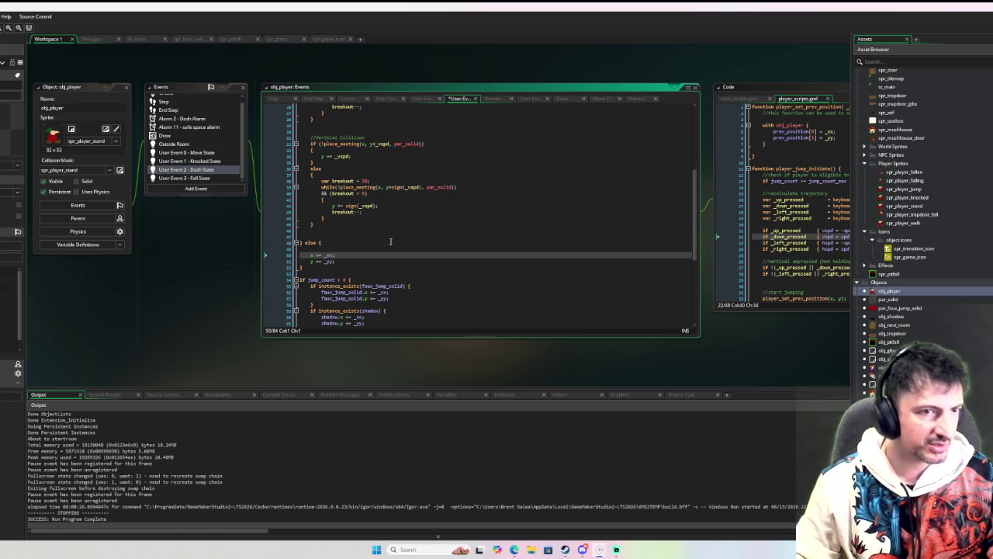
scroll(420, 245, down, 8)
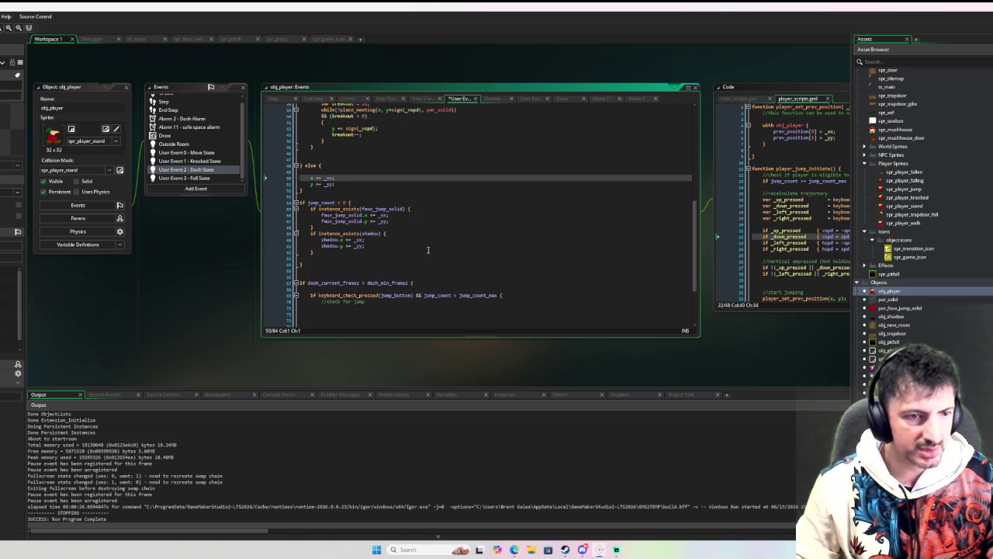
click(387, 231)
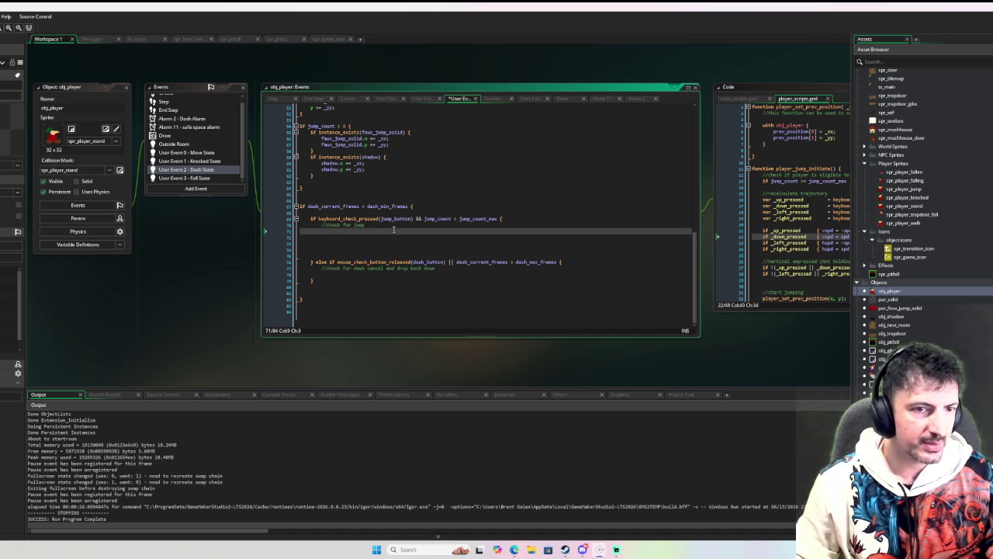